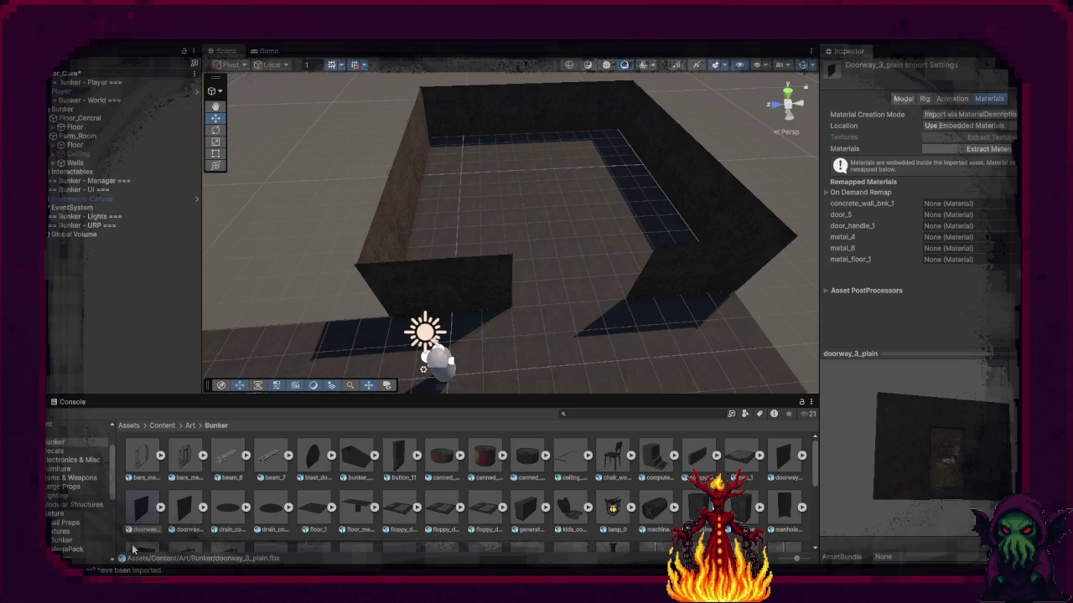
Step: Place doorway_4_plain under Walls and reset its Transform position to the origin, framing it in view
{"action": "mouse_move", "coordinate": [184, 507]}
{"action": "left_mouse_down"}
{"action": "mouse_move", "coordinate": [137, 258]}
{"action": "mouse_move", "coordinate": [81, 169]}
{"action": "left_mouse_up"}
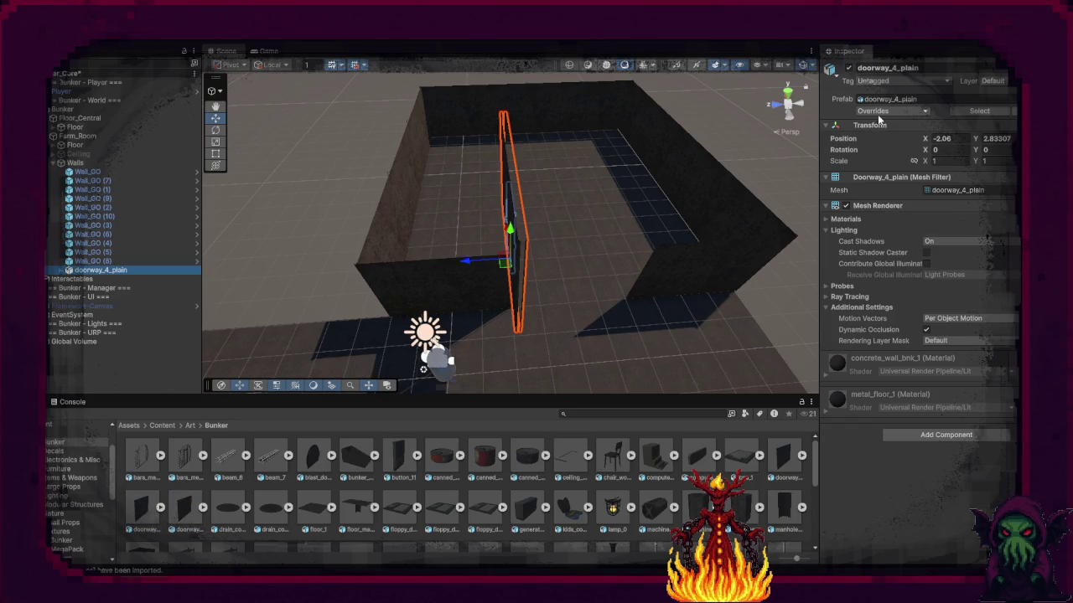
{"action": "right_click", "coordinate": [947, 134]}
{"action": "left_click", "coordinate": [987, 238]}
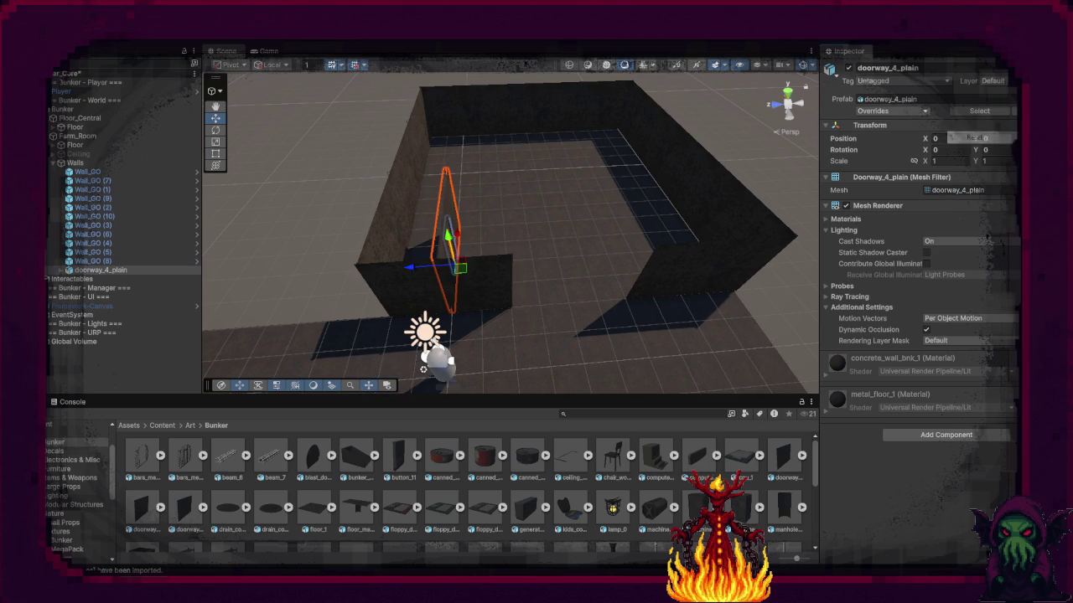
{"action": "key", "text": "f"}
{"action": "left_click_drag", "start_coordinate": [342, 212], "coordinate": [351, 318]}
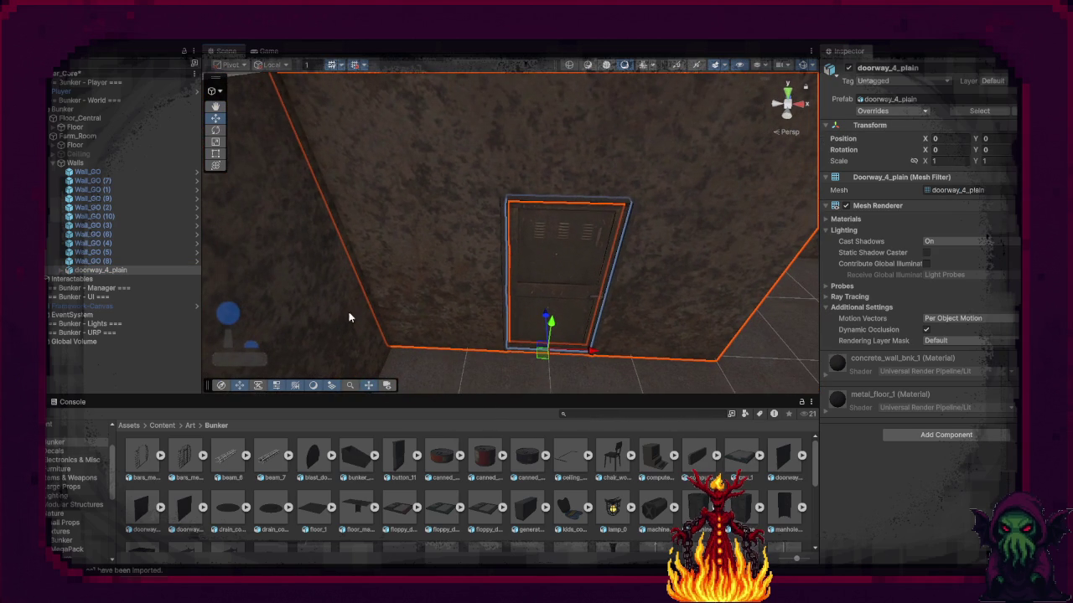
Step: Unpack doorway_4_plain completely from its prefab
{"action": "right_click", "coordinate": [73, 271]}
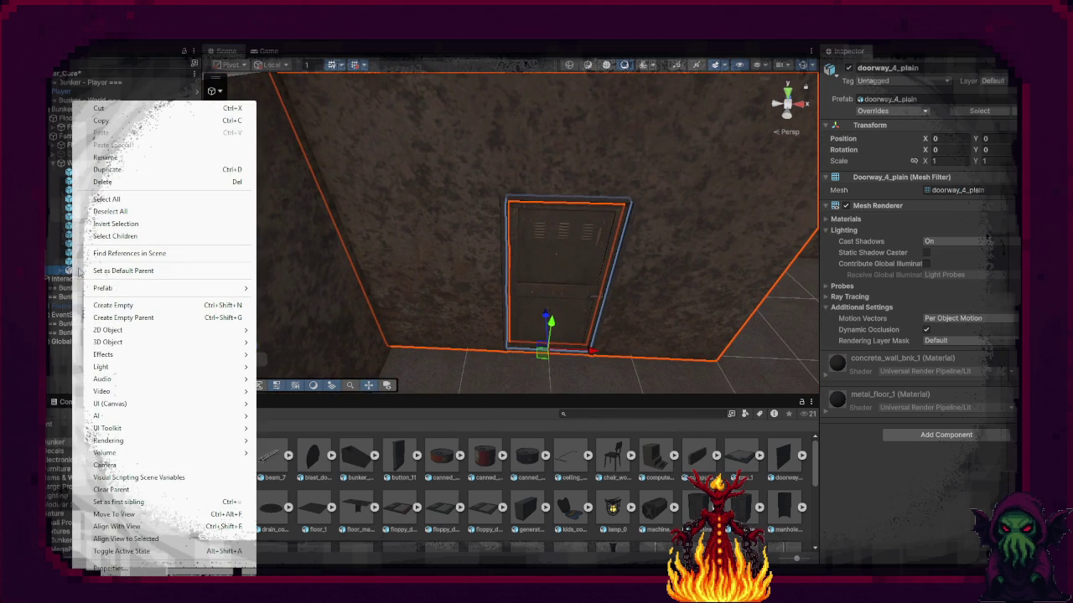
{"action": "mouse_move", "coordinate": [209, 288]}
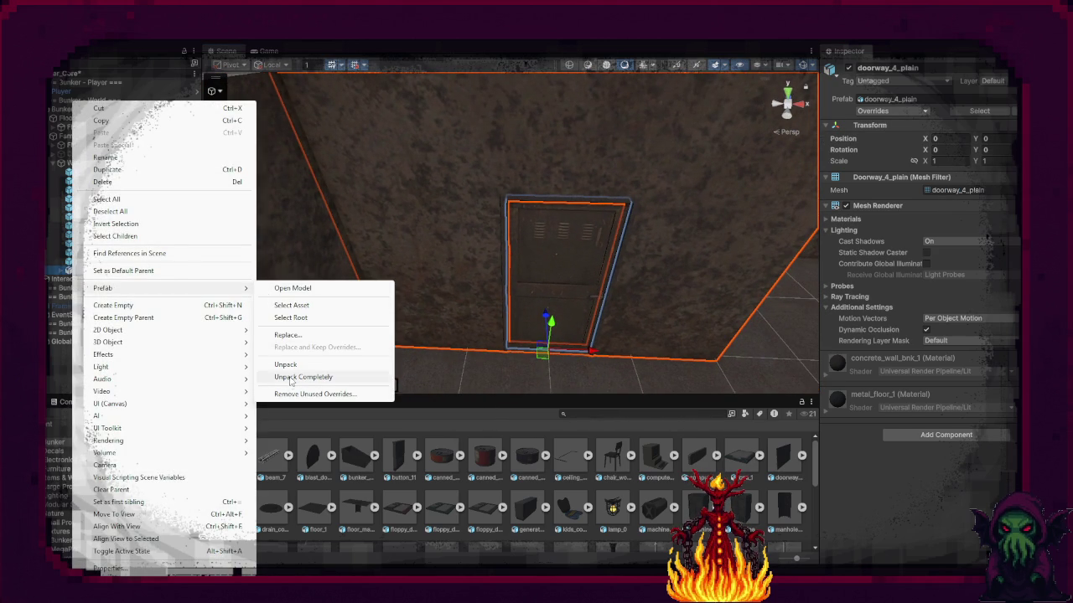
{"action": "left_click", "coordinate": [290, 378]}
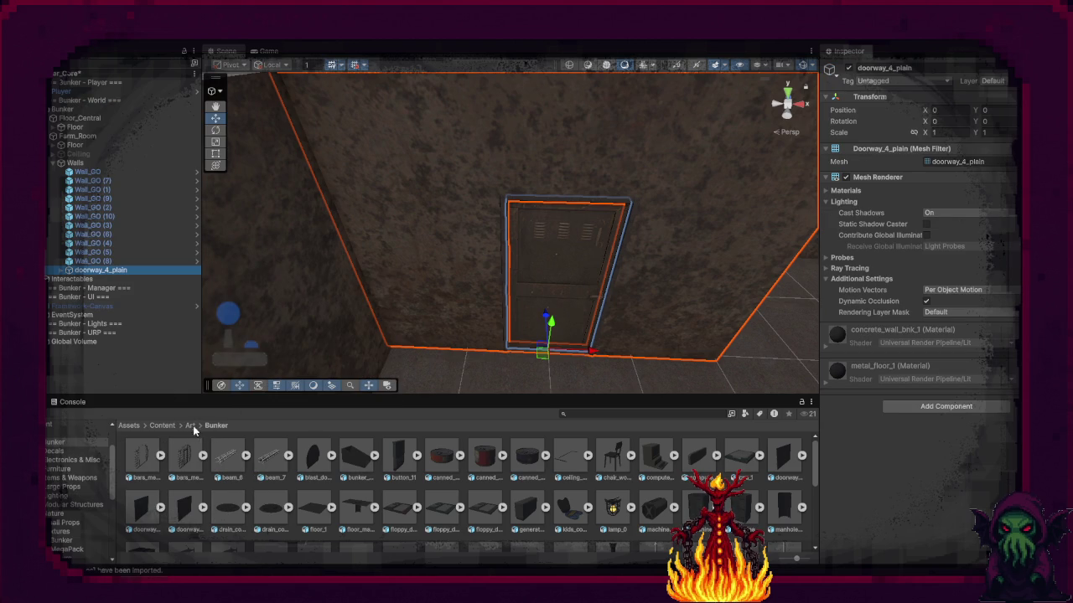
Step: Rename the doorway object to Doorway_01_GO
{"action": "key", "text": "F2"}
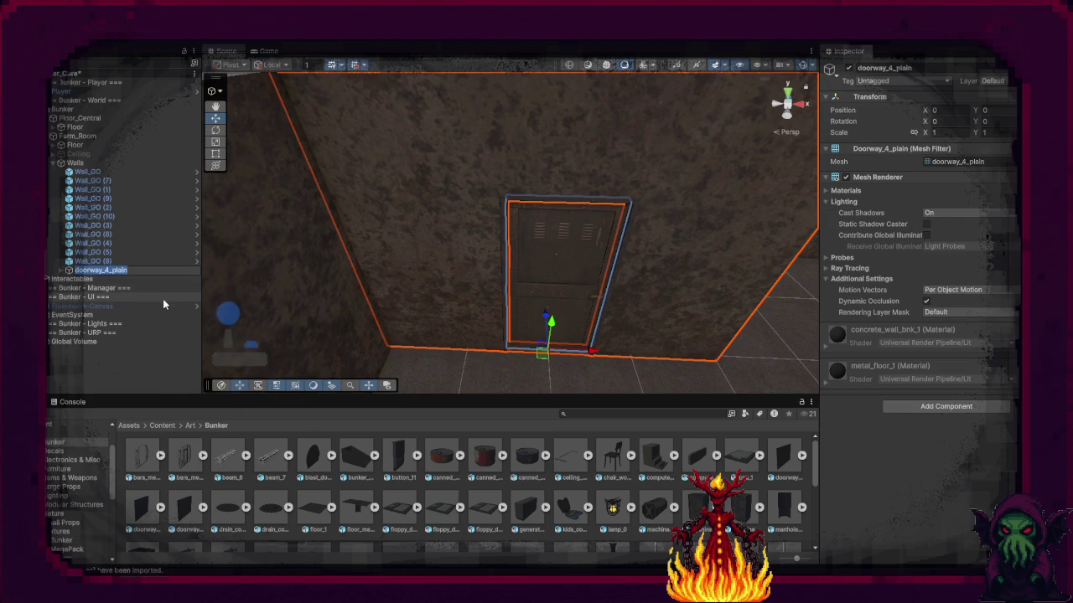
{"action": "type", "text": "Door"}
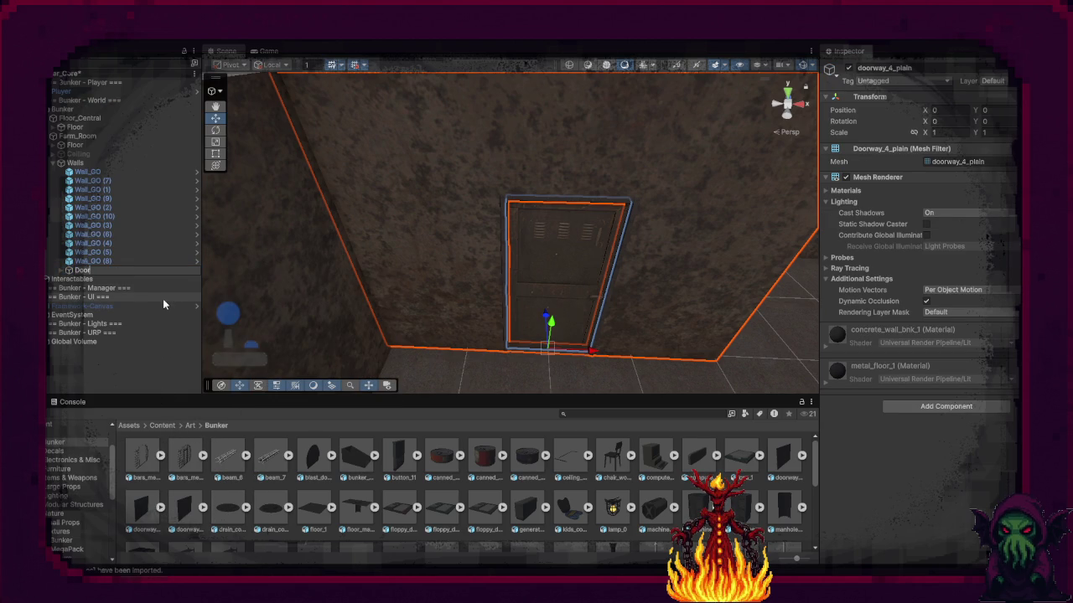
{"action": "type", "text": "way"}
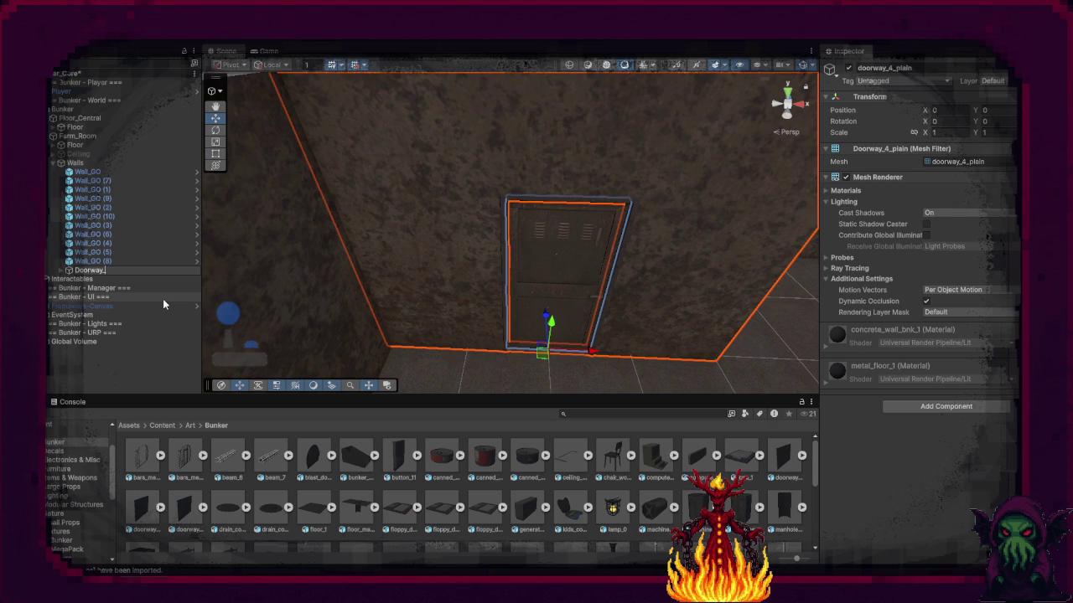
{"action": "type", "text": "_01_G"}
{"action": "type", "text": "O"}
{"action": "key", "text": "Return"}
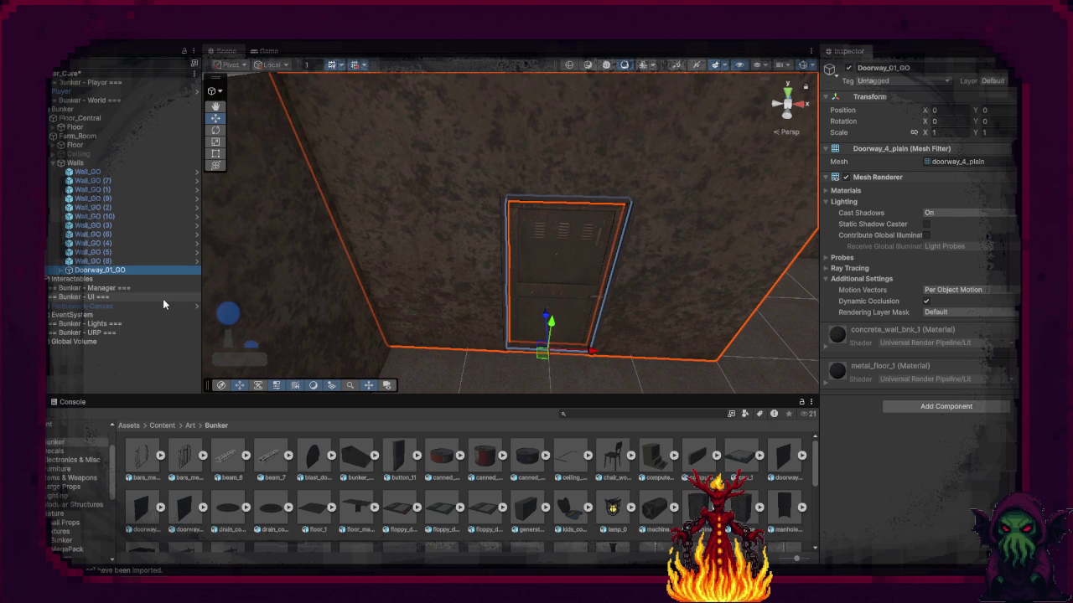
Step: Add a Mesh Collider to Doorway_01_GO and put only that object on the Wall layer
{"action": "left_click", "coordinate": [948, 407]}
{"action": "type", "text": "Mes"}
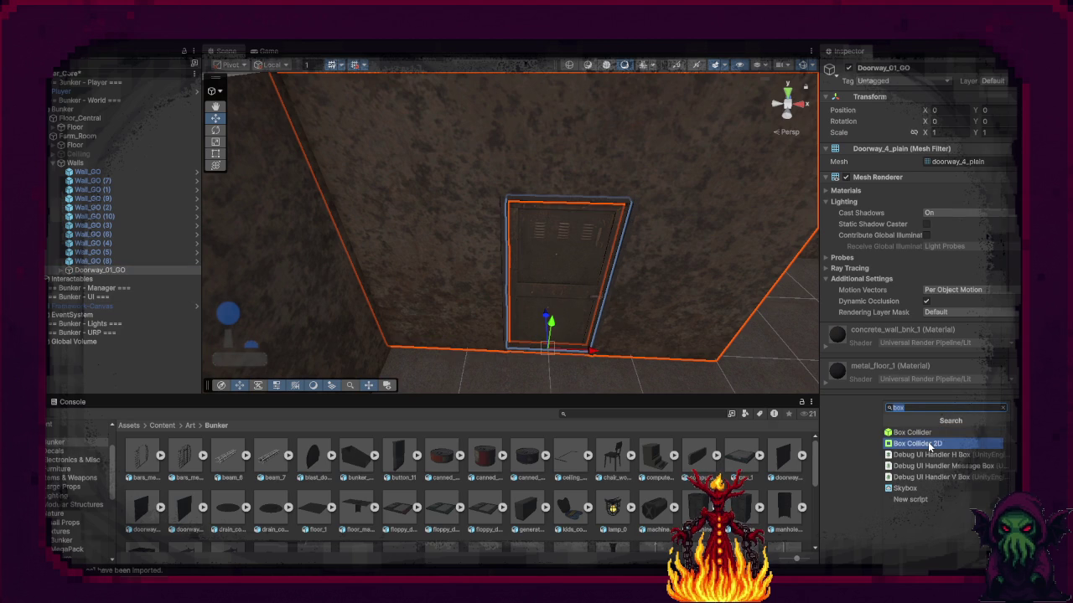
{"action": "left_click", "coordinate": [915, 432]}
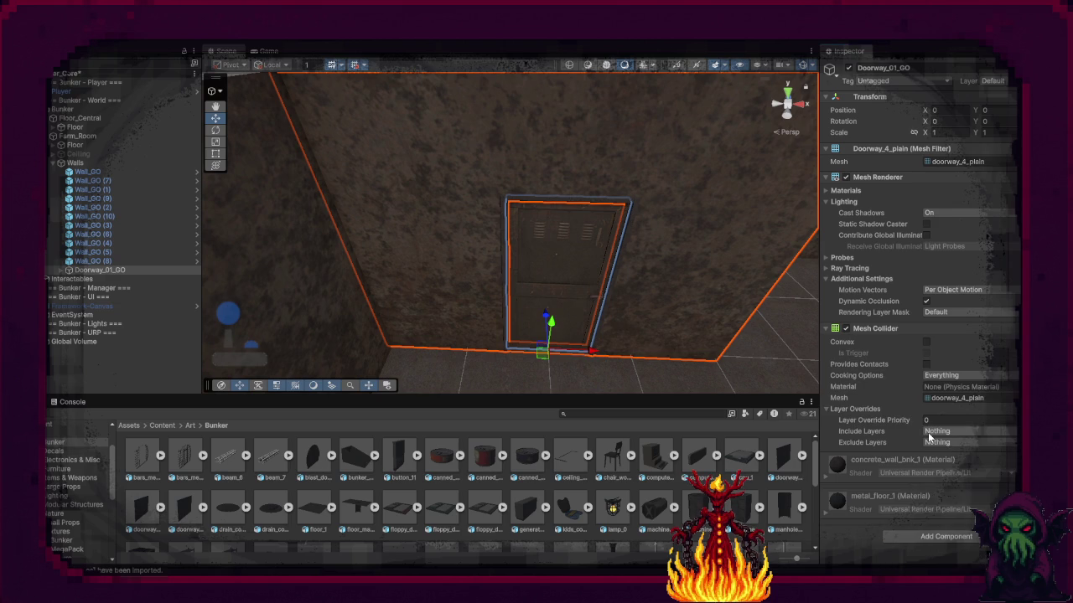
{"action": "left_click", "coordinate": [997, 81]}
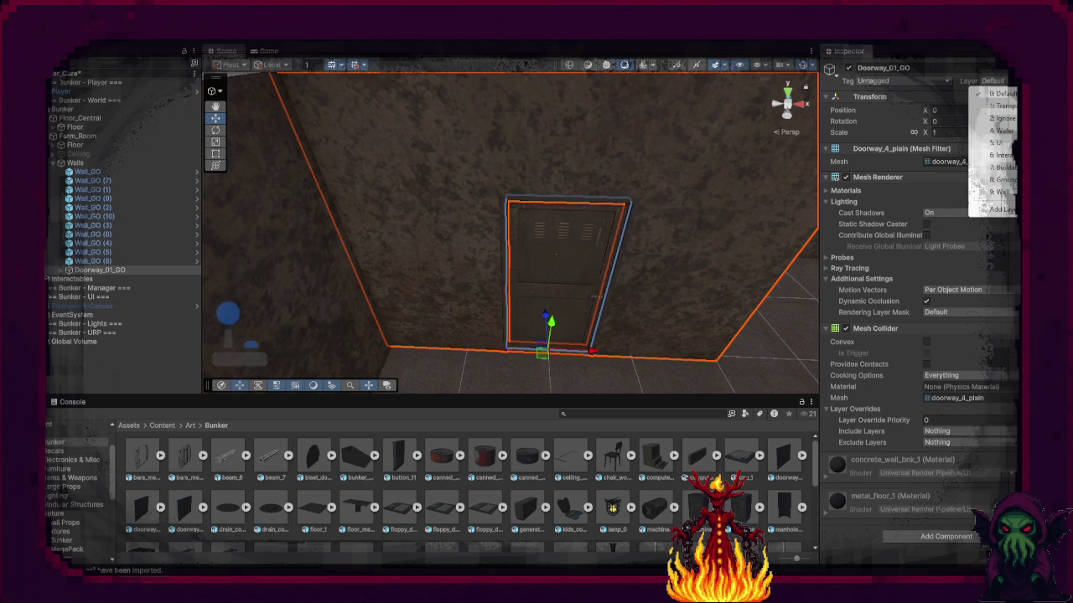
{"action": "left_click", "coordinate": [1010, 192]}
{"action": "left_click", "coordinate": [546, 307]}
Step: Give the child door_8 a Mesh Collider and set only it to the Interactable layer
{"action": "left_click", "coordinate": [59, 273]}
{"action": "left_click", "coordinate": [62, 269]}
{"action": "left_click", "coordinate": [77, 279]}
{"action": "left_click", "coordinate": [90, 279]}
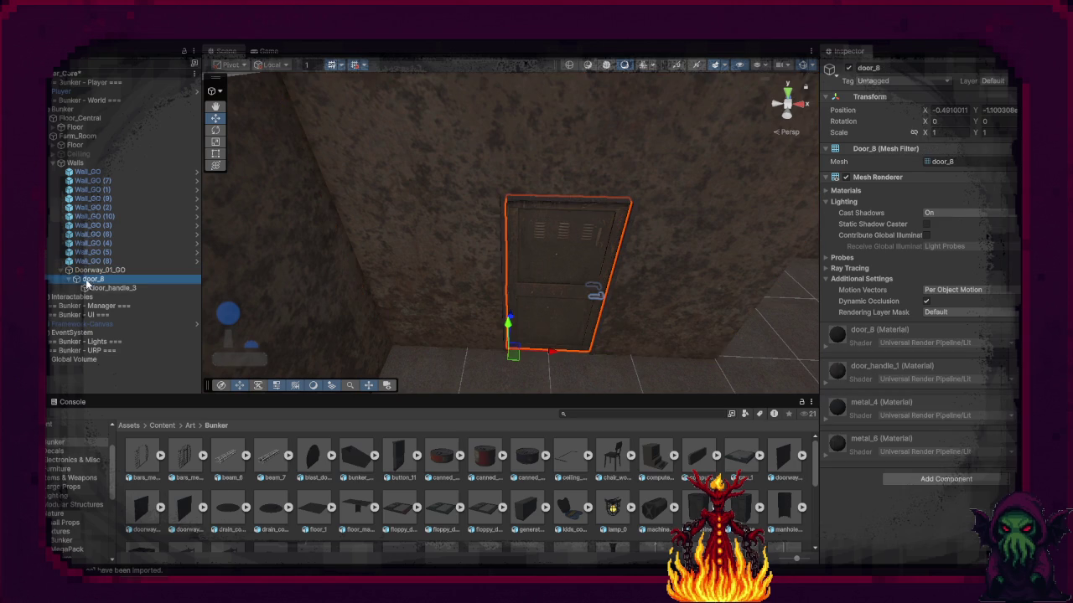
{"action": "left_click", "coordinate": [921, 480]}
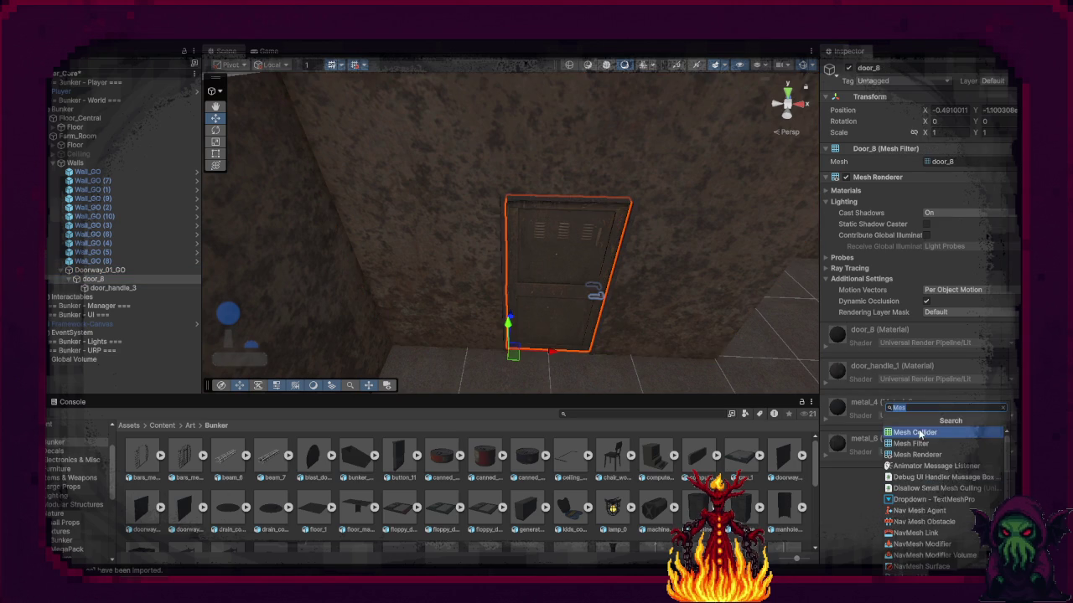
{"action": "left_click", "coordinate": [922, 432]}
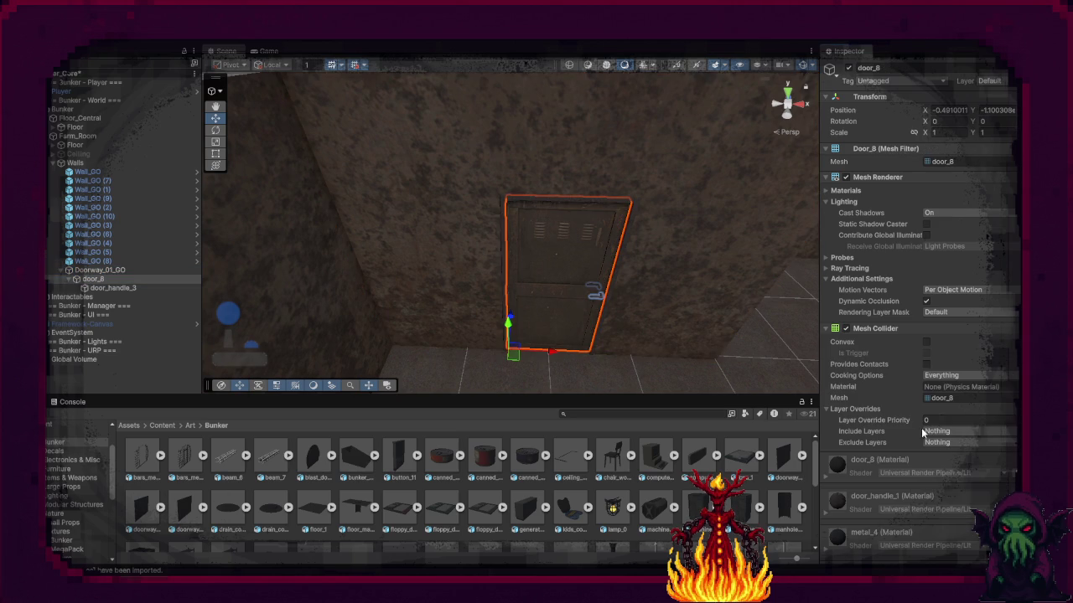
{"action": "left_click", "coordinate": [1006, 82]}
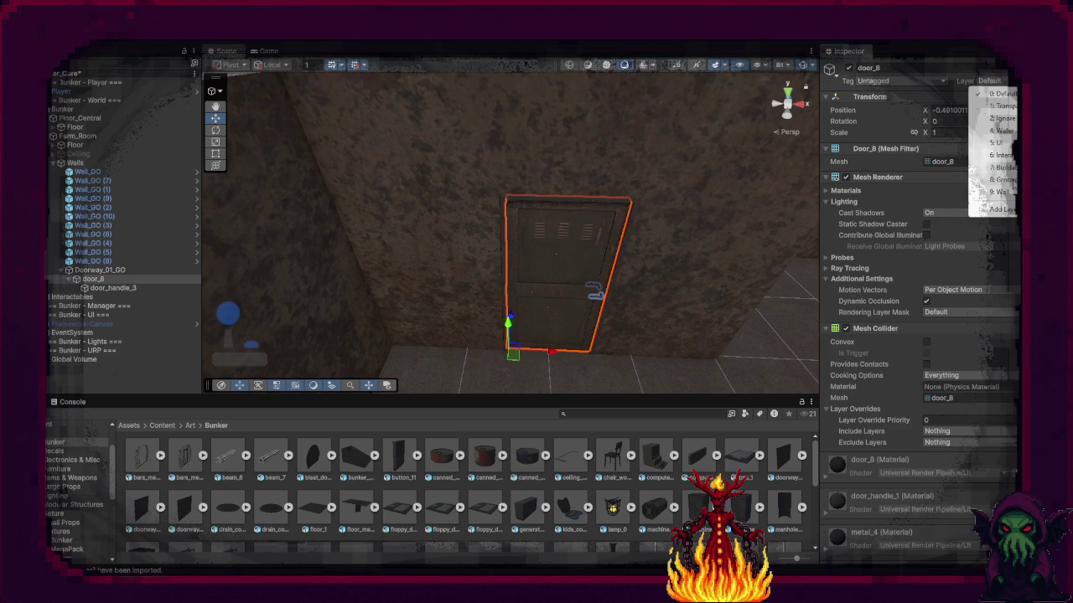
{"action": "left_click", "coordinate": [1001, 155]}
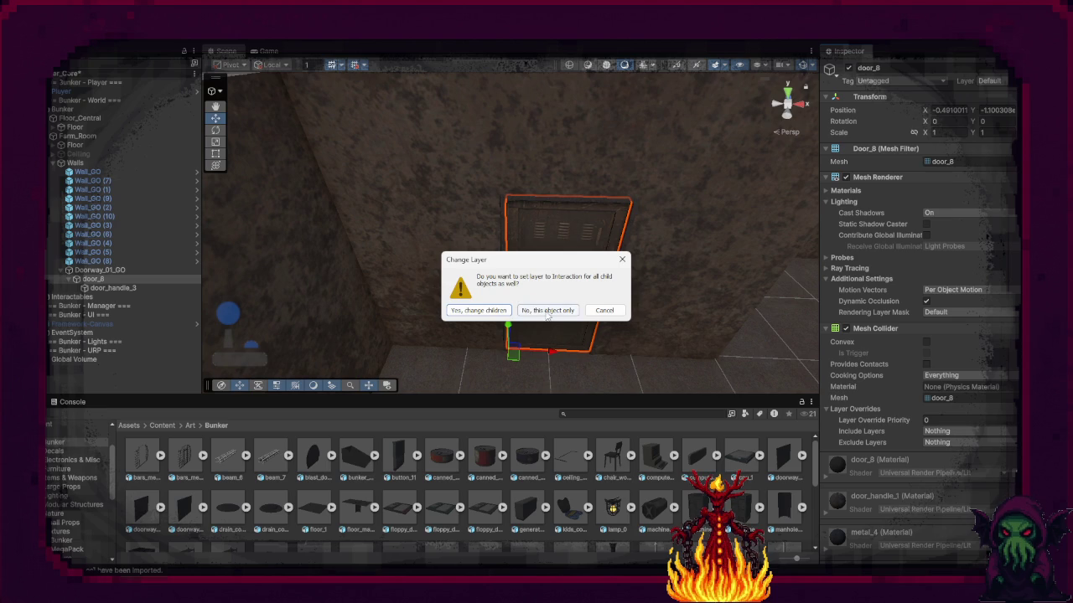
{"action": "left_click", "coordinate": [546, 308]}
Step: Collapse the Doorway_01_GO hierarchy and reselect Doorway_01_GO
{"action": "left_click", "coordinate": [113, 287]}
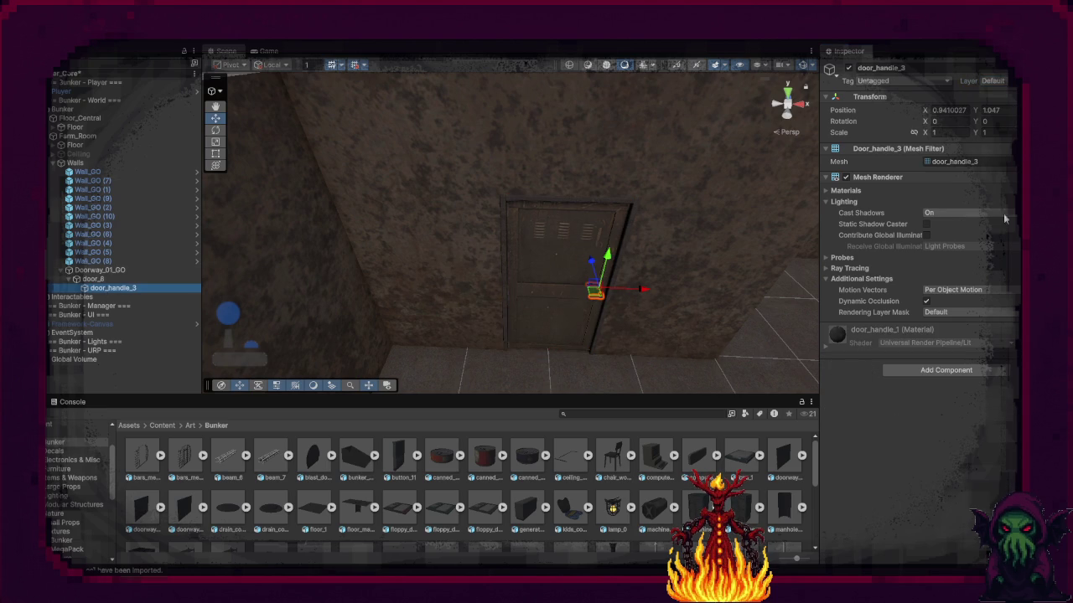
{"action": "left_click", "coordinate": [70, 280]}
{"action": "left_click", "coordinate": [62, 271]}
{"action": "left_click", "coordinate": [101, 270]}
{"action": "scroll", "coordinate": [559, 291], "scroll_direction": "down", "scroll_amount": 10}
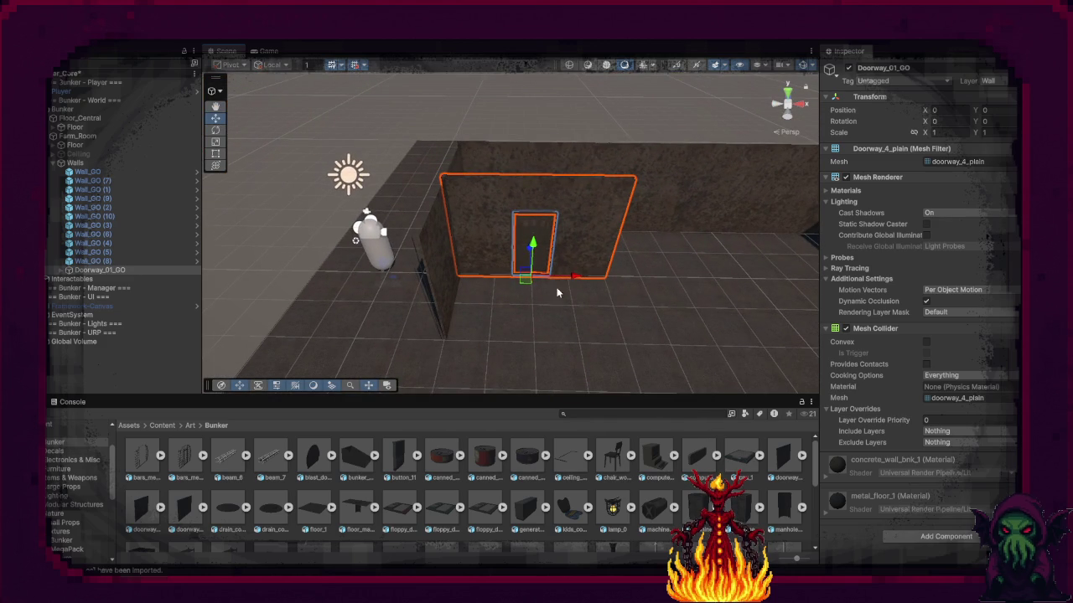
Step: Drag Doorway_01_GO into Content > Prefabs > Buildings_Env to create its prefab
{"action": "left_click", "coordinate": [162, 424]}
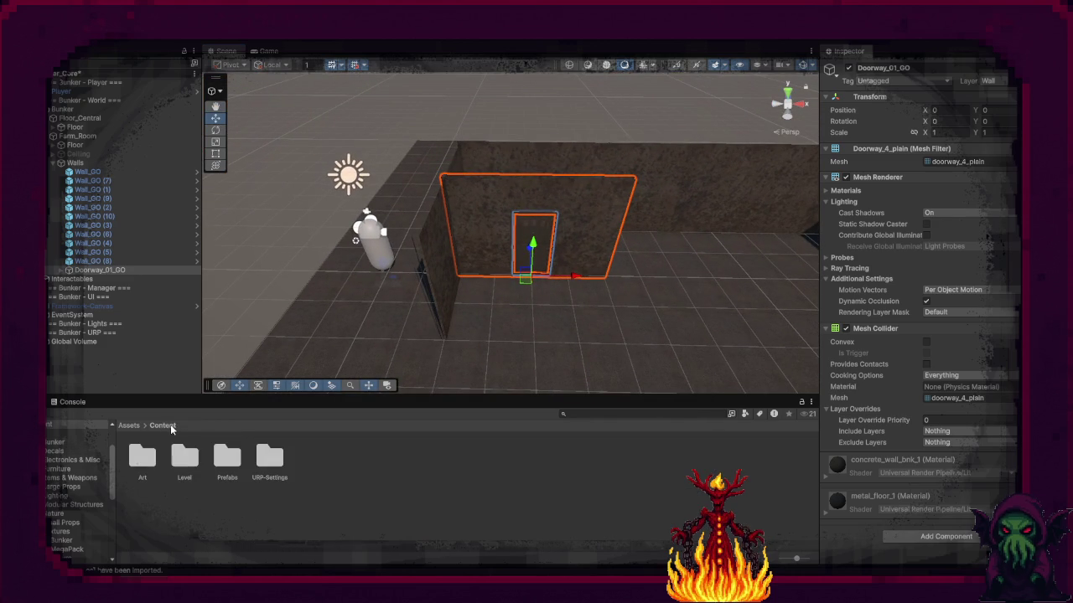
{"action": "double_click", "coordinate": [230, 462]}
{"action": "double_click", "coordinate": [156, 463]}
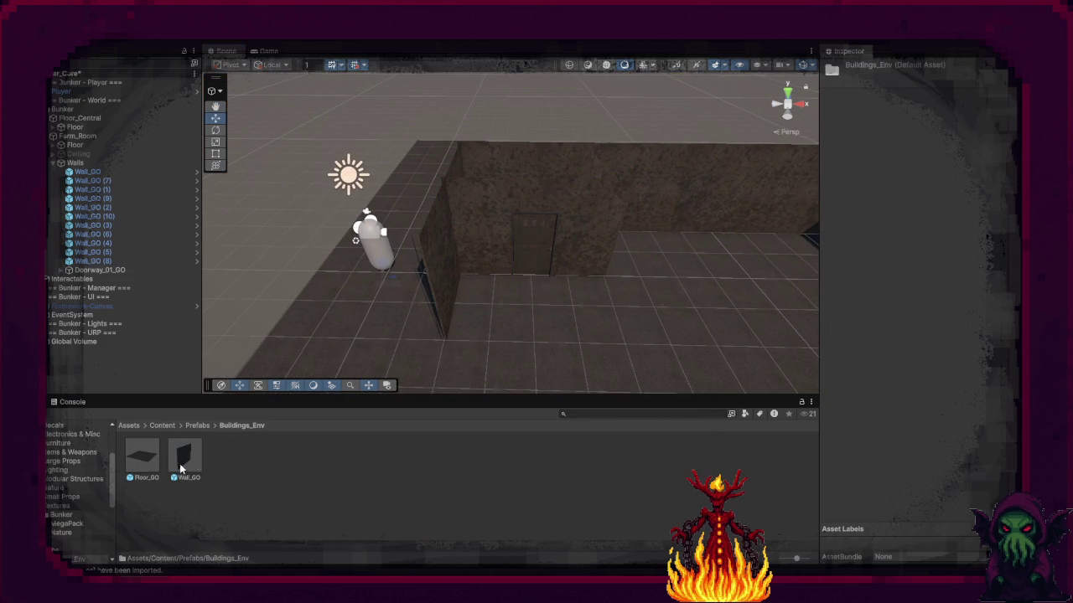
{"action": "mouse_move", "coordinate": [78, 283]}
{"action": "left_mouse_down"}
{"action": "mouse_move", "coordinate": [126, 352]}
{"action": "mouse_move", "coordinate": [252, 447]}
{"action": "left_mouse_up"}
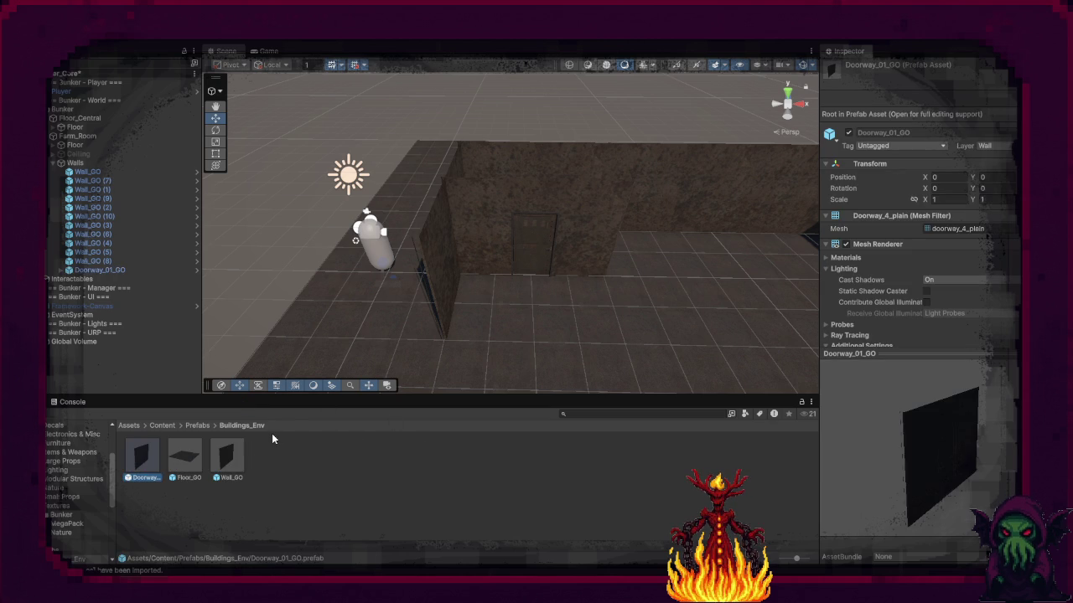
Step: Rotate the doorway 90° around Y and move it along X to about -2
{"action": "left_click", "coordinate": [495, 227]}
{"action": "key", "text": "e"}
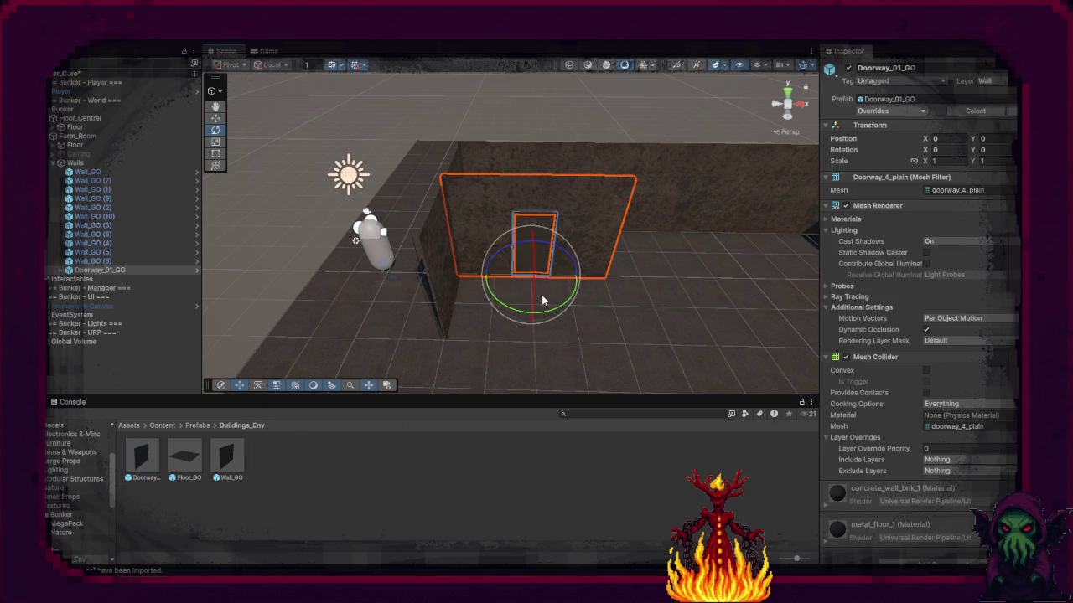
{"action": "mouse_move", "coordinate": [545, 306]}
{"action": "left_mouse_down"}
{"action": "mouse_move", "coordinate": [395, 342]}
{"action": "mouse_move", "coordinate": [397, 352]}
{"action": "mouse_move", "coordinate": [412, 344]}
{"action": "left_mouse_up"}
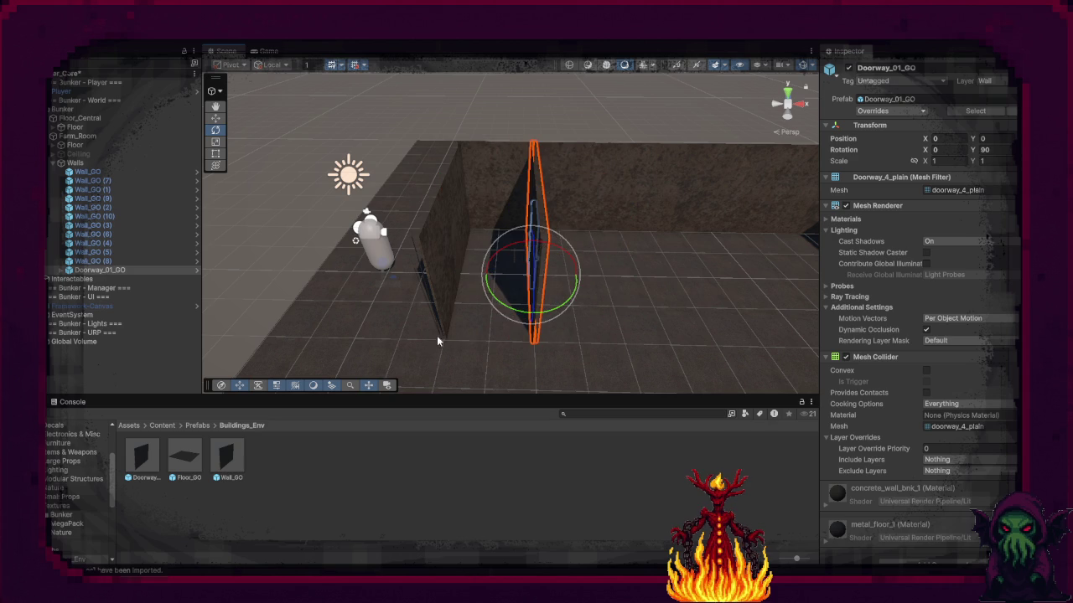
{"action": "mouse_move", "coordinate": [591, 326]}
{"action": "left_mouse_down"}
{"action": "mouse_move", "coordinate": [627, 331]}
{"action": "mouse_move", "coordinate": [512, 349]}
{"action": "mouse_move", "coordinate": [560, 310]}
{"action": "mouse_move", "coordinate": [439, 322]}
{"action": "mouse_move", "coordinate": [448, 333]}
{"action": "left_mouse_up"}
{"action": "key", "text": "w"}
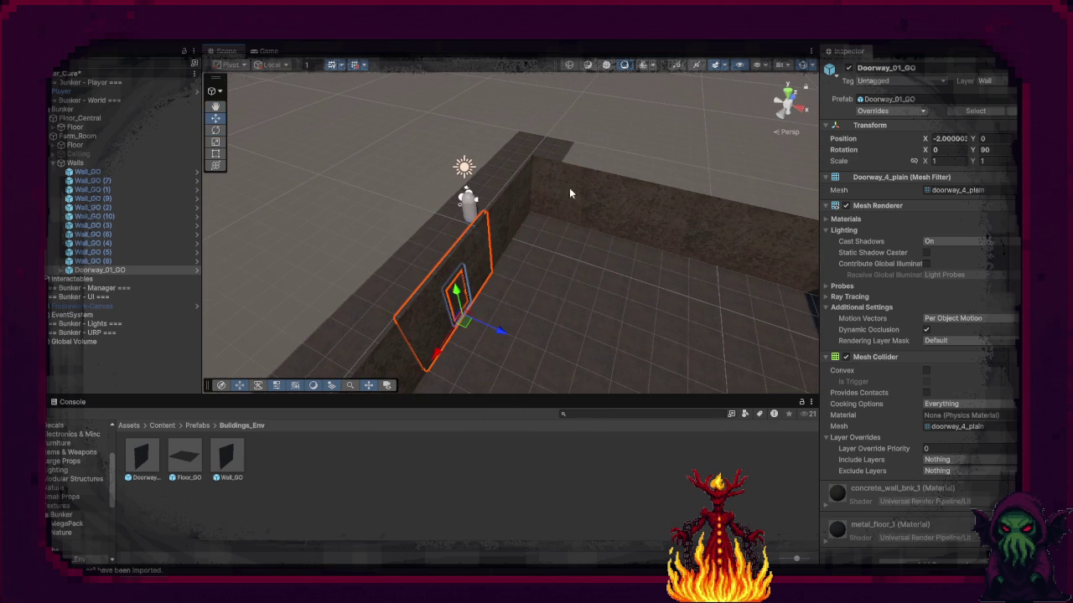
{"action": "mouse_move", "coordinate": [617, 153]}
{"action": "left_mouse_down"}
{"action": "mouse_move", "coordinate": [412, 313]}
{"action": "mouse_move", "coordinate": [488, 342]}
{"action": "mouse_move", "coordinate": [774, 306]}
{"action": "mouse_move", "coordinate": [511, 350]}
{"action": "mouse_move", "coordinate": [526, 338]}
{"action": "left_mouse_up"}
{"action": "scroll", "coordinate": [524, 343], "scroll_direction": "down", "scroll_amount": 5}
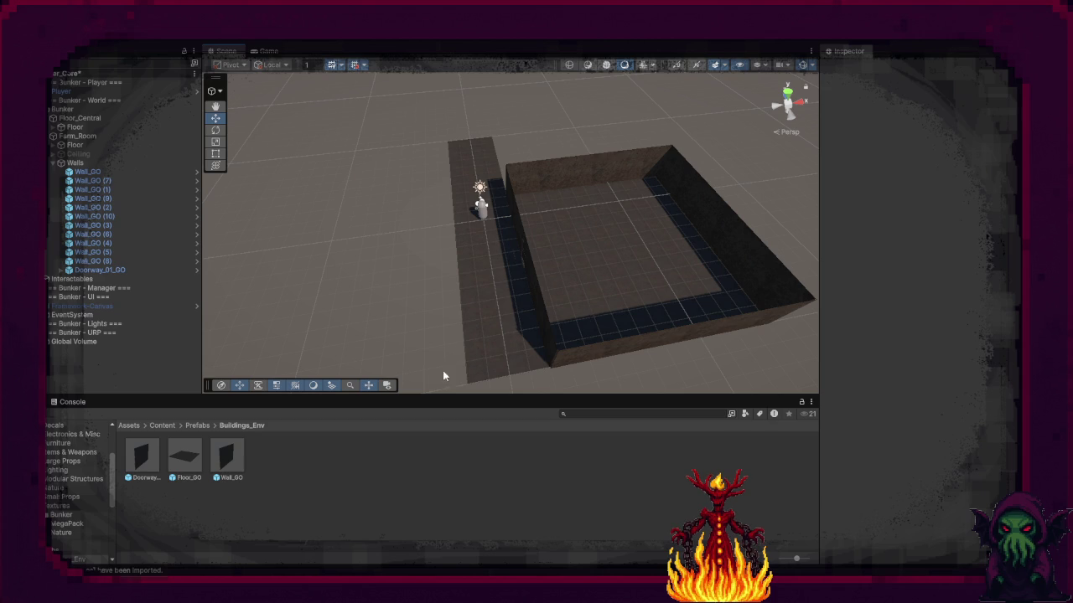
Step: Duplicate Farm_Room, turn the copy to -180 on Y beside the original, and name it Living_Room
{"action": "left_click", "coordinate": [53, 162]}
{"action": "left_click", "coordinate": [75, 136]}
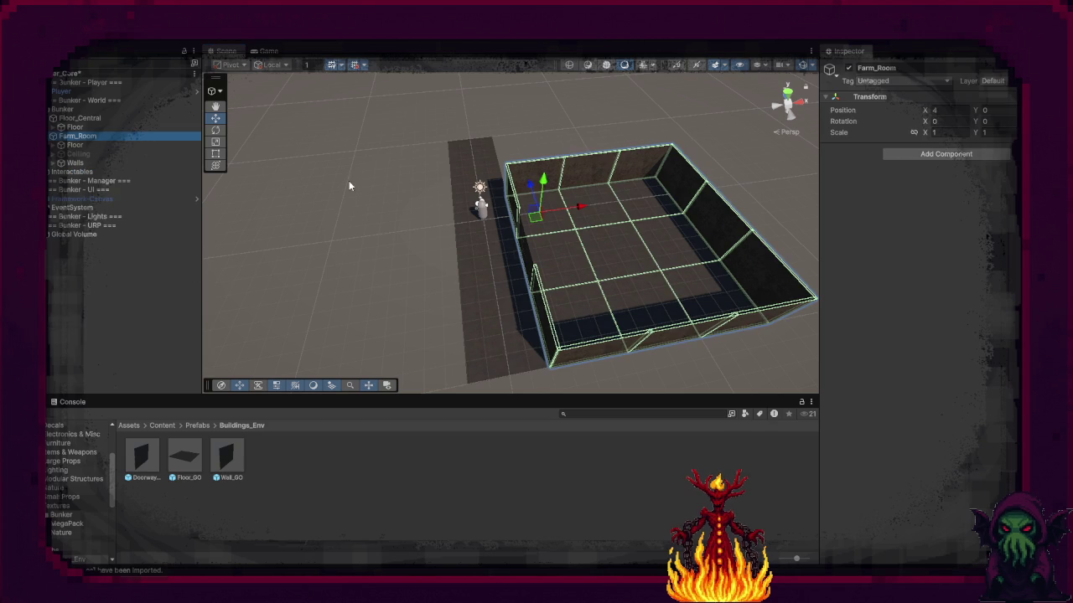
{"action": "key", "text": "ctrl+d"}
{"action": "mouse_move", "coordinate": [575, 205]}
{"action": "left_mouse_down"}
{"action": "mouse_move", "coordinate": [324, 238]}
{"action": "mouse_move", "coordinate": [333, 238]}
{"action": "left_mouse_up"}
{"action": "key", "text": "e"}
{"action": "mouse_move", "coordinate": [351, 267]}
{"action": "left_mouse_down"}
{"action": "mouse_move", "coordinate": [483, 249]}
{"action": "mouse_move", "coordinate": [709, 263]}
{"action": "left_mouse_up"}
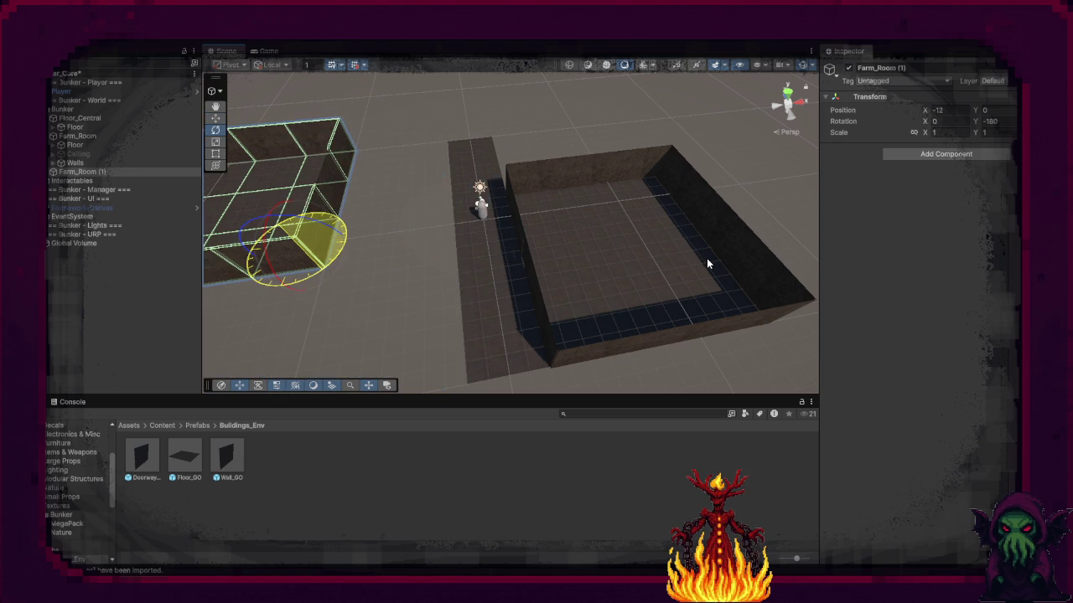
{"action": "mouse_move", "coordinate": [317, 249]}
{"action": "left_mouse_down"}
{"action": "mouse_move", "coordinate": [431, 359]}
{"action": "mouse_move", "coordinate": [491, 315]}
{"action": "mouse_move", "coordinate": [444, 304]}
{"action": "mouse_move", "coordinate": [352, 310]}
{"action": "left_mouse_up"}
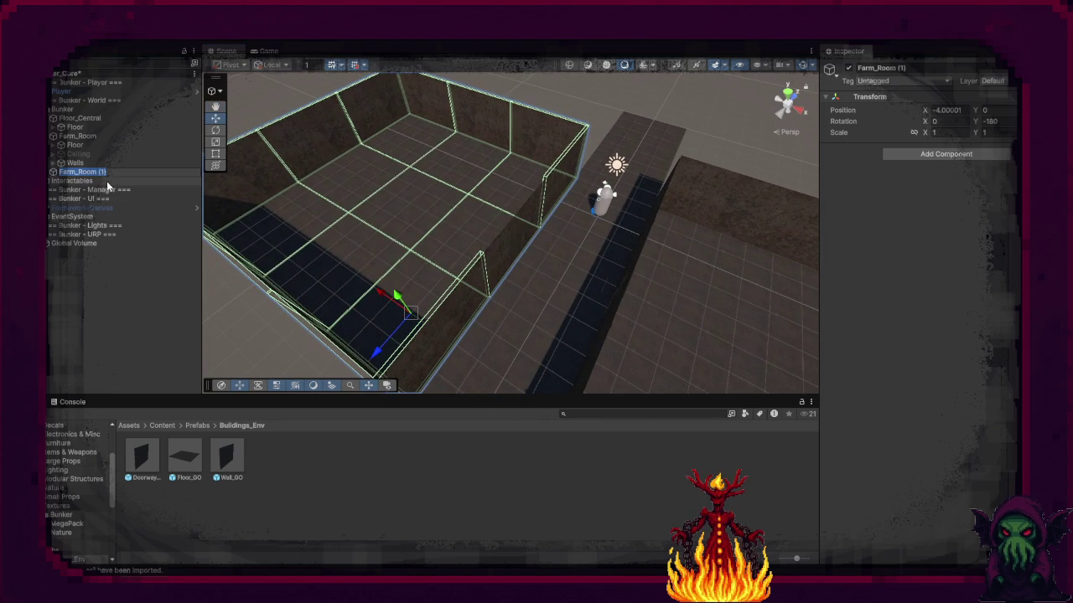
{"action": "type", "text": "Living"}
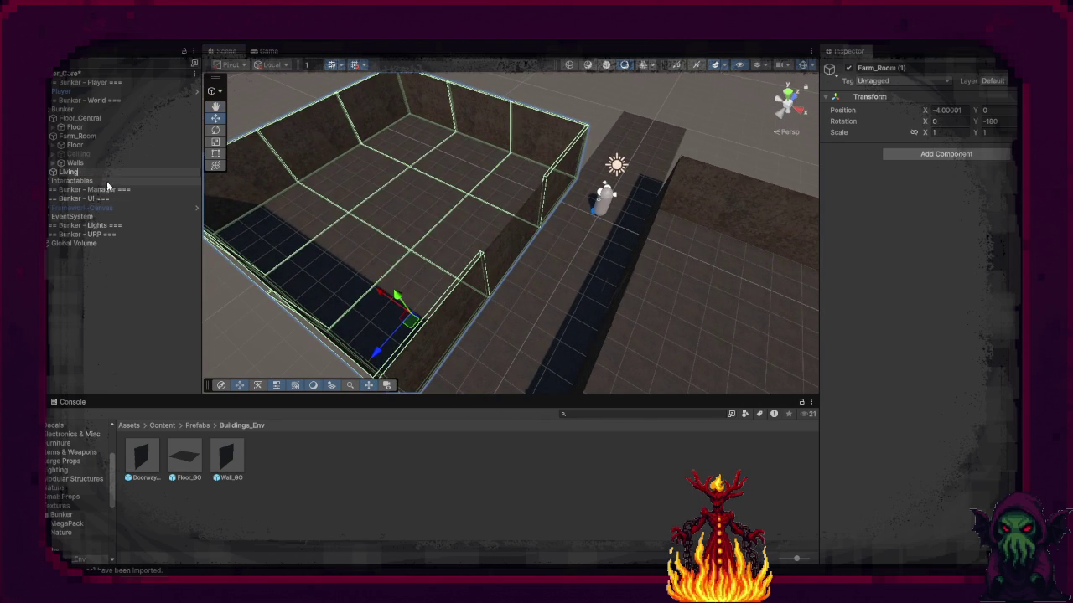
{"action": "type", "text": "_R"}
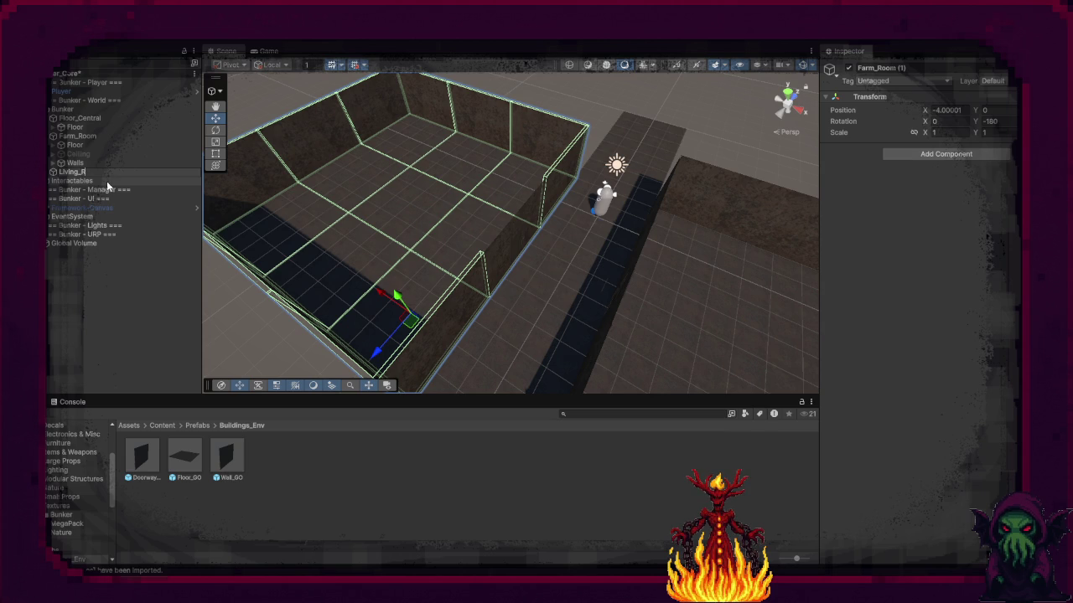
{"action": "type", "text": "oo"}
{"action": "type", "text": "m"}
{"action": "key", "text": "Return"}
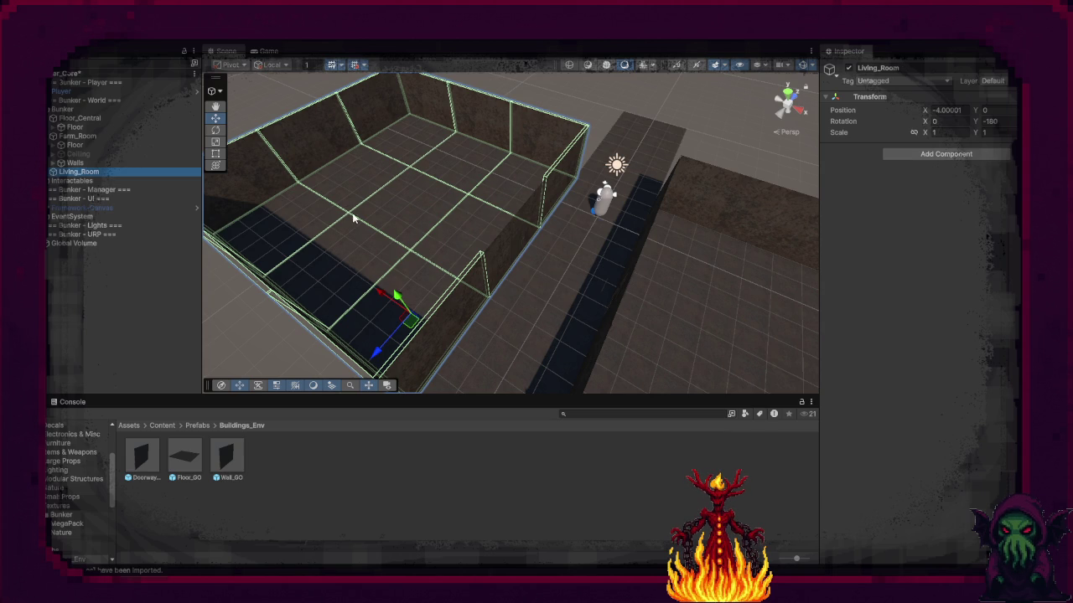
Step: Shift two Living_Room walls inward to X 6 and delete the leftover diagonal wall
{"action": "key", "text": "f"}
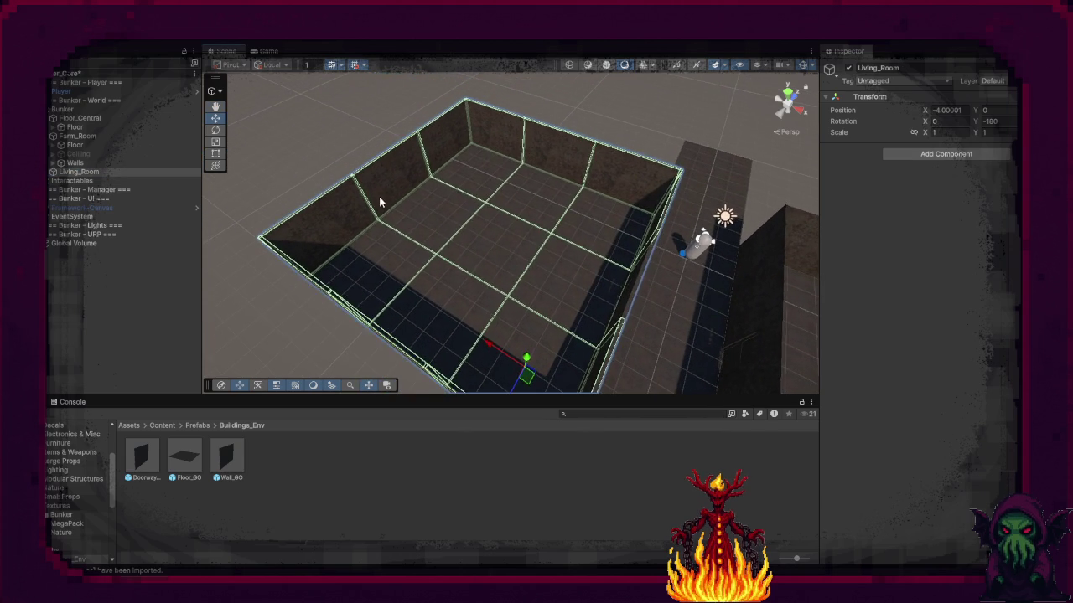
{"action": "left_click", "coordinate": [369, 205]}
{"action": "left_click", "coordinate": [331, 219], "text": "shift"}
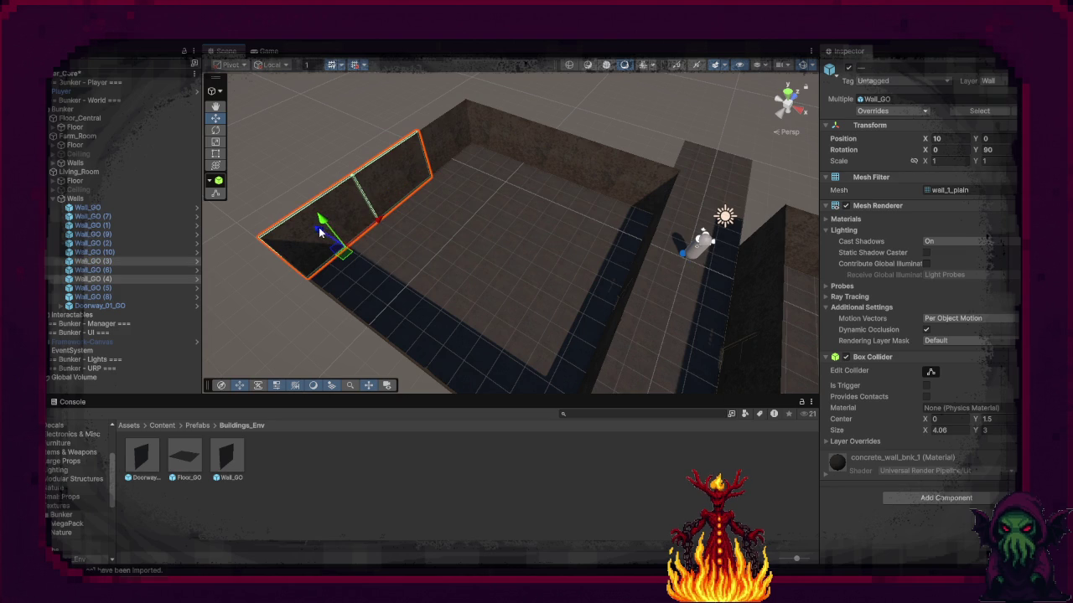
{"action": "left_click_drag", "start_coordinate": [318, 227], "coordinate": [388, 270]}
{"action": "key", "text": "ctrl+z"}
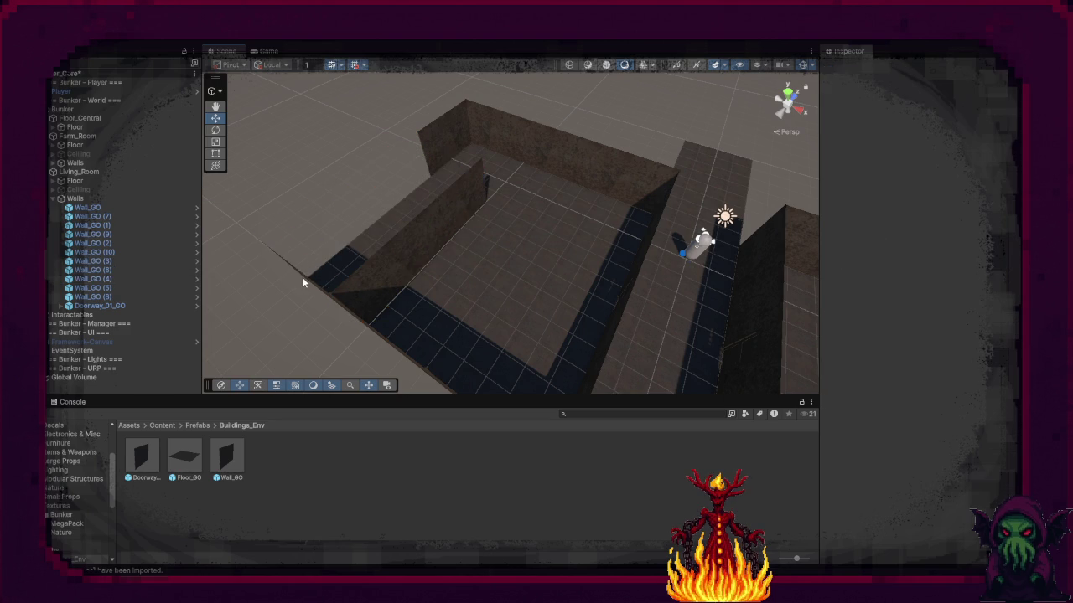
{"action": "left_click", "coordinate": [305, 280]}
{"action": "key", "text": "Delete"}
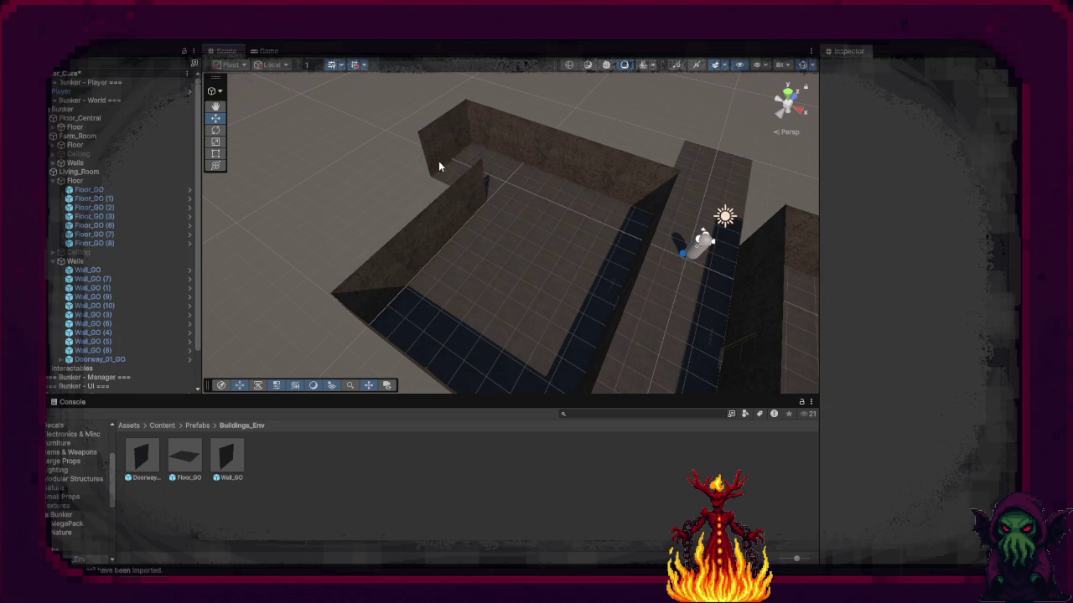
Step: Duplicate Wall_GO (10) twice, placing a new inner wall across the room toward the back
{"action": "left_click", "coordinate": [444, 176]}
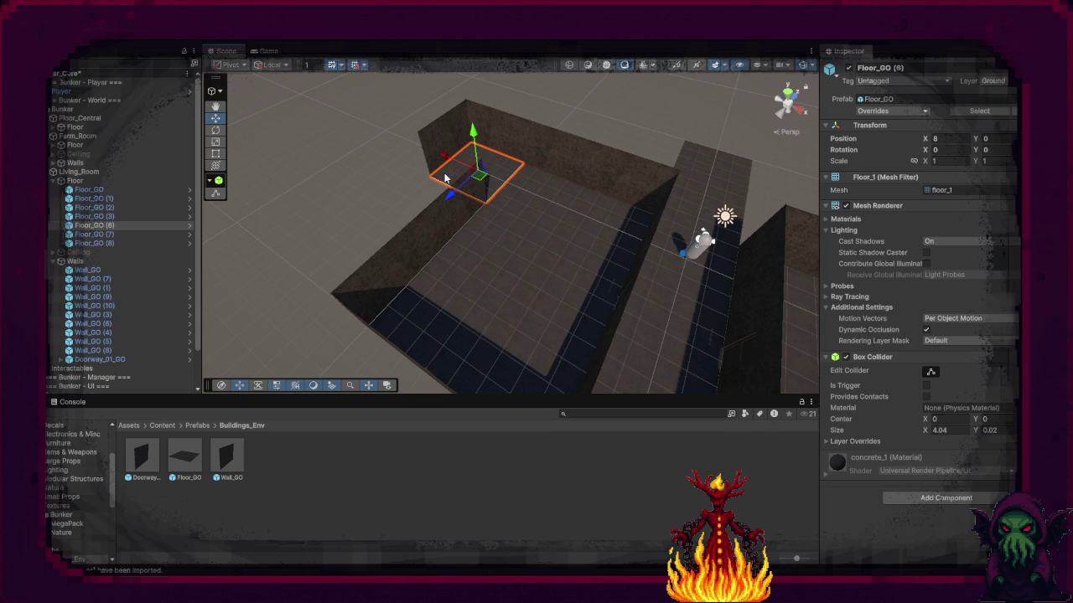
{"action": "left_click", "coordinate": [498, 135]}
{"action": "key", "text": "ctrl+d"}
{"action": "mouse_move", "coordinate": [498, 156]}
{"action": "left_mouse_down"}
{"action": "mouse_move", "coordinate": [429, 213]}
{"action": "mouse_move", "coordinate": [482, 213]}
{"action": "left_mouse_up"}
{"action": "key", "text": "ctrl+d"}
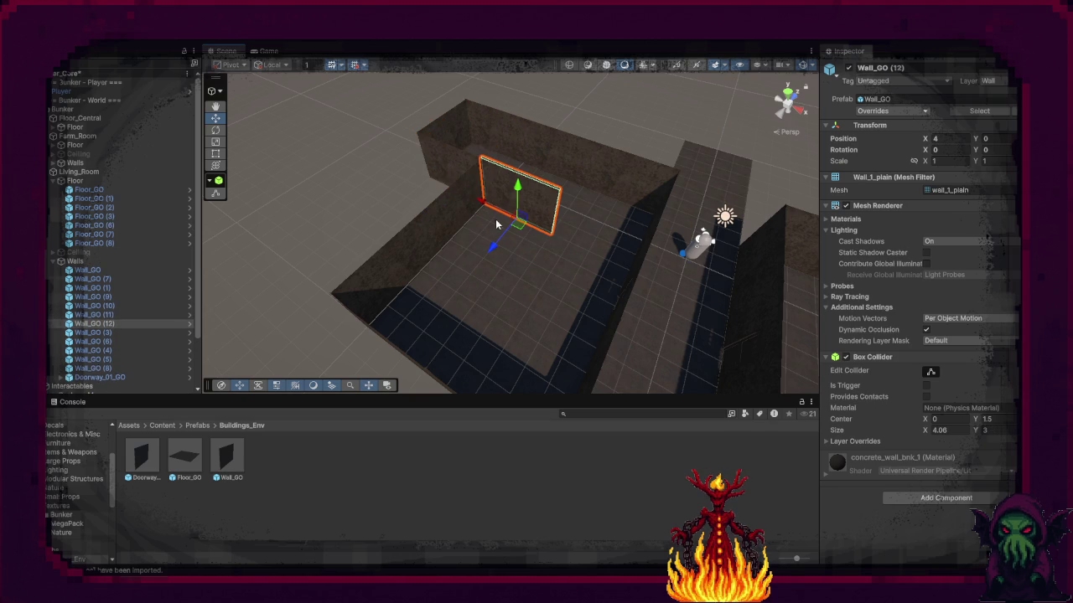
{"action": "left_click_drag", "start_coordinate": [501, 237], "coordinate": [463, 291]}
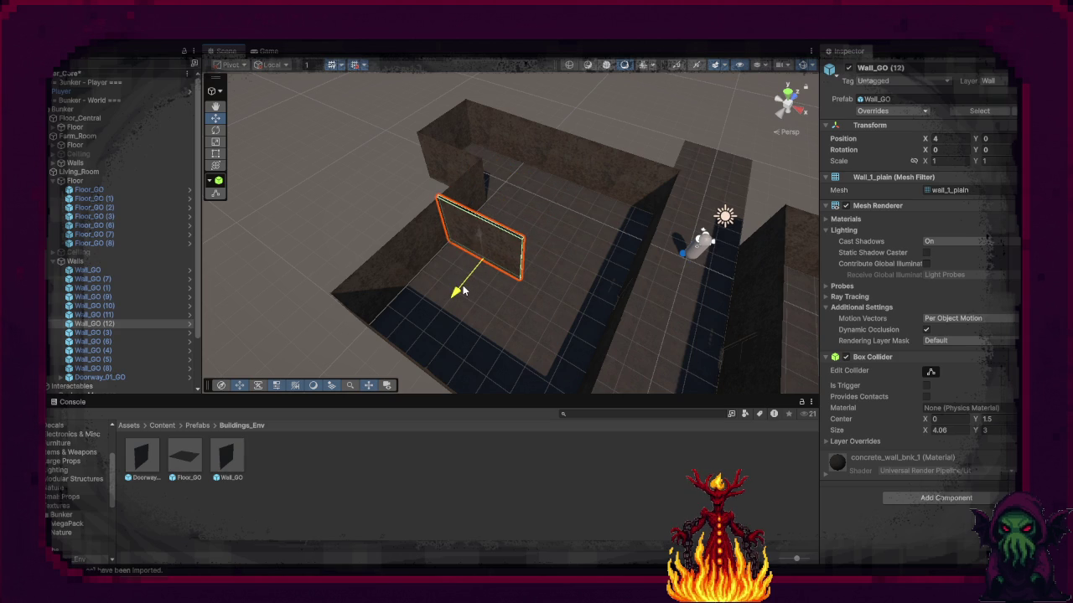
{"action": "mouse_move", "coordinate": [424, 248]}
{"action": "left_mouse_down"}
{"action": "mouse_move", "coordinate": [394, 277]}
{"action": "mouse_move", "coordinate": [424, 248]}
{"action": "mouse_move", "coordinate": [446, 310]}
{"action": "mouse_move", "coordinate": [552, 348]}
{"action": "mouse_move", "coordinate": [445, 313]}
{"action": "left_mouse_up"}
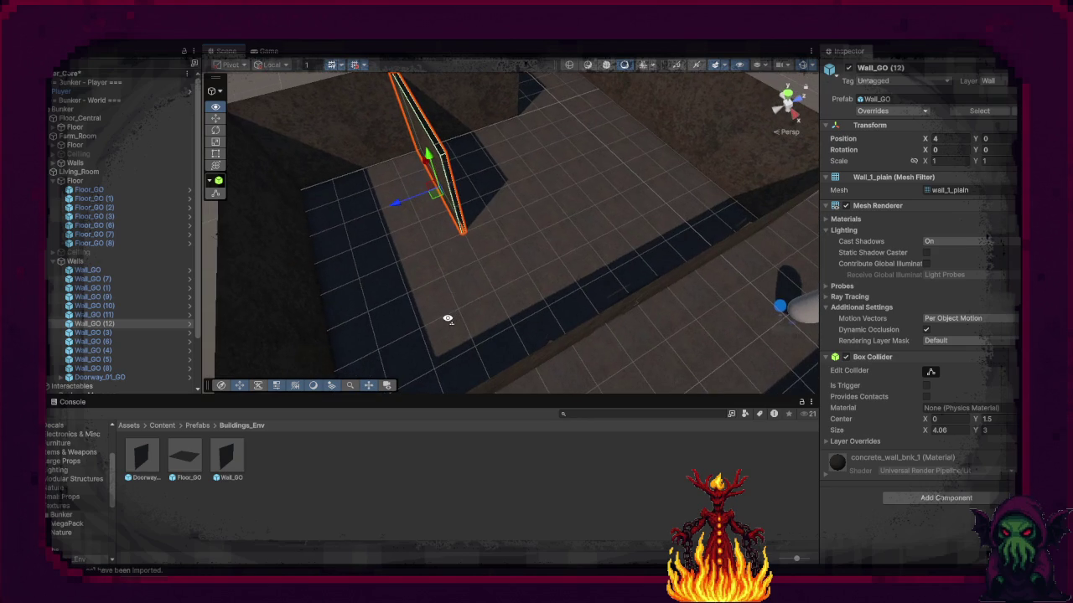
{"action": "left_click_drag", "start_coordinate": [400, 208], "coordinate": [511, 180]}
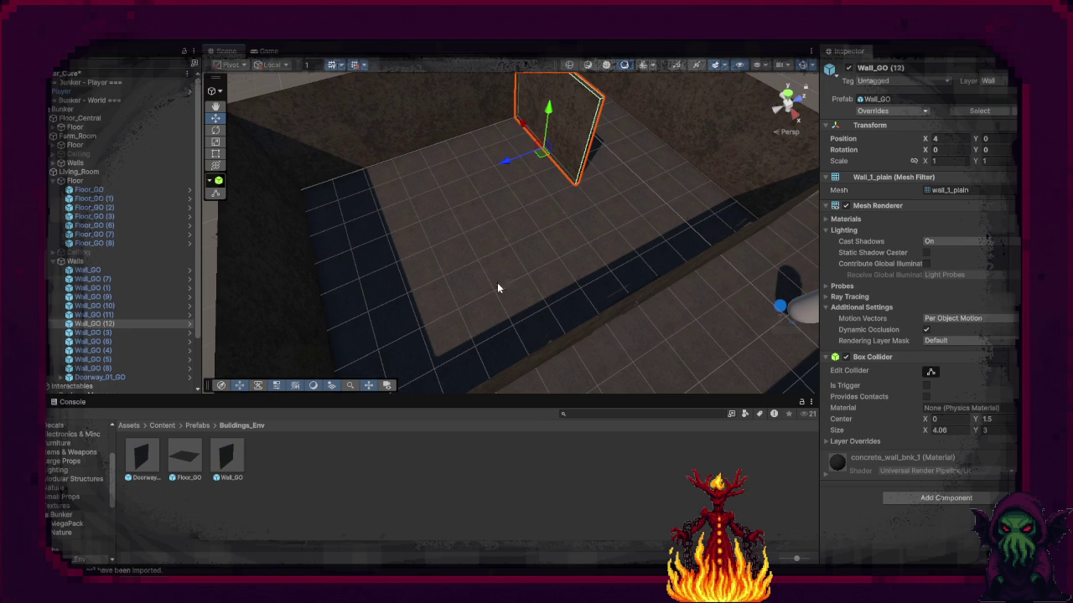
Step: Add a second doorway by duplicating the existing one, rotated to 180 degrees
{"action": "left_click", "coordinate": [637, 303]}
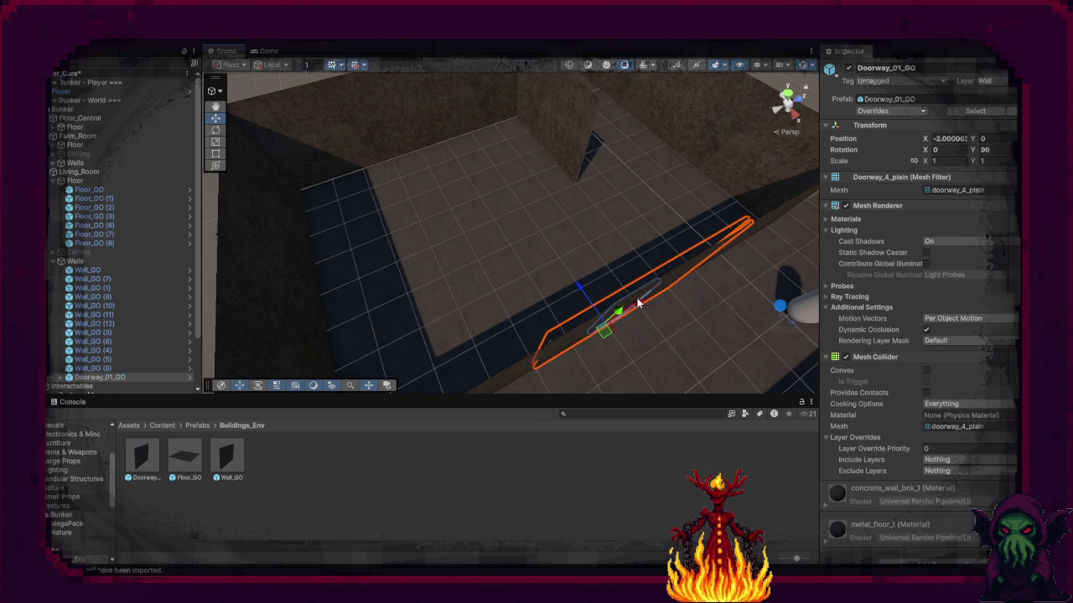
{"action": "key", "text": "ctrl+d"}
{"action": "left_click_drag", "start_coordinate": [577, 293], "coordinate": [553, 211]}
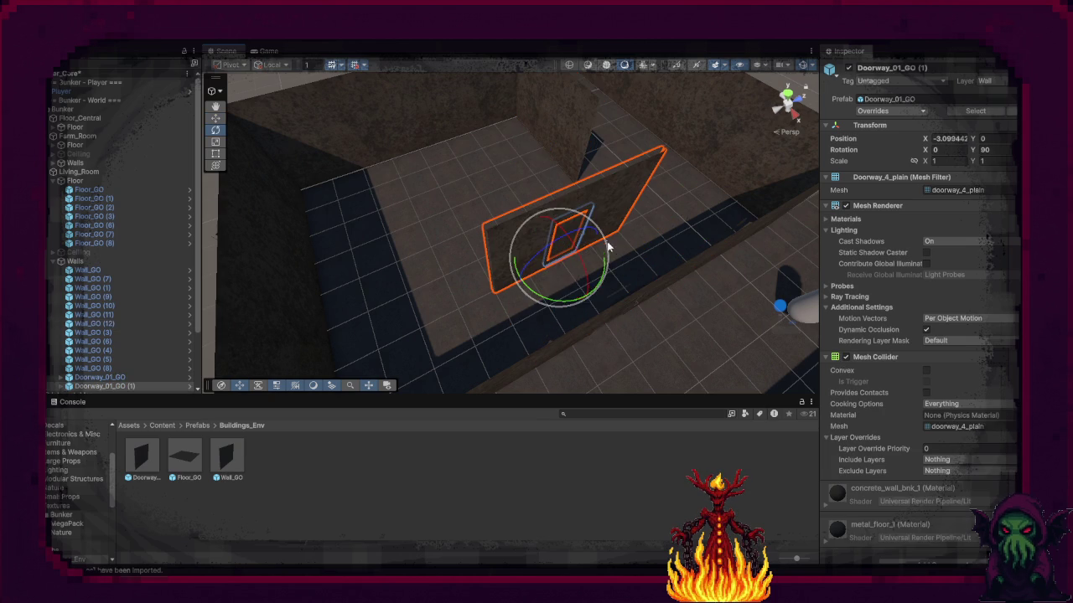
{"action": "mouse_move", "coordinate": [577, 295]}
{"action": "left_mouse_down"}
{"action": "mouse_move", "coordinate": [432, 315]}
{"action": "mouse_move", "coordinate": [454, 313]}
{"action": "left_mouse_up"}
{"action": "key", "text": "w"}
{"action": "mouse_move", "coordinate": [594, 245]}
{"action": "left_mouse_down"}
{"action": "mouse_move", "coordinate": [624, 220]}
{"action": "mouse_move", "coordinate": [678, 277]}
{"action": "mouse_move", "coordinate": [702, 279]}
{"action": "mouse_move", "coordinate": [508, 227]}
{"action": "mouse_move", "coordinate": [256, 294]}
{"action": "mouse_move", "coordinate": [632, 161]}
{"action": "left_mouse_up"}
{"action": "left_click", "coordinate": [632, 161]}
Step: Delete an extra floor tile and walls, restoring one wall and moving it to X 6
{"action": "left_click", "coordinate": [601, 103], "text": "shift"}
{"action": "left_click", "coordinate": [601, 102], "text": "shift"}
{"action": "mouse_move", "coordinate": [774, 184]}
{"action": "left_mouse_down"}
{"action": "mouse_move", "coordinate": [793, 203]}
{"action": "mouse_move", "coordinate": [649, 181]}
{"action": "mouse_move", "coordinate": [483, 204]}
{"action": "mouse_move", "coordinate": [366, 182]}
{"action": "left_mouse_up"}
{"action": "left_click", "coordinate": [627, 172], "text": "shift"}
{"action": "key", "text": "Delete"}
{"action": "key", "text": "ctrl+z"}
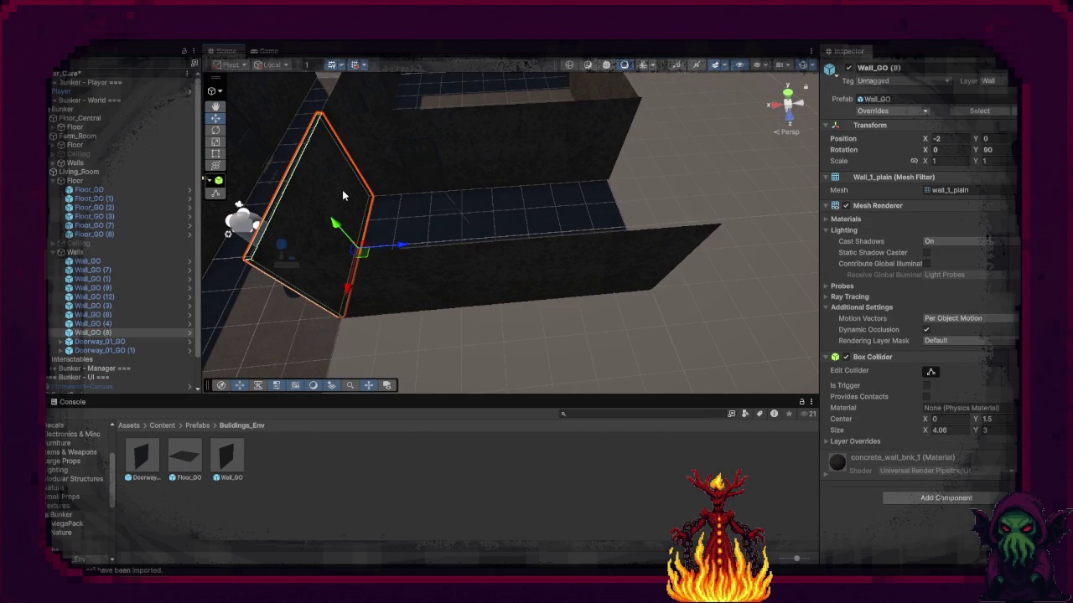
{"action": "mouse_move", "coordinate": [380, 249]}
{"action": "left_mouse_down"}
{"action": "mouse_move", "coordinate": [665, 244]}
{"action": "mouse_move", "coordinate": [659, 206]}
{"action": "mouse_move", "coordinate": [676, 244]}
{"action": "left_mouse_up"}
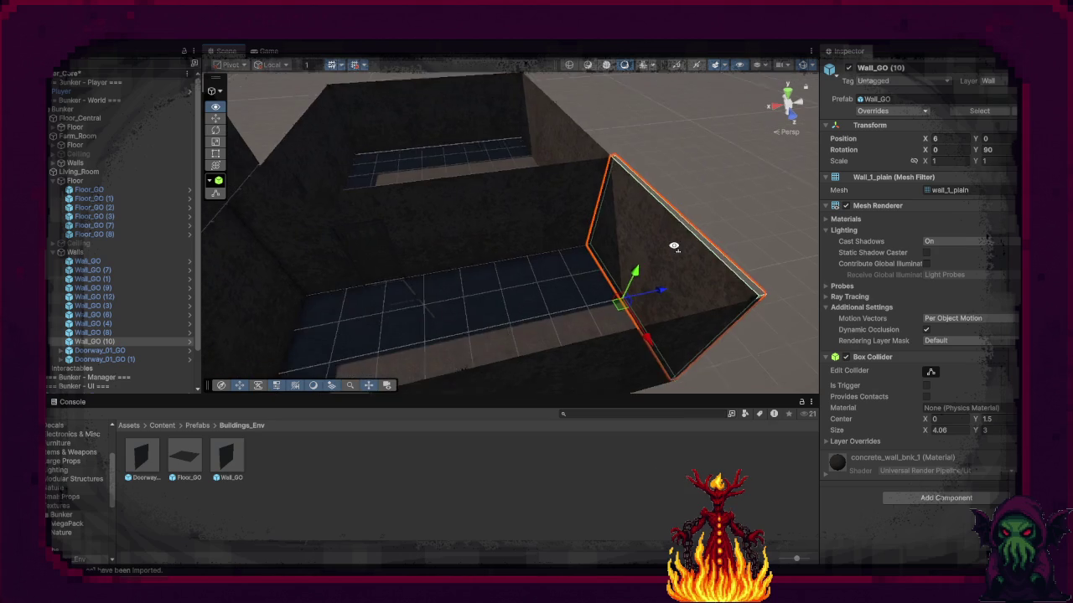
Step: Temporarily show the ceiling, delete the unneeded ceiling tiles, and hide it again
{"action": "left_click", "coordinate": [144, 244]}
{"action": "left_click", "coordinate": [848, 68]}
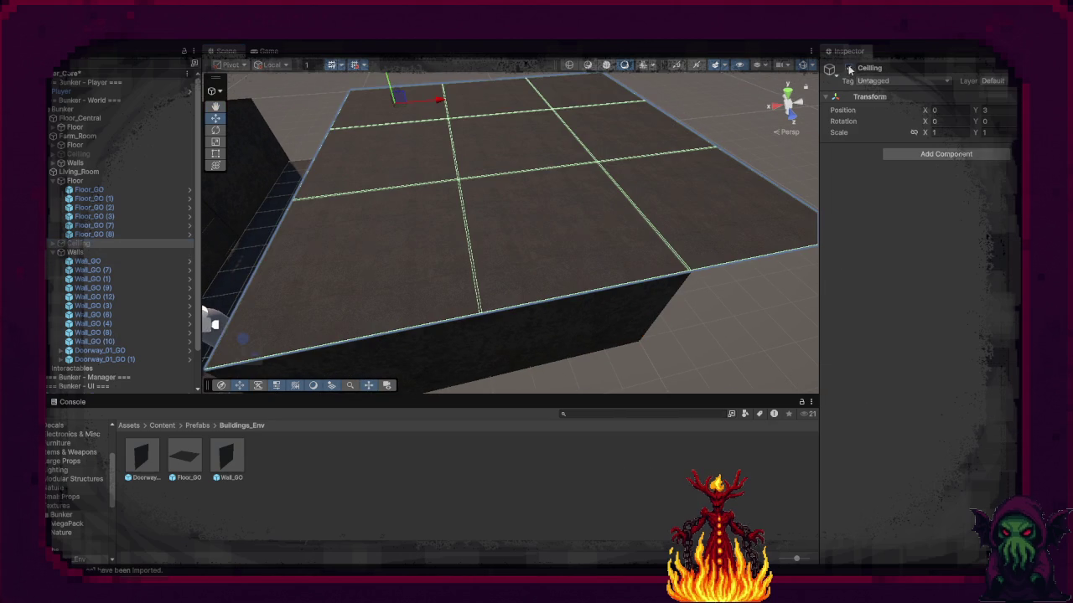
{"action": "left_click", "coordinate": [696, 199]}
{"action": "key", "text": "Delete"}
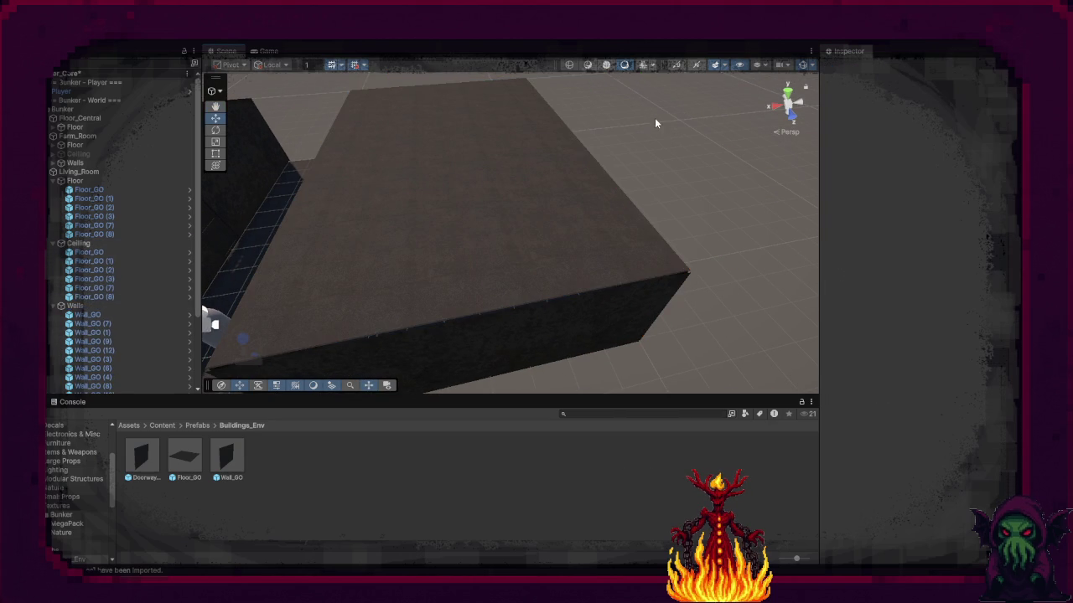
{"action": "left_click", "coordinate": [78, 243]}
{"action": "left_click", "coordinate": [849, 67]}
Step: Delete floor tile Floor_GO (3) and move Wall_GO (1) right to X 6
{"action": "mouse_move", "coordinate": [699, 197]}
{"action": "left_mouse_down"}
{"action": "mouse_move", "coordinate": [589, 150]}
{"action": "mouse_move", "coordinate": [676, 223]}
{"action": "left_mouse_up"}
{"action": "right_click", "coordinate": [676, 221]}
{"action": "left_click", "coordinate": [612, 206]}
{"action": "mouse_move", "coordinate": [613, 206]}
{"action": "left_mouse_down"}
{"action": "mouse_move", "coordinate": [641, 192]}
{"action": "mouse_move", "coordinate": [514, 251]}
{"action": "mouse_move", "coordinate": [549, 237]}
{"action": "left_mouse_up"}
{"action": "left_click", "coordinate": [628, 167], "text": "shift"}
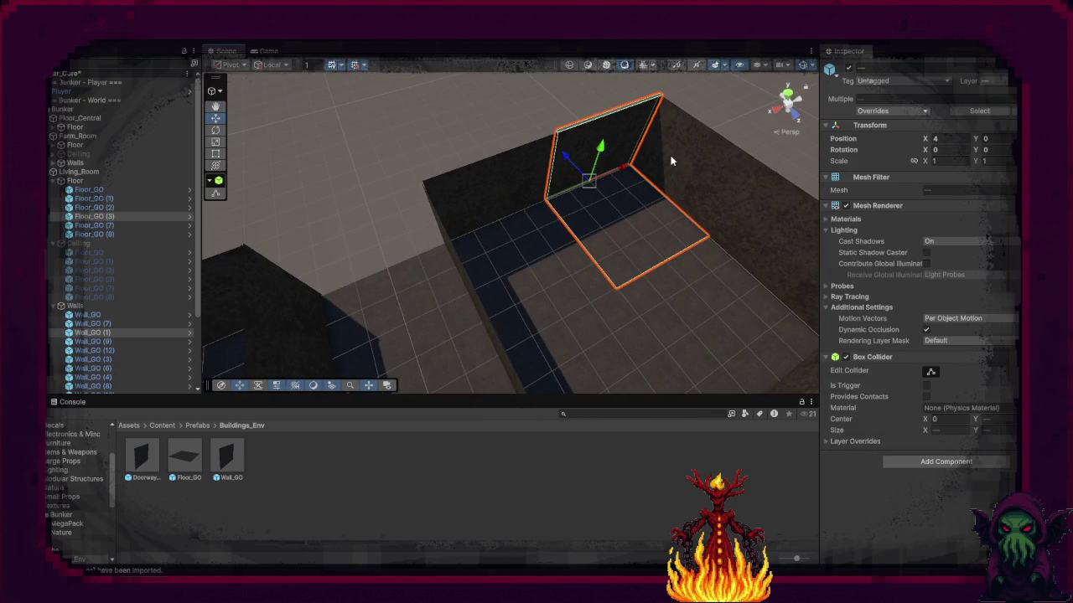
{"action": "left_click", "coordinate": [650, 201]}
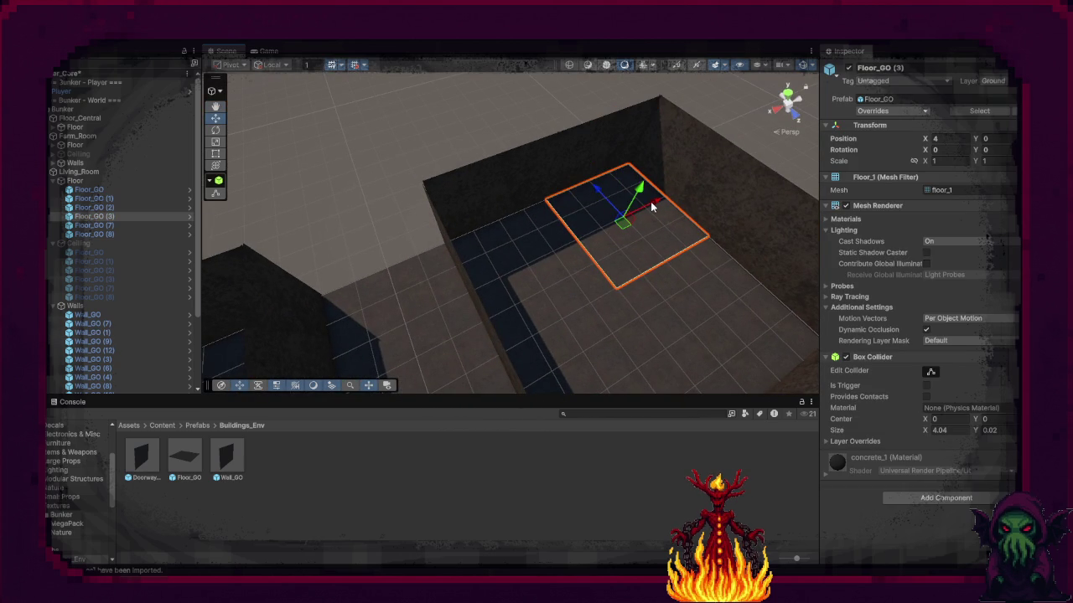
{"action": "key", "text": "Delete"}
{"action": "left_click", "coordinate": [605, 171]}
{"action": "mouse_move", "coordinate": [563, 164]}
{"action": "left_mouse_down"}
{"action": "mouse_move", "coordinate": [637, 222]}
{"action": "mouse_move", "coordinate": [650, 198]}
{"action": "mouse_move", "coordinate": [611, 227]}
{"action": "mouse_move", "coordinate": [742, 240]}
{"action": "mouse_move", "coordinate": [709, 280]}
{"action": "left_mouse_up"}
{"action": "scroll", "coordinate": [709, 280], "scroll_direction": "down", "scroll_amount": 5}
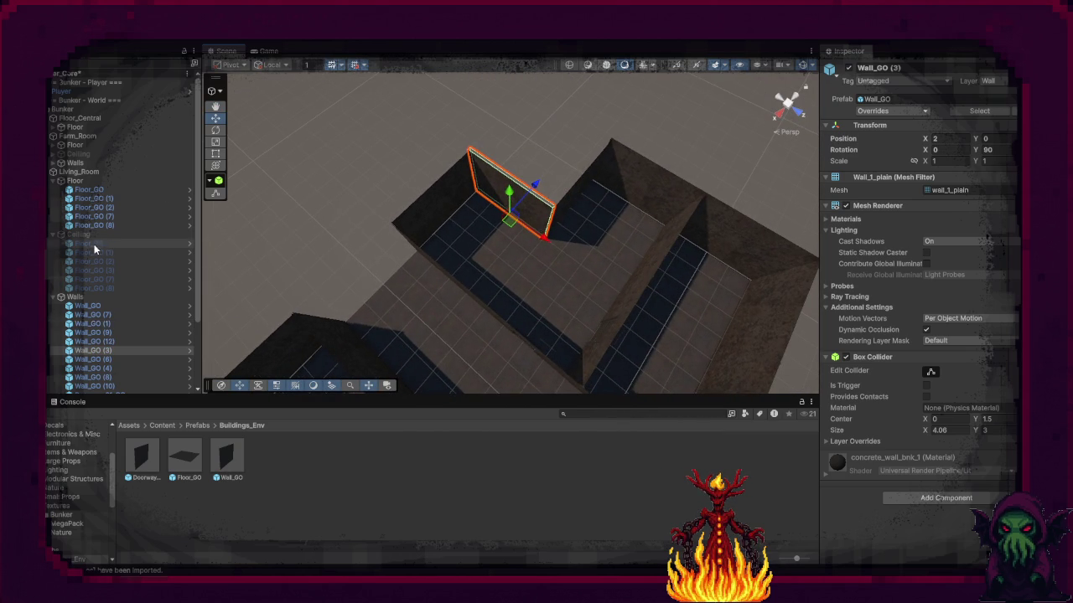
Step: Remove the ceiling tile over the gap, switch the Ceiling group off, and inspect the walls
{"action": "left_click", "coordinate": [90, 237]}
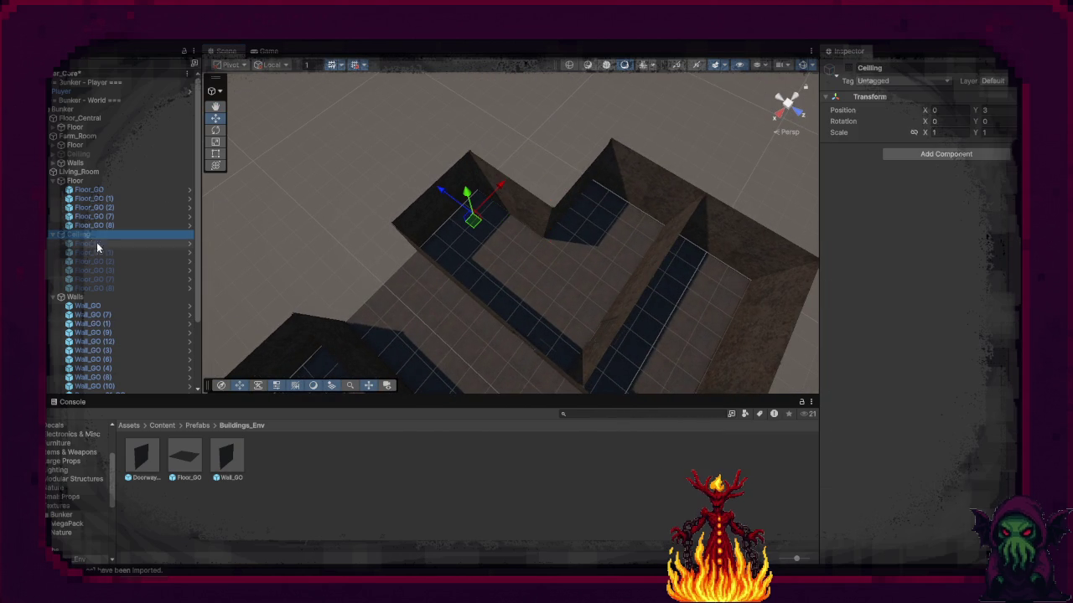
{"action": "left_click", "coordinate": [849, 68]}
{"action": "left_click", "coordinate": [560, 148]}
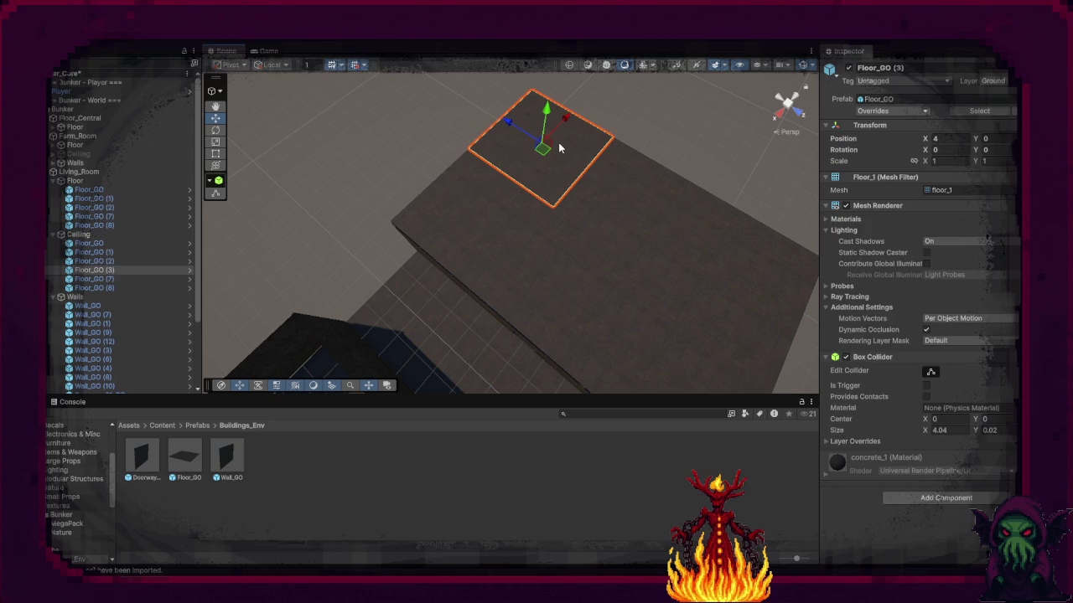
{"action": "key", "text": "Delete"}
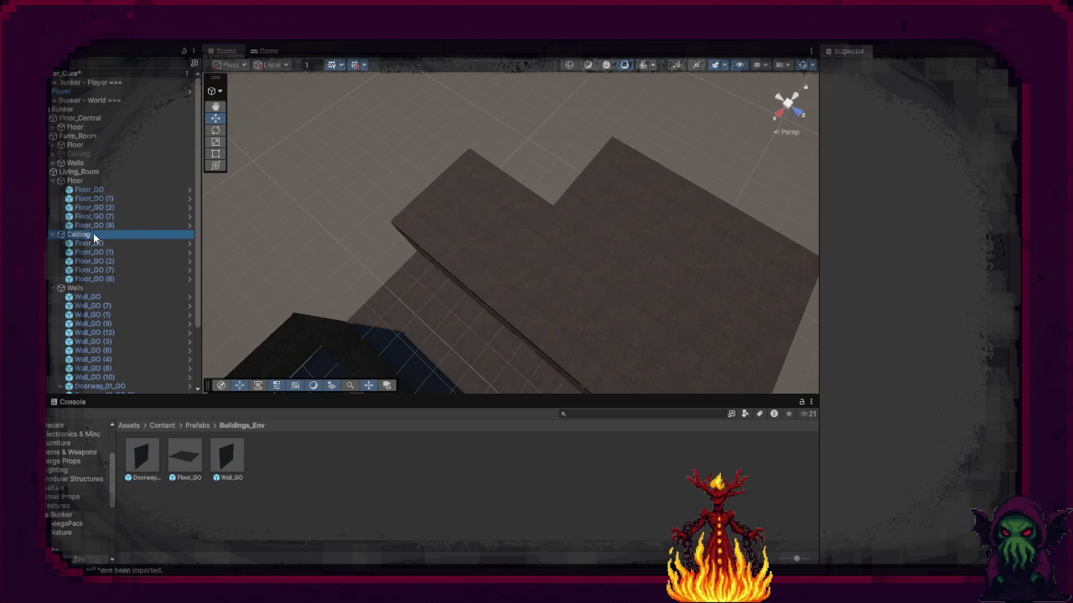
{"action": "double_click", "coordinate": [93, 237]}
{"action": "left_click", "coordinate": [848, 68]}
{"action": "mouse_move", "coordinate": [654, 159]}
{"action": "left_mouse_down"}
{"action": "mouse_move", "coordinate": [414, 213]}
{"action": "mouse_move", "coordinate": [558, 211]}
{"action": "mouse_move", "coordinate": [662, 100]}
{"action": "left_mouse_up"}
{"action": "left_click_drag", "start_coordinate": [687, 66], "coordinate": [621, 137]}
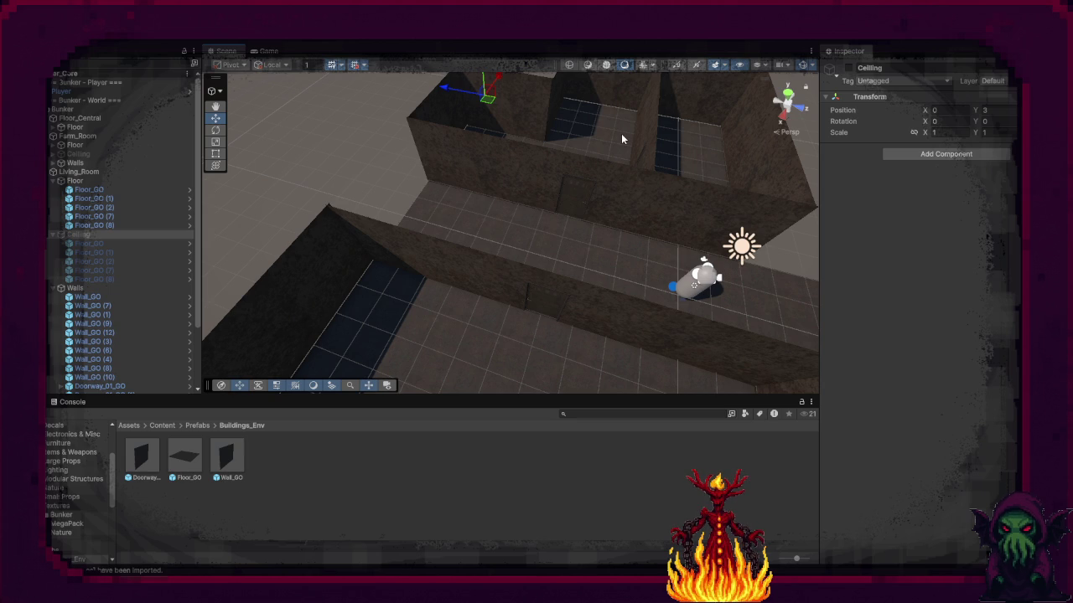
{"action": "mouse_move", "coordinate": [609, 175]}
{"action": "left_mouse_down"}
{"action": "mouse_move", "coordinate": [629, 152]}
{"action": "mouse_move", "coordinate": [555, 193]}
{"action": "mouse_move", "coordinate": [469, 179]}
{"action": "mouse_move", "coordinate": [531, 172]}
{"action": "mouse_move", "coordinate": [755, 213]}
{"action": "mouse_move", "coordinate": [714, 200]}
{"action": "mouse_move", "coordinate": [687, 204]}
{"action": "left_mouse_up"}
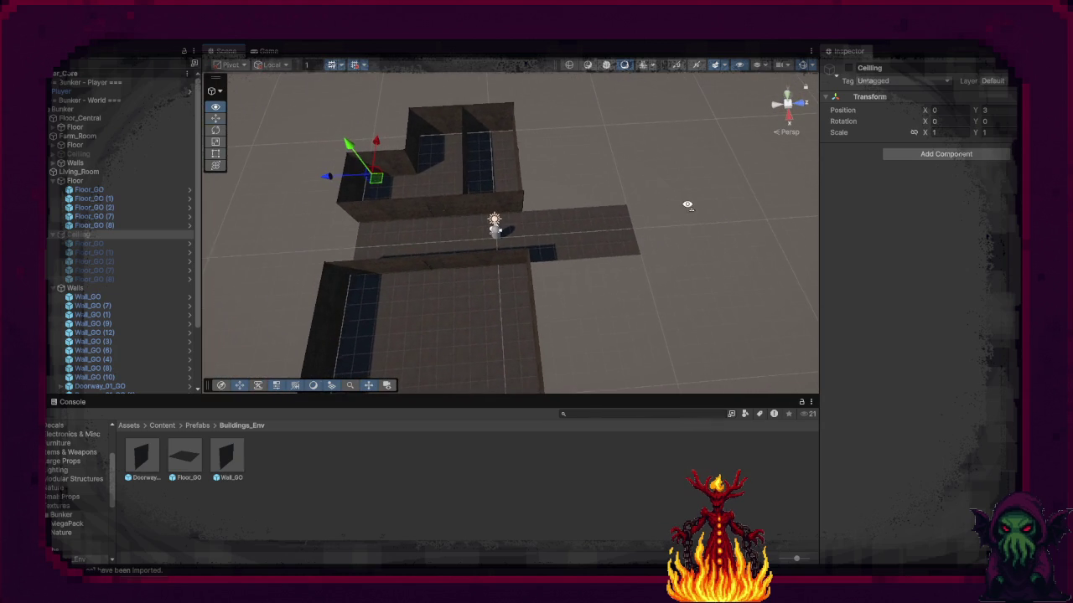
Step: Duplicate Living_Room and drag the copy alongside the original
{"action": "left_click", "coordinate": [132, 173]}
{"action": "key", "text": "ctrl+d"}
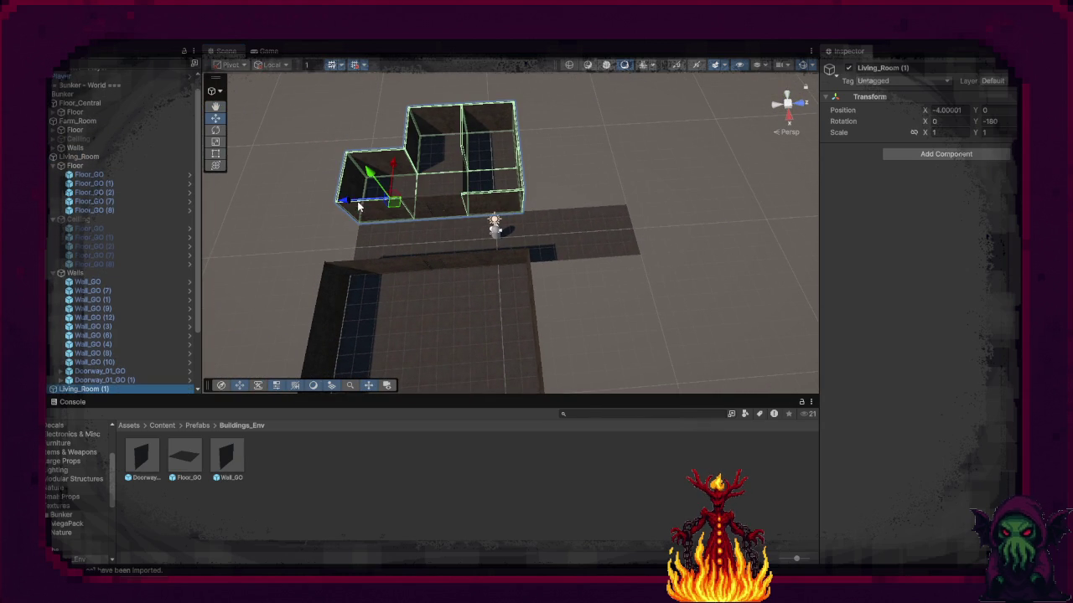
{"action": "mouse_move", "coordinate": [349, 202]}
{"action": "left_mouse_down"}
{"action": "mouse_move", "coordinate": [540, 192]}
{"action": "mouse_move", "coordinate": [507, 193]}
{"action": "mouse_move", "coordinate": [658, 228]}
{"action": "mouse_move", "coordinate": [670, 191]}
{"action": "left_mouse_up"}
{"action": "scroll", "coordinate": [670, 191], "scroll_direction": "up", "scroll_amount": 10}
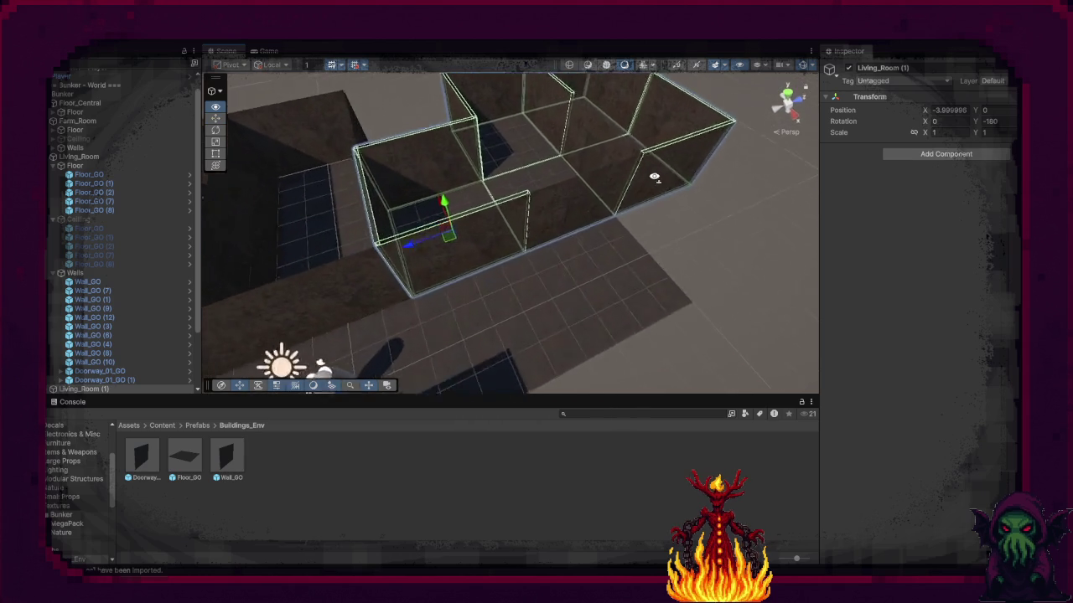
{"action": "scroll", "coordinate": [557, 212], "scroll_direction": "down", "scroll_amount": 5}
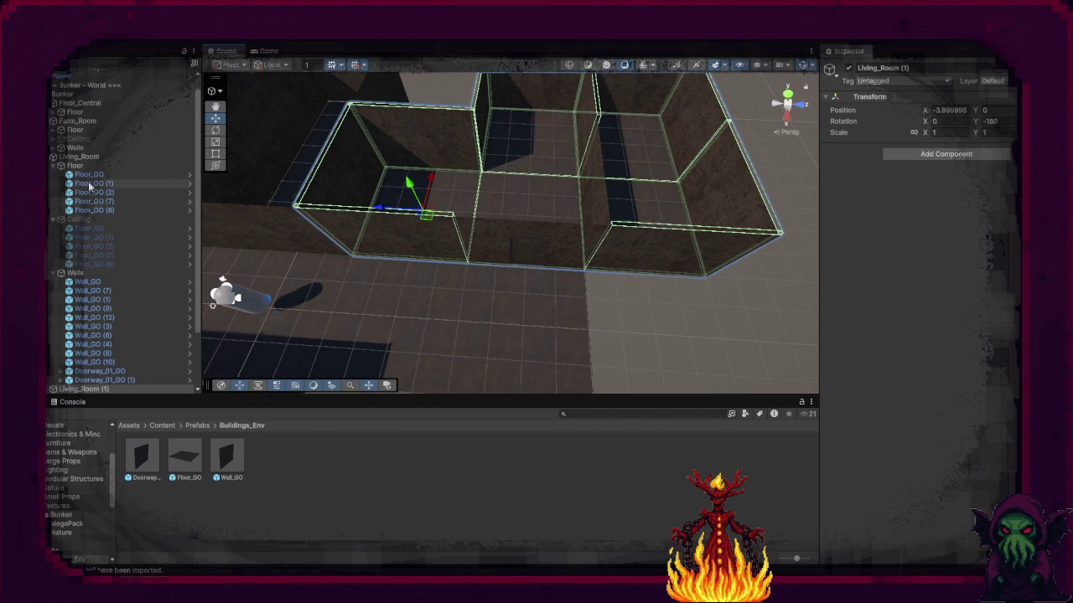
Step: Rename the copied room Bathroom
{"action": "left_click", "coordinate": [53, 158]}
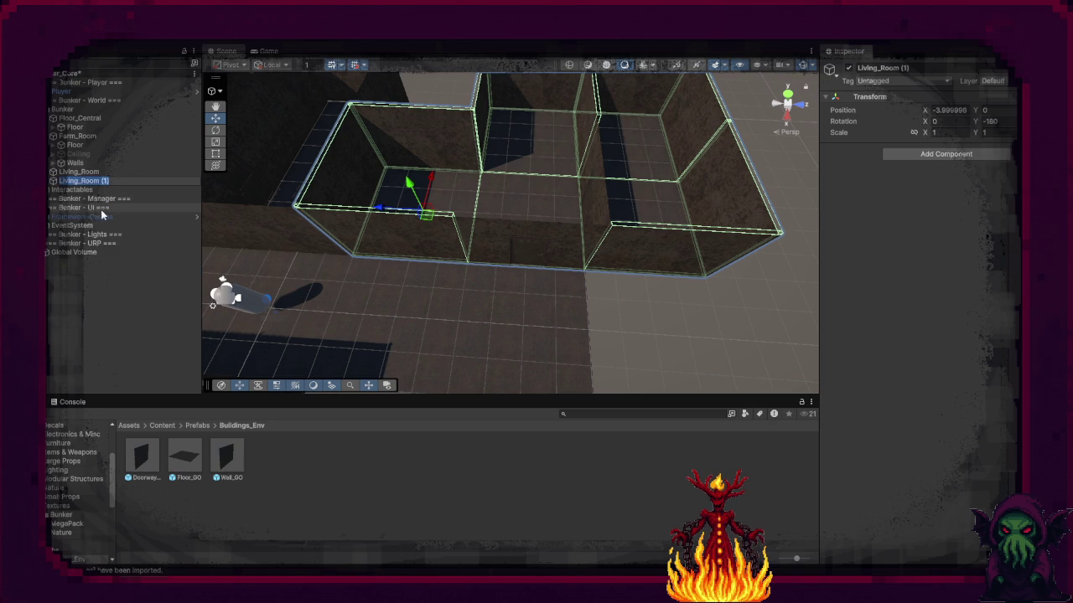
{"action": "type", "text": "Bathroom"}
{"action": "key", "text": "Return"}
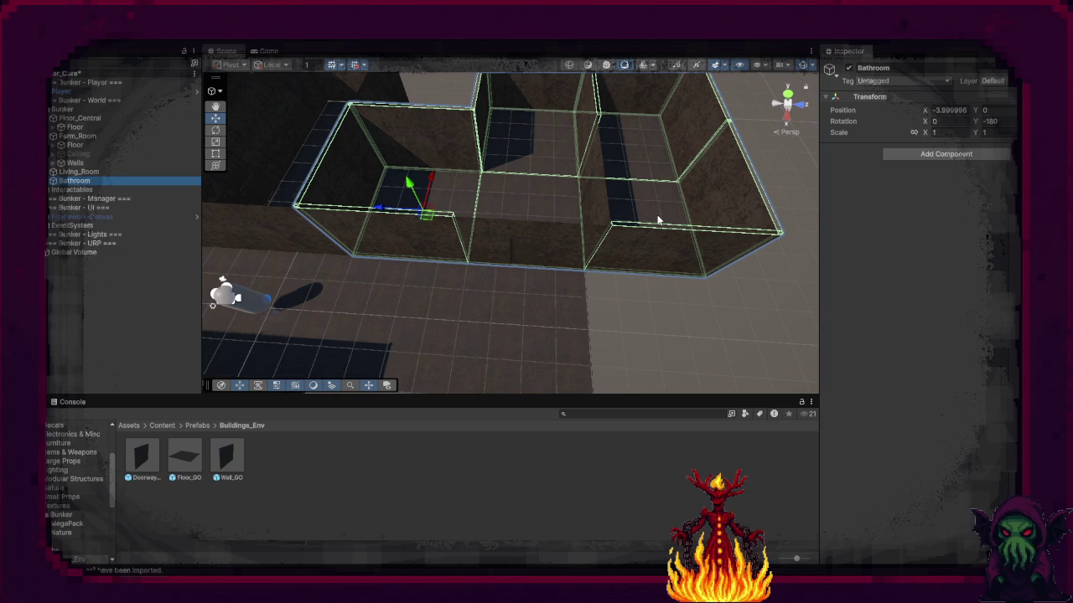
{"action": "left_click", "coordinate": [656, 241]}
Step: Select the extra Bathroom floor tile and surrounding wall pieces and delete them
{"action": "left_click", "coordinate": [621, 229], "text": "shift"}
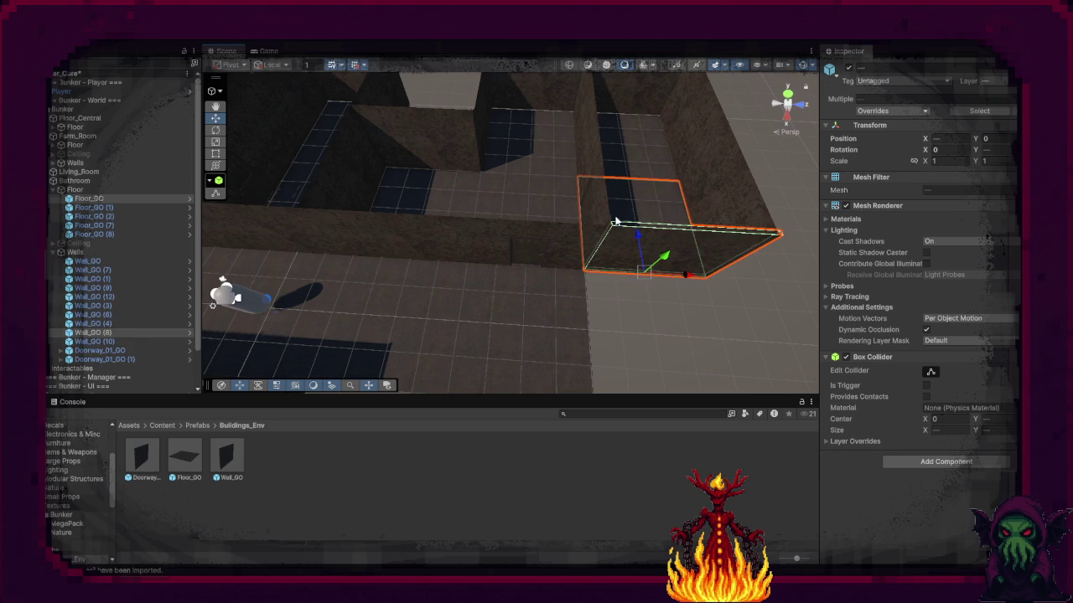
{"action": "left_click", "coordinate": [582, 117], "text": "shift"}
{"action": "left_click", "coordinate": [613, 117], "text": "shift"}
{"action": "left_click", "coordinate": [616, 134], "text": "shift"}
{"action": "left_click", "coordinate": [576, 115], "text": "shift"}
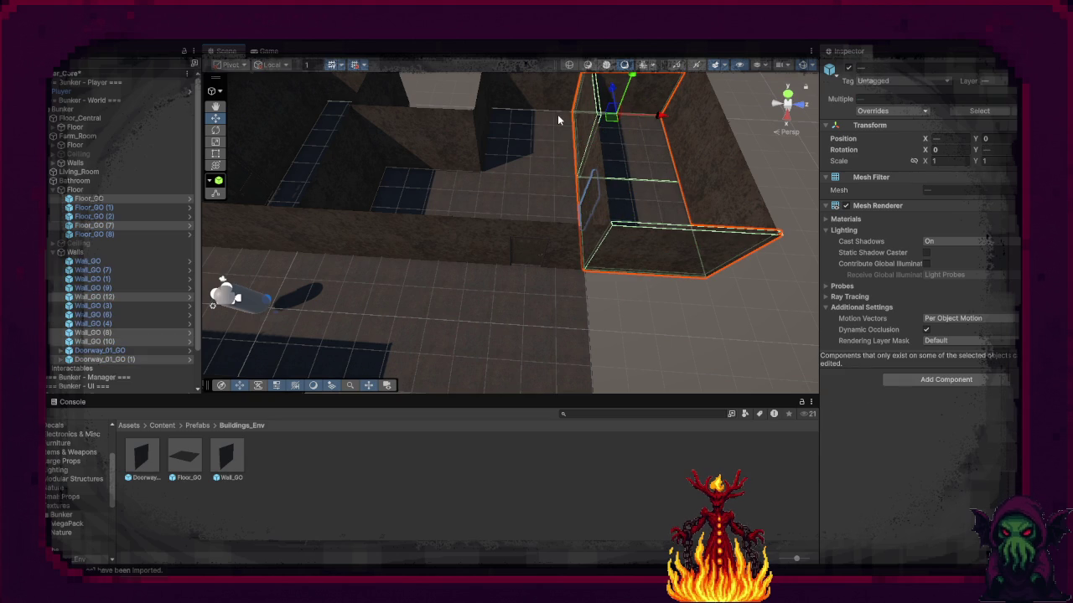
{"action": "left_click", "coordinate": [534, 125], "text": "shift"}
{"action": "left_click", "coordinate": [529, 117], "text": "shift"}
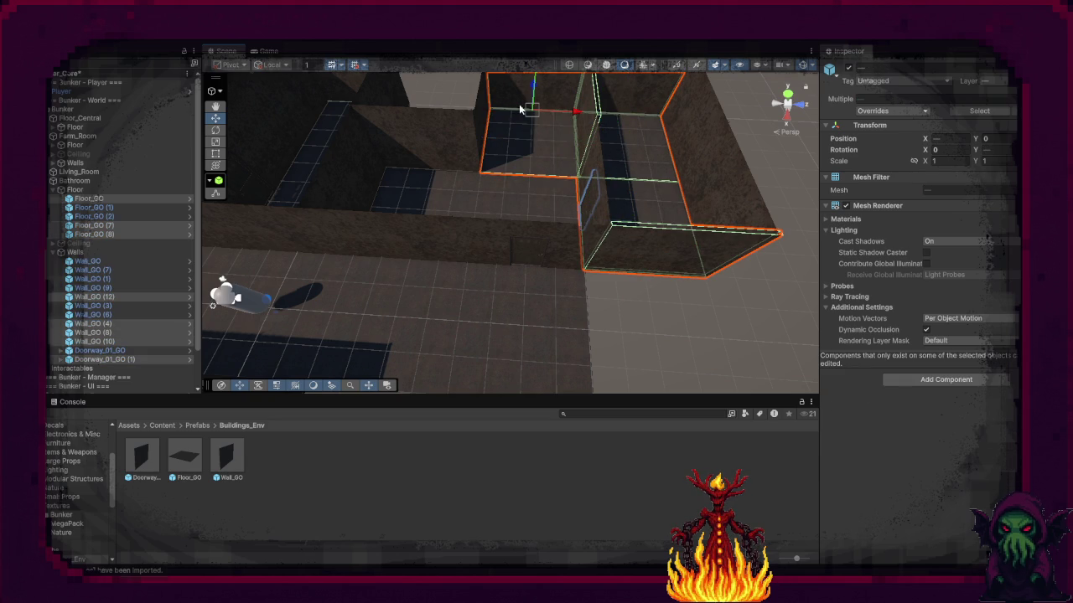
{"action": "left_click", "coordinate": [526, 113], "text": "shift"}
{"action": "left_click", "coordinate": [700, 117], "text": "shift"}
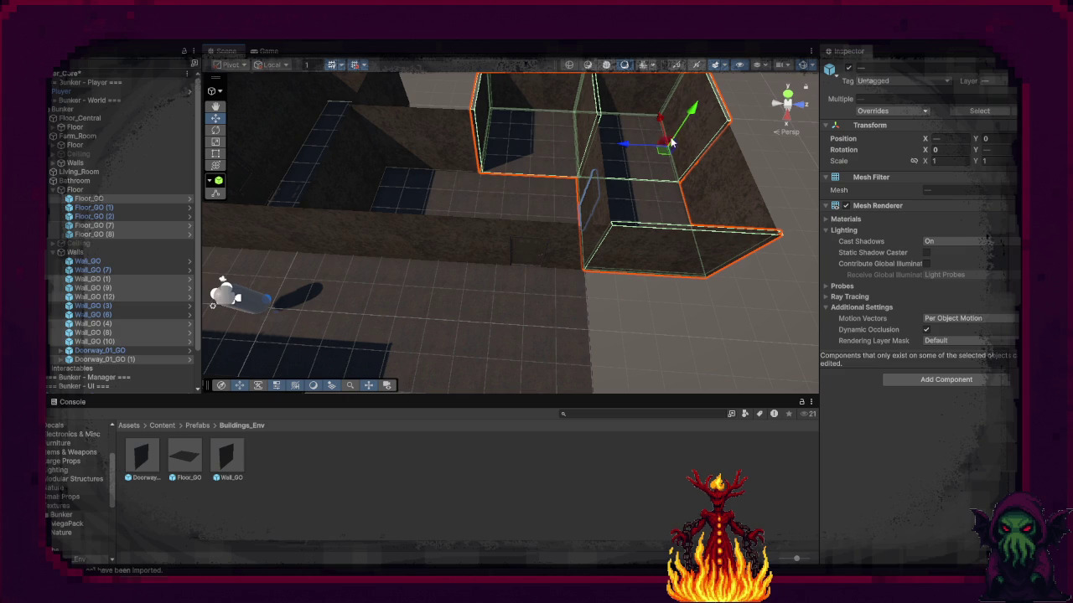
{"action": "key", "text": "Delete"}
Step: Move Wall_GO (7) left and the top-left wall into the back position to close the room
{"action": "left_click", "coordinate": [698, 201]}
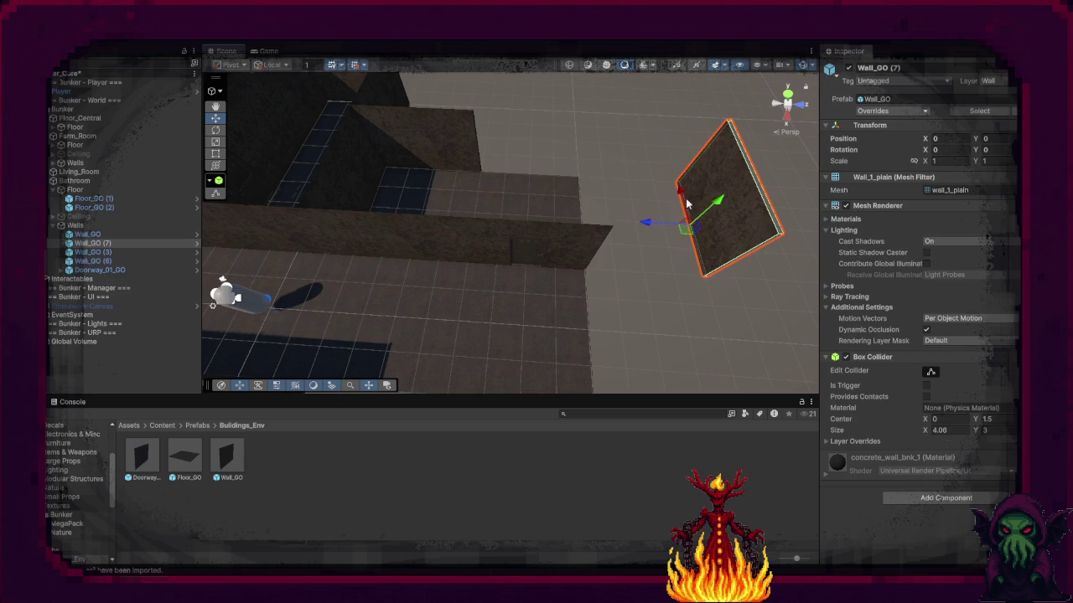
{"action": "left_click_drag", "start_coordinate": [645, 228], "coordinate": [545, 223]}
{"action": "left_click", "coordinate": [470, 174]}
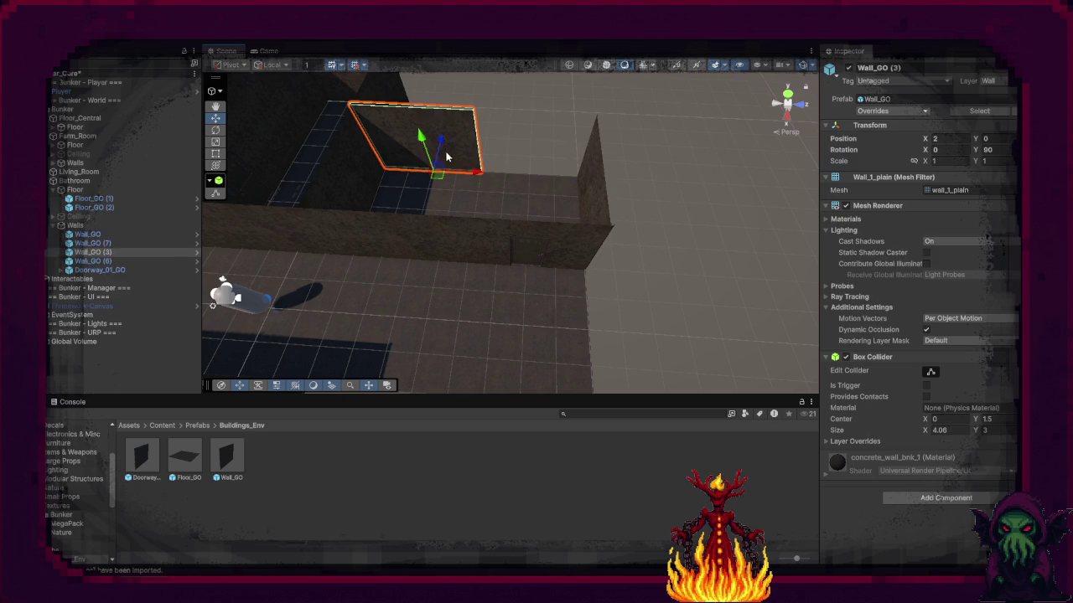
{"action": "left_click_drag", "start_coordinate": [471, 174], "coordinate": [616, 178]}
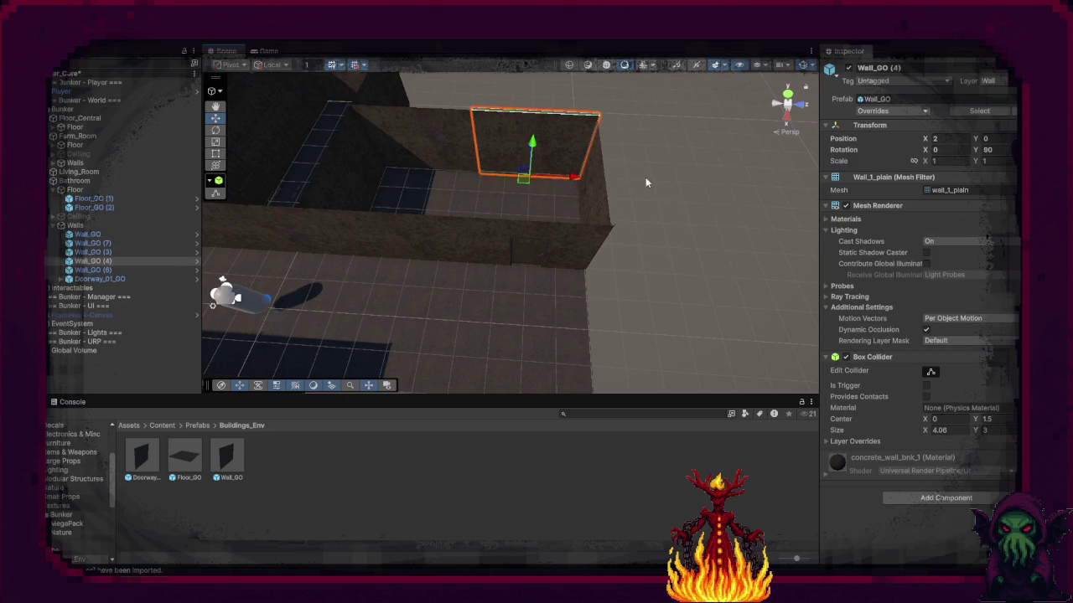
{"action": "left_click", "coordinate": [612, 173]}
Step: Reactivate the Bathroom Ceiling, delete two ceiling tiles, then deactivate the Ceiling again
{"action": "left_click", "coordinate": [92, 217]}
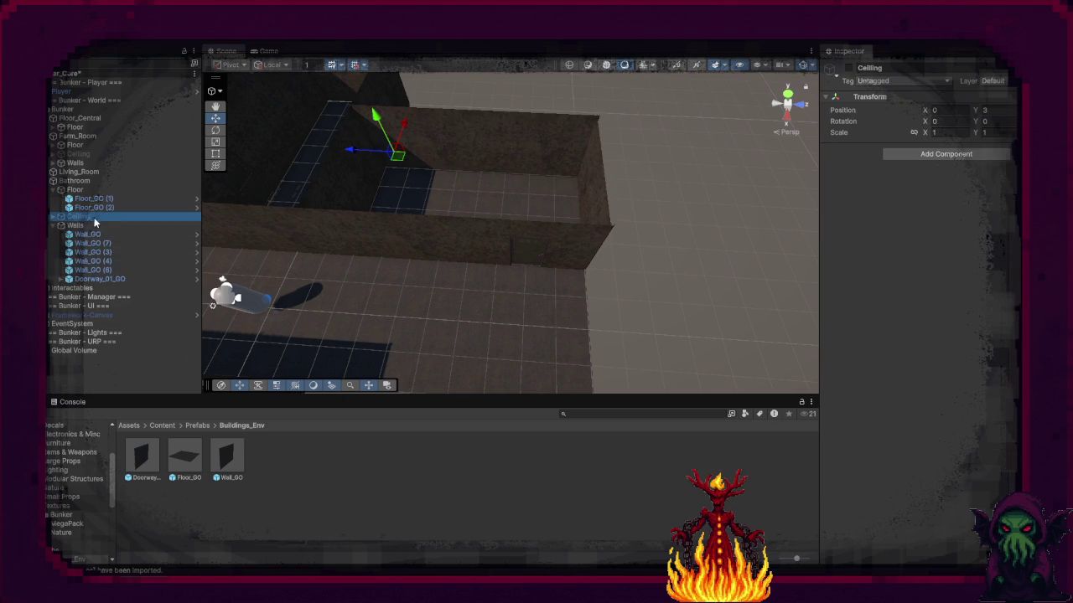
{"action": "left_click", "coordinate": [850, 69]}
{"action": "left_click", "coordinate": [541, 89]}
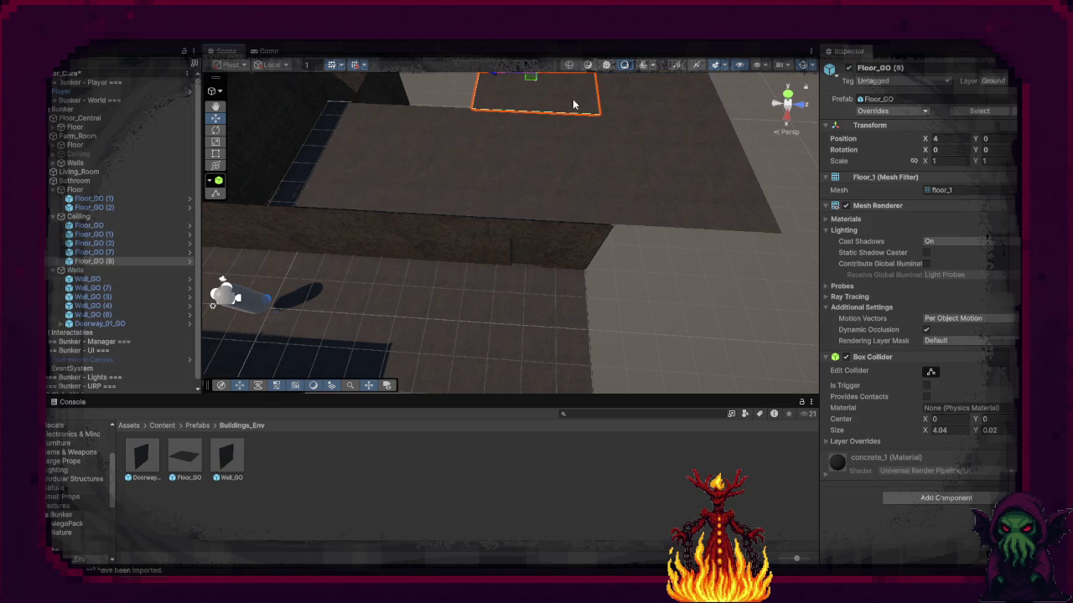
{"action": "left_click", "coordinate": [670, 144], "text": "ctrl"}
{"action": "key", "text": "Delete"}
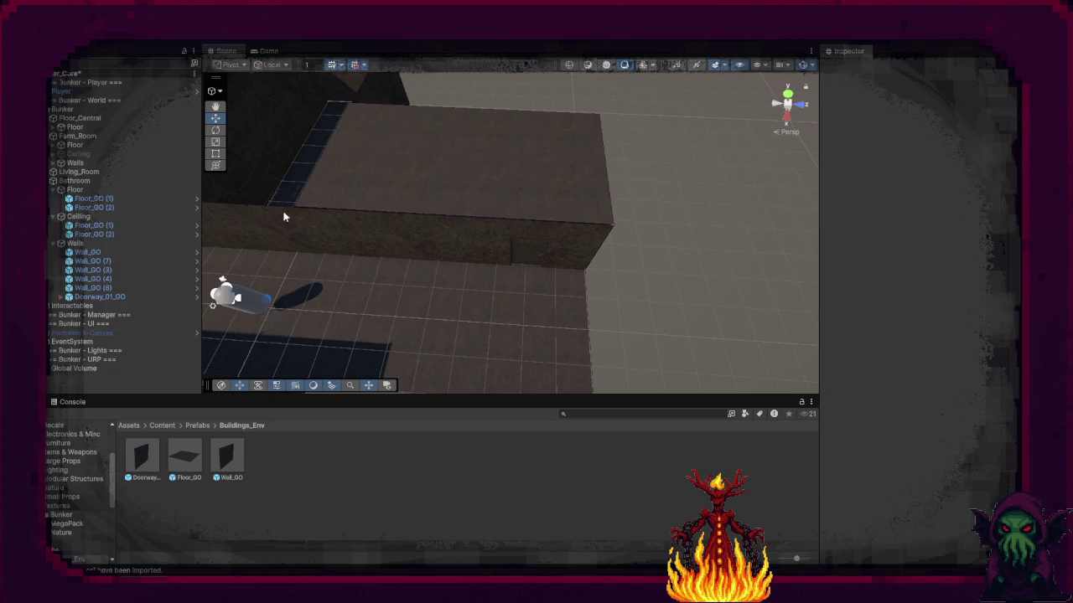
{"action": "left_click", "coordinate": [77, 217]}
{"action": "key", "text": "alt+shift+a"}
Step: Collapse the Bathroom's Floor, Ceiling and Walls groups and view the whole bunker layout
{"action": "left_click", "coordinate": [53, 190]}
{"action": "left_click", "coordinate": [52, 198]}
{"action": "left_click", "coordinate": [53, 207]}
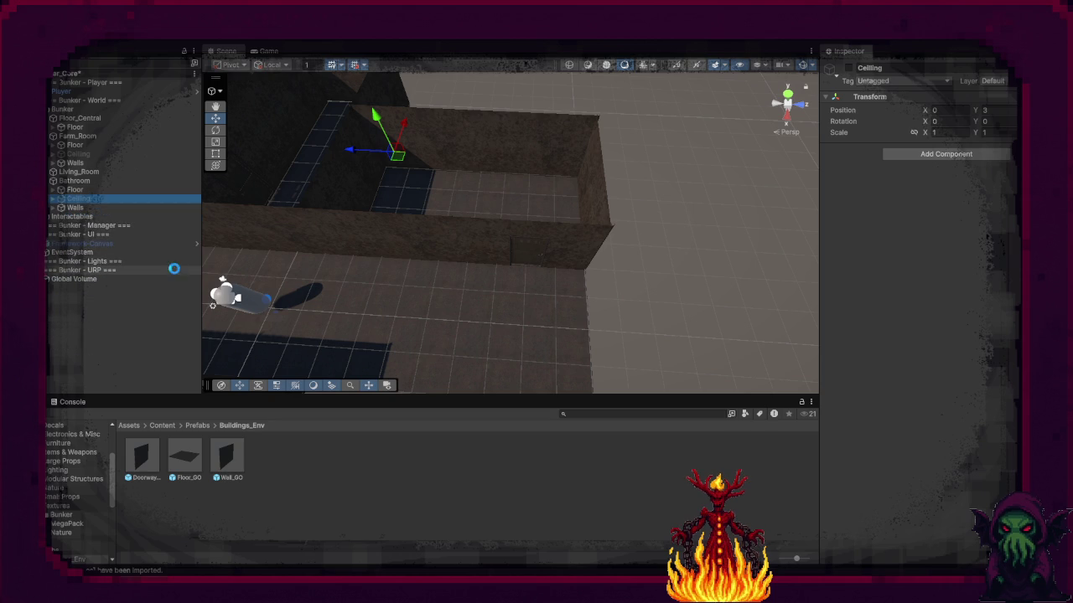
{"action": "right_click", "coordinate": [690, 267]}
{"action": "left_click_drag", "start_coordinate": [690, 266], "coordinate": [518, 202]}
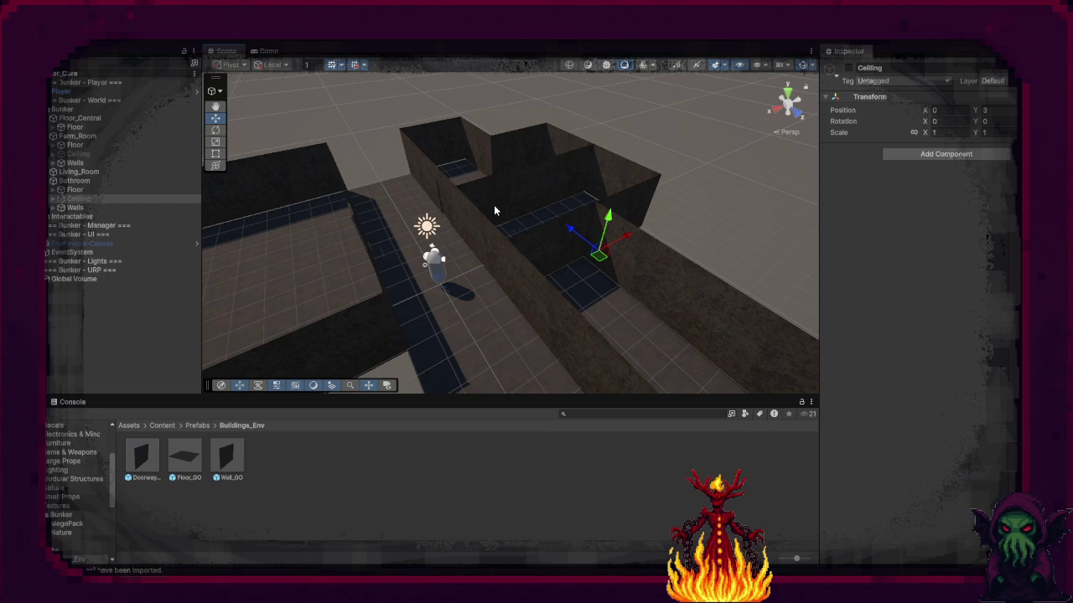
{"action": "left_click_drag", "start_coordinate": [489, 206], "coordinate": [422, 253]}
{"action": "right_click", "coordinate": [423, 253]}
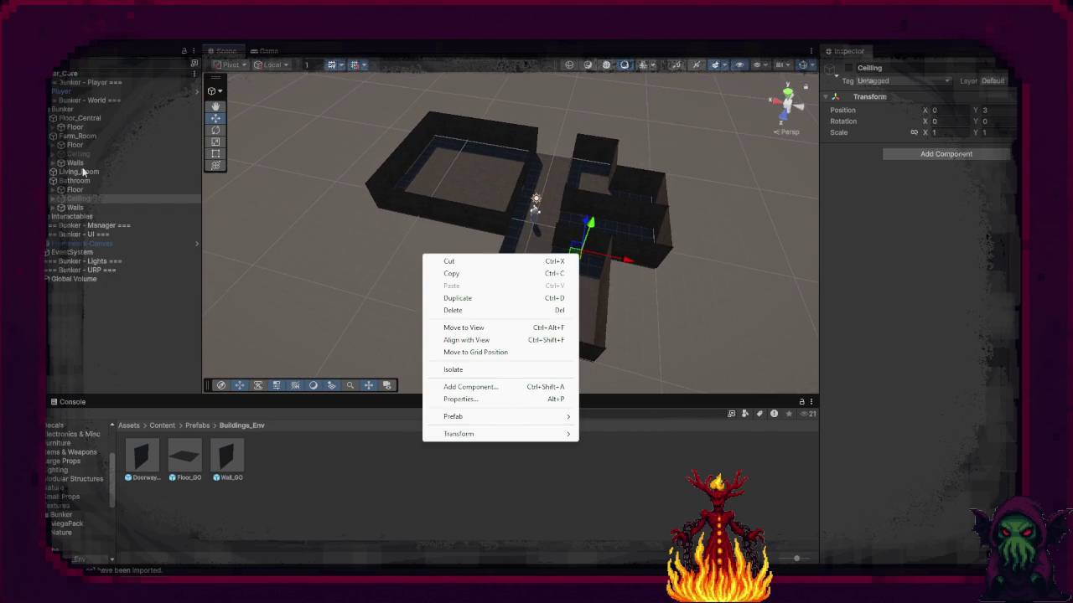
Step: Duplicate the Farm_Room group and move the copy down and to the left
{"action": "left_click", "coordinate": [84, 136]}
{"action": "key", "text": "ctrl+d"}
{"action": "mouse_move", "coordinate": [473, 248]}
{"action": "left_mouse_down"}
{"action": "mouse_move", "coordinate": [412, 363]}
{"action": "mouse_move", "coordinate": [349, 411]}
{"action": "mouse_move", "coordinate": [362, 386]}
{"action": "left_mouse_up"}
{"action": "scroll", "coordinate": [509, 347], "scroll_direction": "up", "scroll_amount": 10}
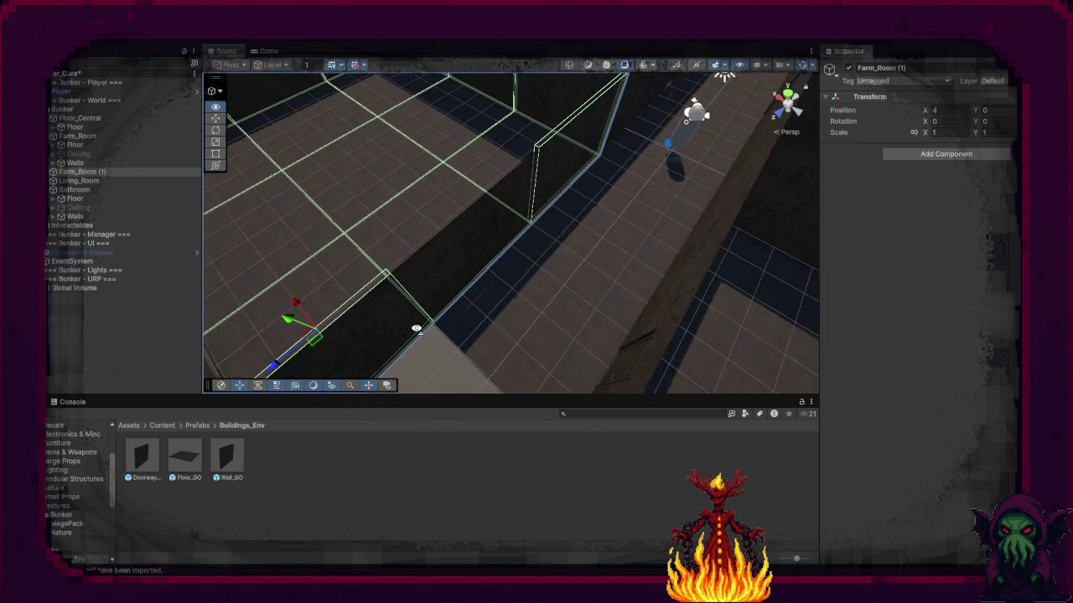
{"action": "left_click_drag", "start_coordinate": [416, 329], "coordinate": [330, 257]}
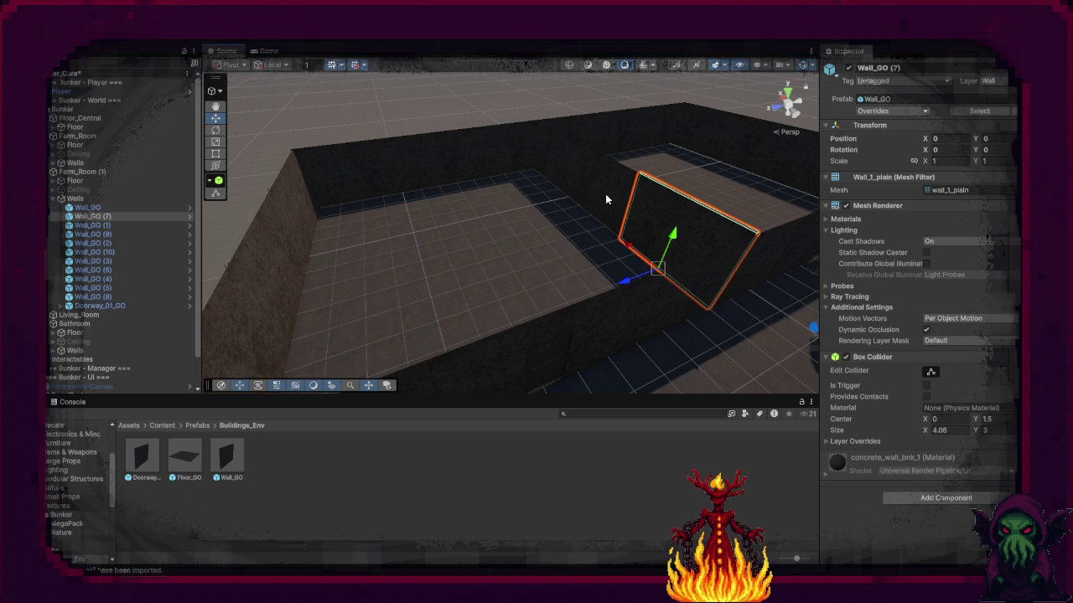
Step: Delete three walls of the copied farm room and one Bathroom wall
{"action": "left_click", "coordinate": [605, 194], "text": "shift"}
{"action": "left_click", "coordinate": [562, 170], "text": "shift"}
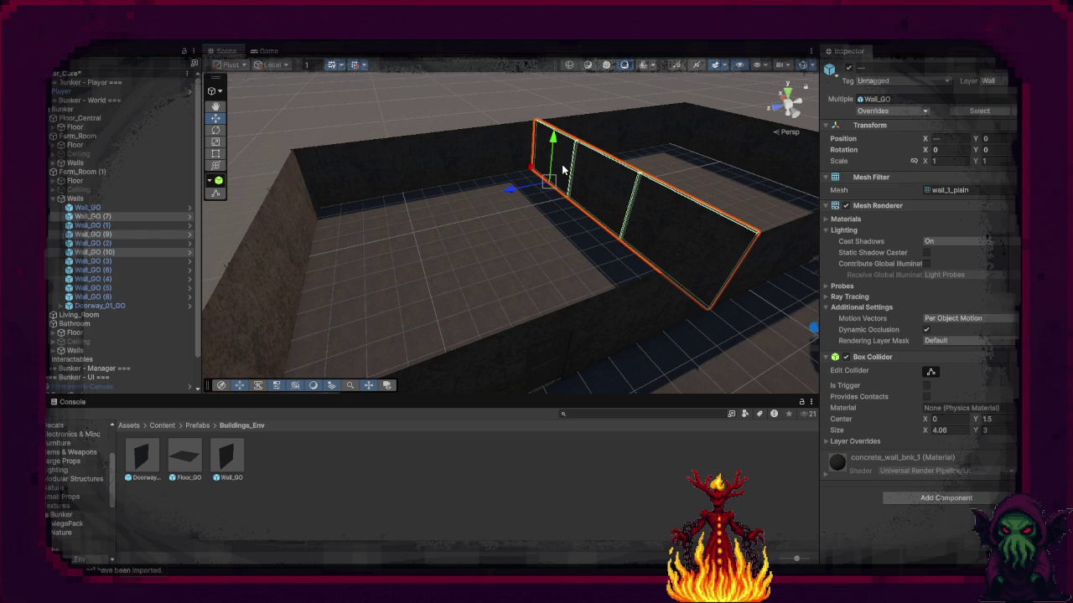
{"action": "key", "text": "Delete"}
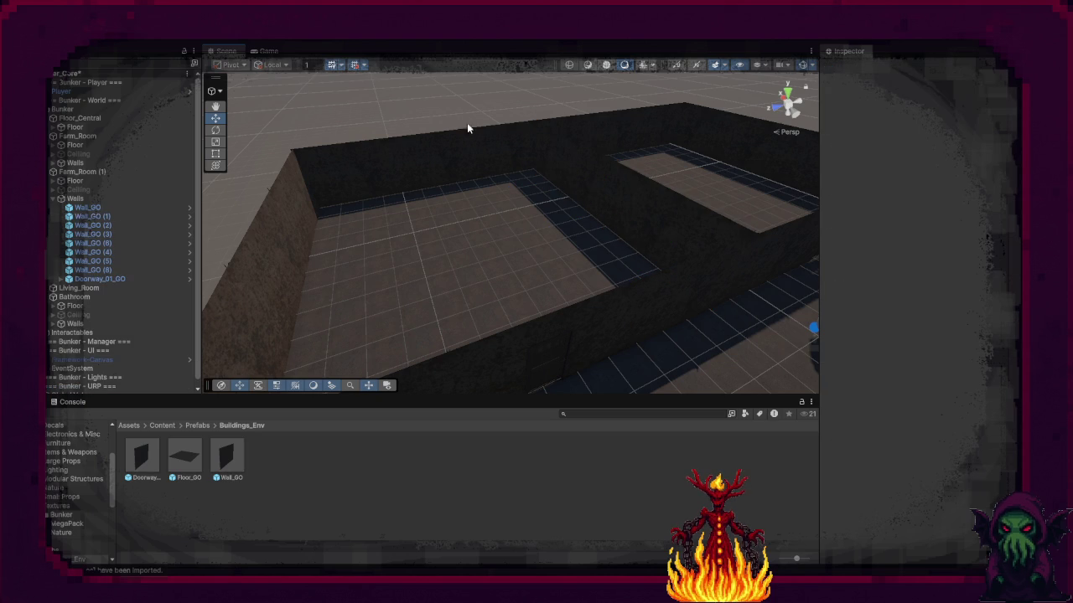
{"action": "mouse_move", "coordinate": [475, 134]}
{"action": "left_mouse_down"}
{"action": "mouse_move", "coordinate": [548, 240]}
{"action": "mouse_move", "coordinate": [668, 271]}
{"action": "mouse_move", "coordinate": [714, 267]}
{"action": "mouse_move", "coordinate": [548, 240]}
{"action": "left_mouse_up"}
{"action": "left_click", "coordinate": [548, 240]}
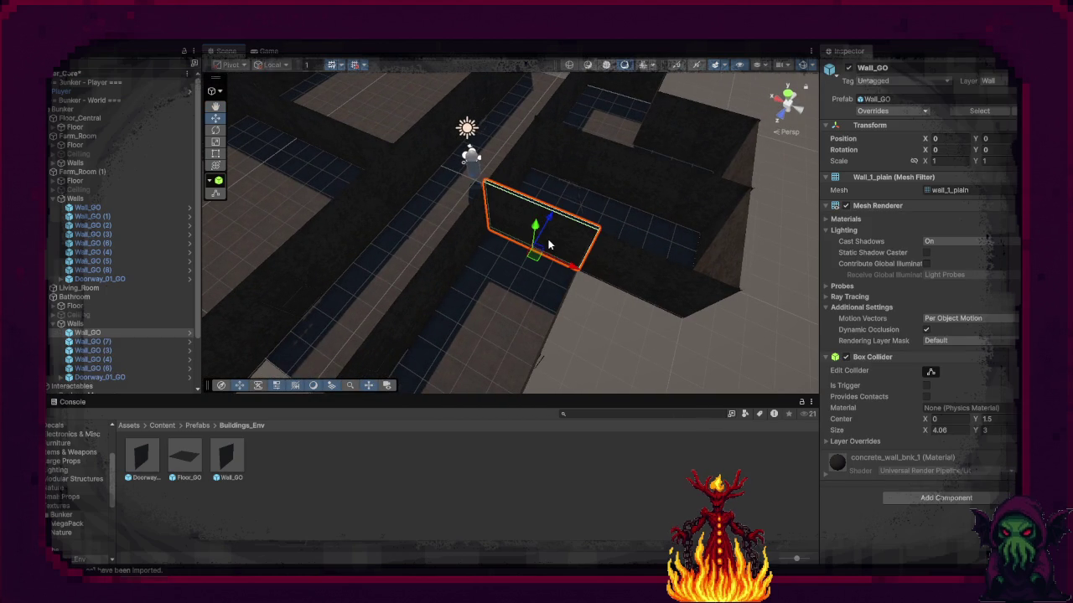
{"action": "key", "text": "Delete"}
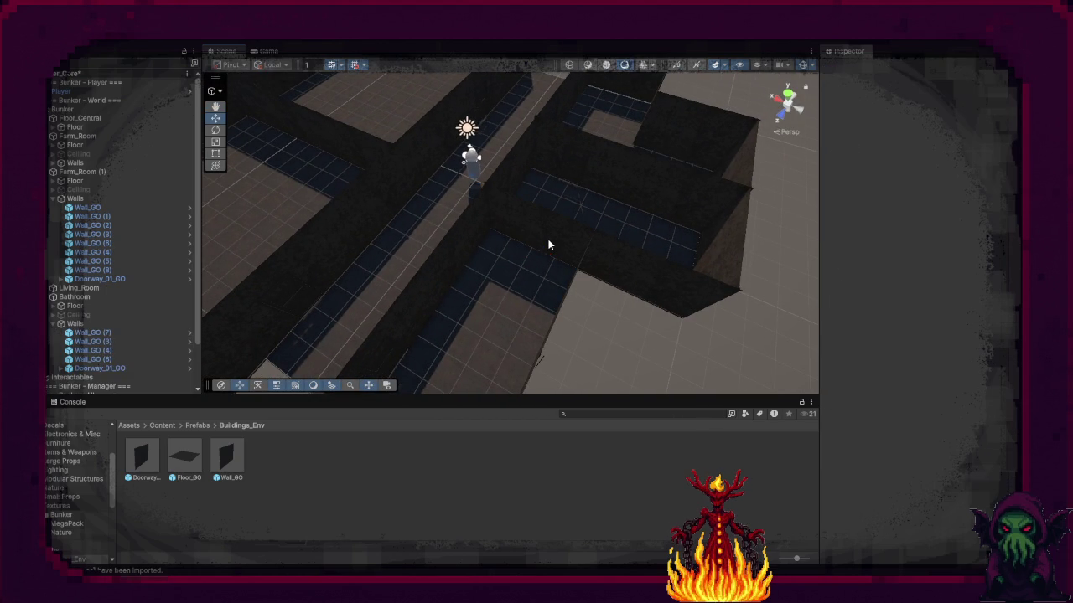
{"action": "mouse_move", "coordinate": [548, 240]}
{"action": "left_mouse_down"}
{"action": "mouse_move", "coordinate": [537, 193]}
{"action": "mouse_move", "coordinate": [450, 159]}
{"action": "left_mouse_up"}
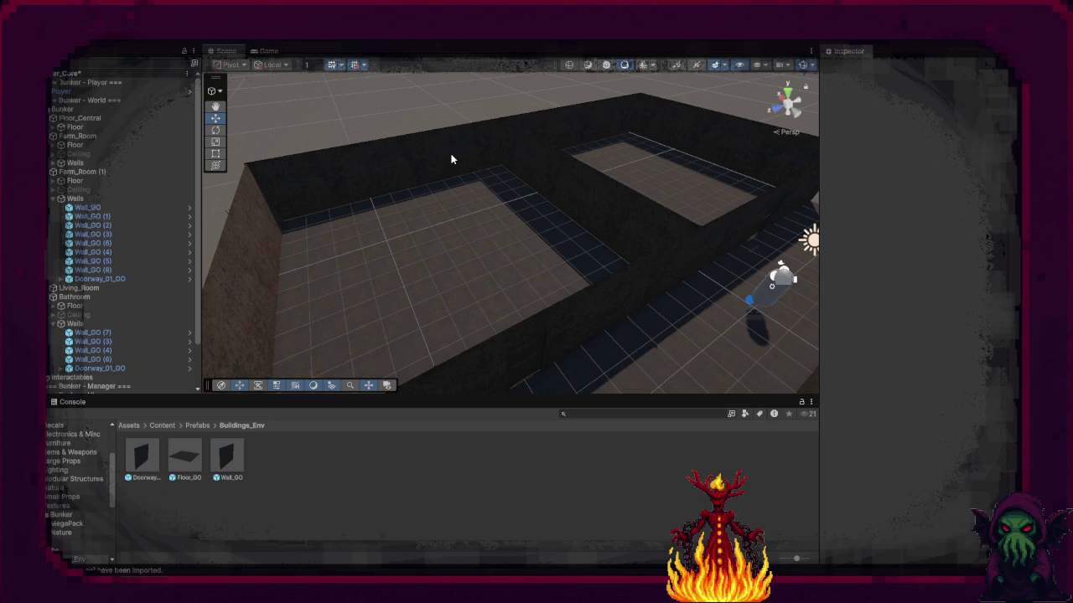
{"action": "mouse_move", "coordinate": [538, 234]}
{"action": "left_mouse_down"}
{"action": "mouse_move", "coordinate": [448, 263]}
{"action": "mouse_move", "coordinate": [381, 263]}
{"action": "mouse_move", "coordinate": [411, 194]}
{"action": "mouse_move", "coordinate": [413, 134]}
{"action": "left_mouse_up"}
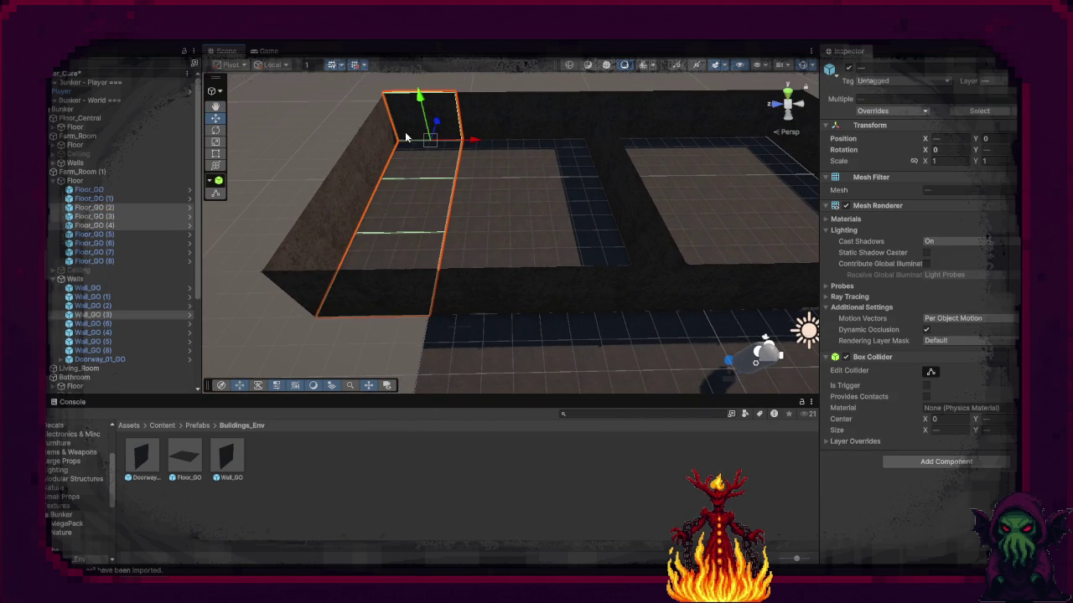
Step: Select the L-shaped wall and floor pieces and delete them
{"action": "left_click", "coordinate": [339, 192], "text": "shift"}
{"action": "left_click", "coordinate": [312, 283], "text": "shift"}
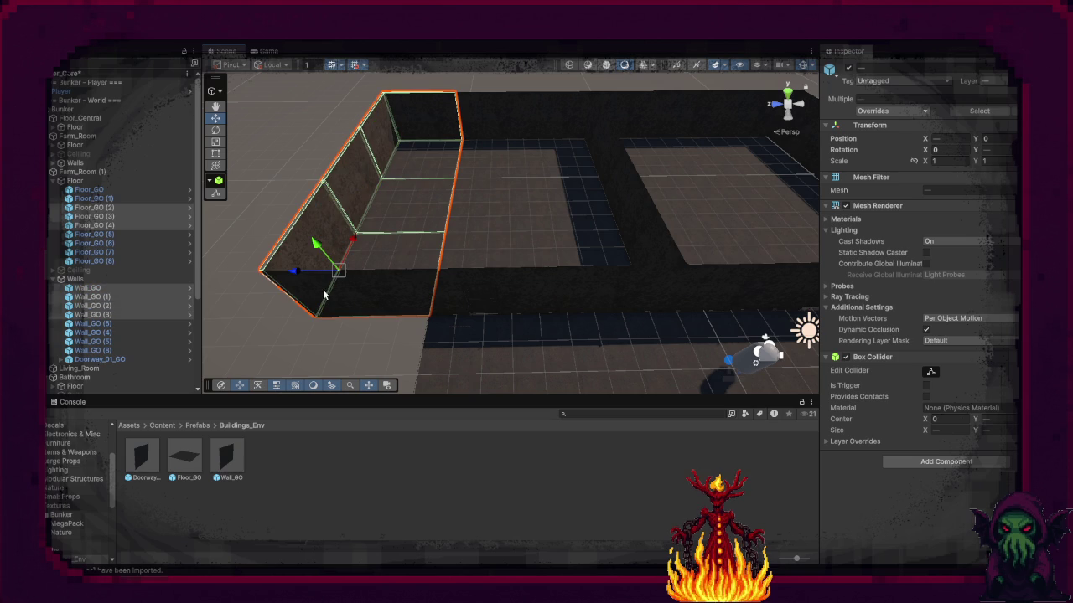
{"action": "left_click", "coordinate": [334, 290], "text": "shift"}
{"action": "left_click", "coordinate": [327, 236], "text": "shift"}
{"action": "left_click", "coordinate": [352, 176], "text": "shift"}
{"action": "left_click", "coordinate": [373, 141], "text": "shift"}
{"action": "left_click", "coordinate": [373, 141], "text": "shift"}
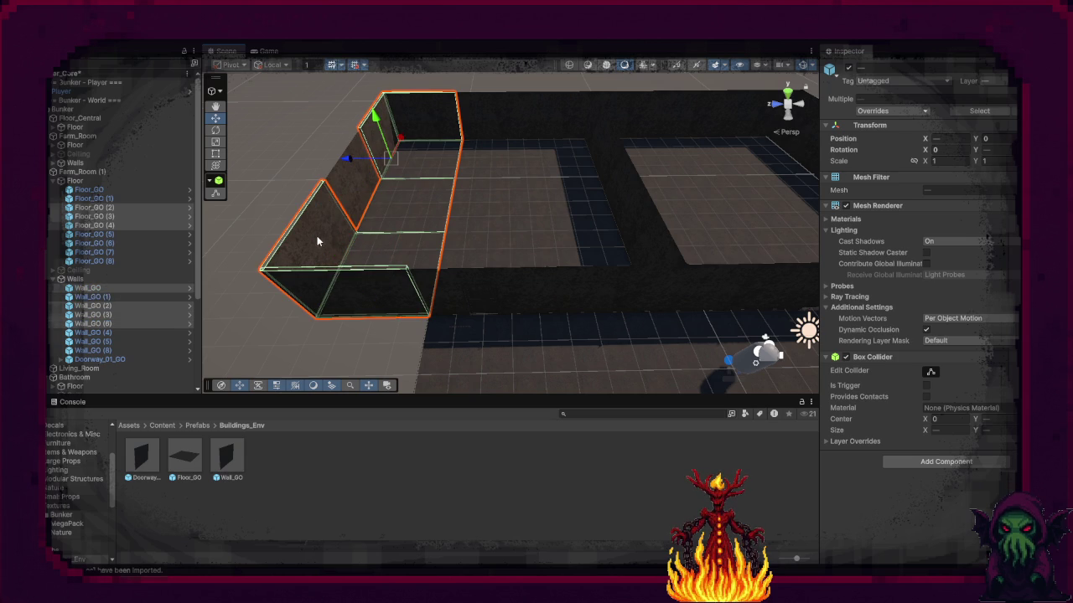
{"action": "left_click", "coordinate": [320, 242], "text": "shift"}
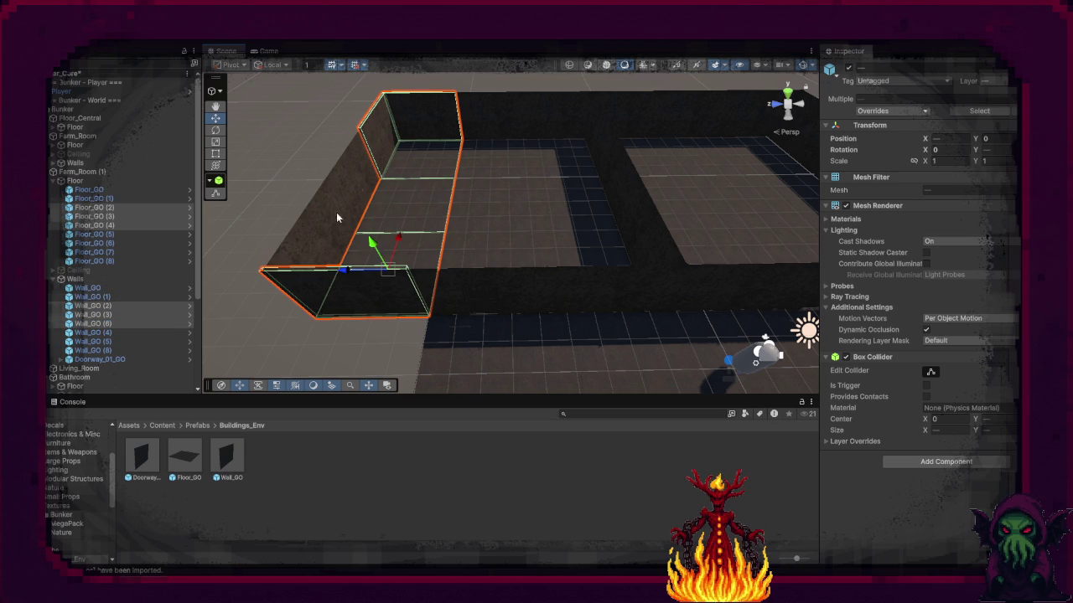
{"action": "left_click", "coordinate": [378, 145], "text": "shift"}
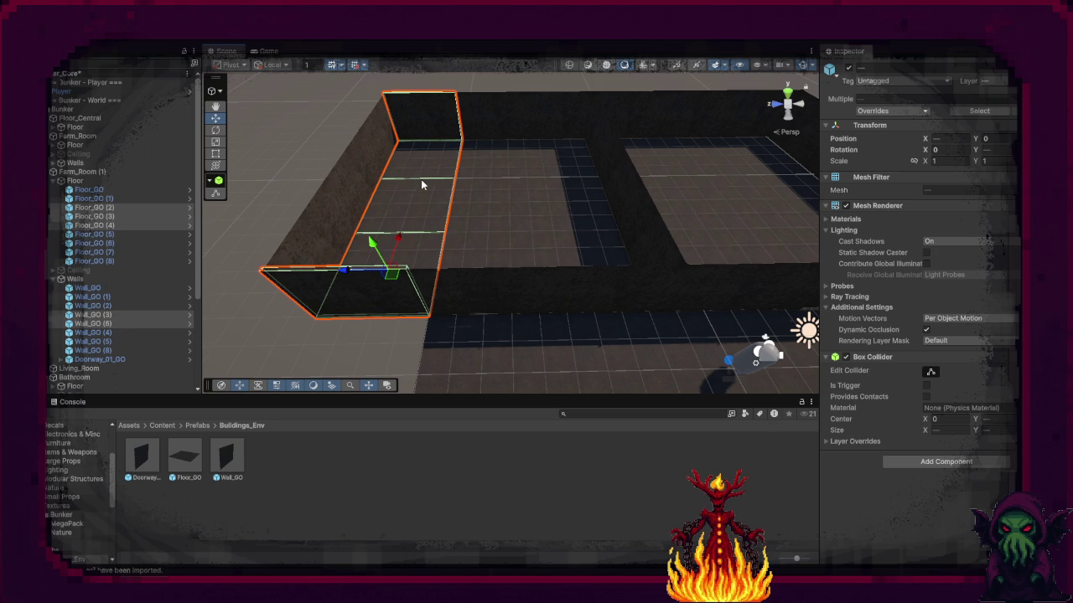
{"action": "key", "text": "Delete"}
Step: Vertex-snap the two remaining wall pieces right to line up with the room
{"action": "left_click", "coordinate": [382, 144]}
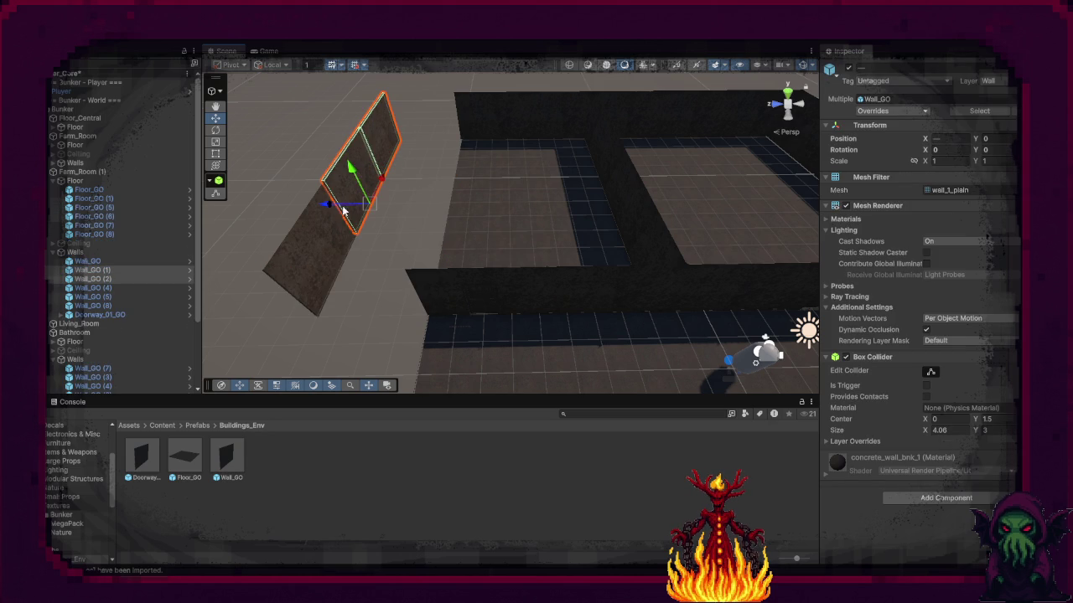
{"action": "left_click", "coordinate": [330, 242], "text": "shift"}
{"action": "key", "text": "v"}
{"action": "left_click_drag", "start_coordinate": [299, 273], "coordinate": [395, 270]}
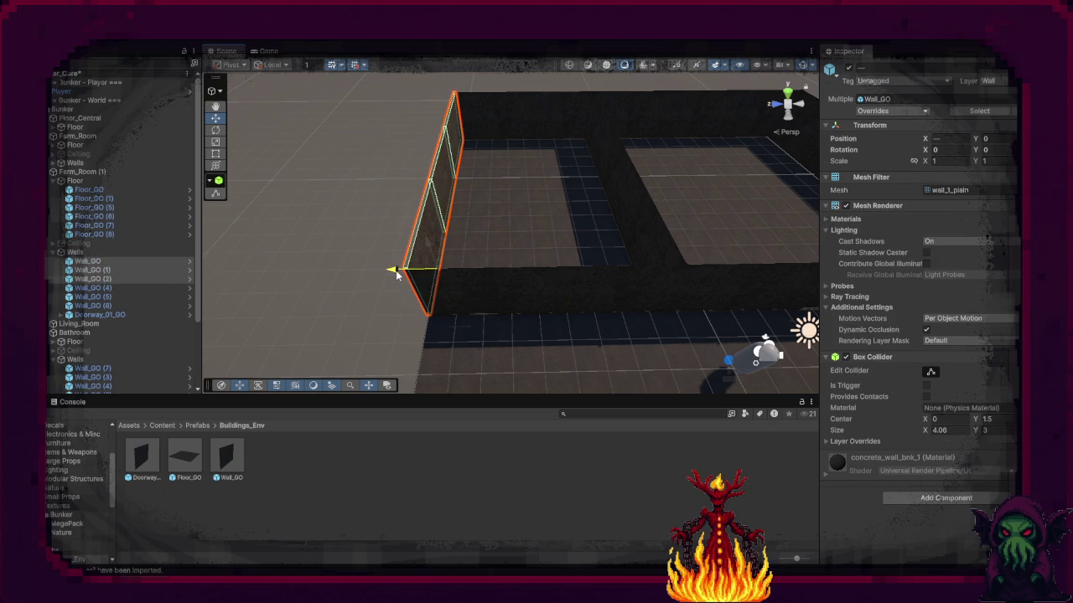
Step: Activate the room's Ceiling group so its tiles are visible
{"action": "left_click", "coordinate": [84, 243]}
{"action": "left_click", "coordinate": [848, 68]}
{"action": "mouse_move", "coordinate": [405, 223]}
{"action": "left_mouse_down"}
{"action": "mouse_move", "coordinate": [395, 161]}
{"action": "mouse_move", "coordinate": [419, 98]}
{"action": "left_mouse_up"}
{"action": "left_click", "coordinate": [436, 156]}
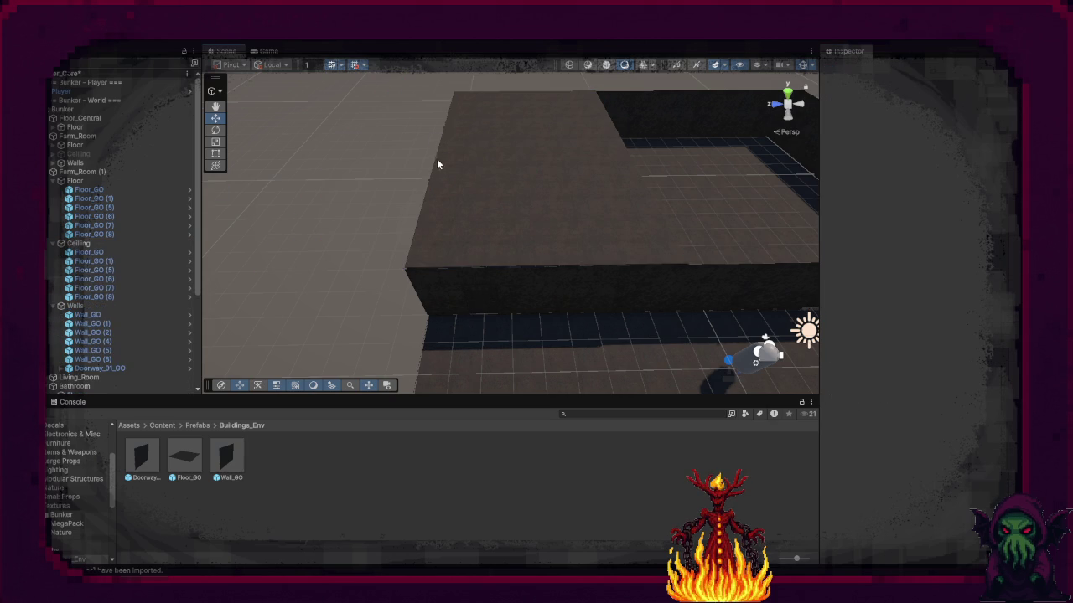
Step: Deactivate the Ceiling and collapse the Ceiling, Floor and Walls groups under Farm_Room (1)
{"action": "left_click", "coordinate": [78, 243]}
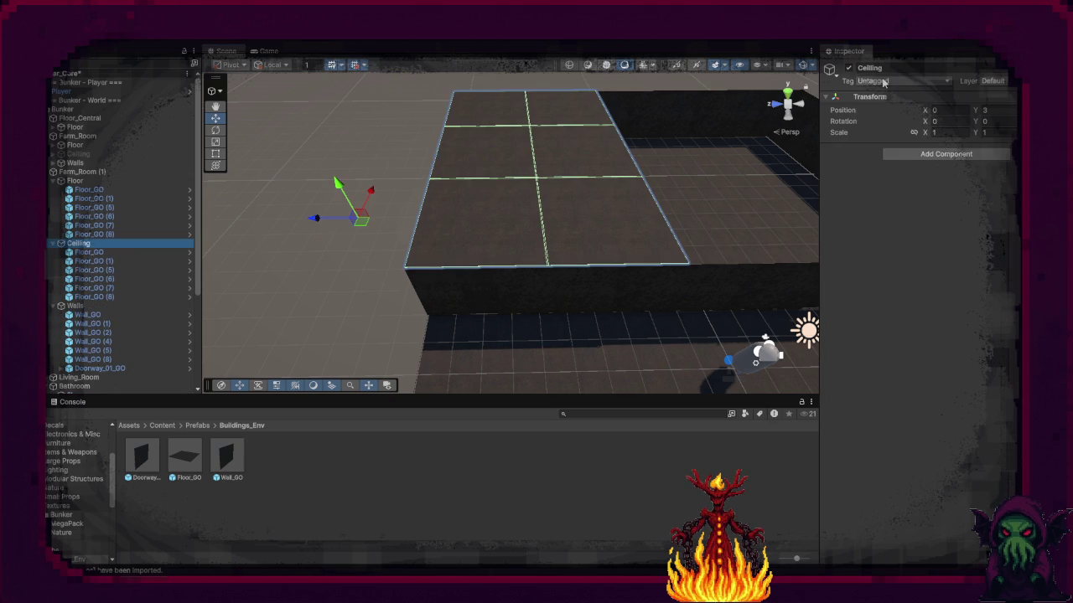
{"action": "left_click", "coordinate": [848, 68]}
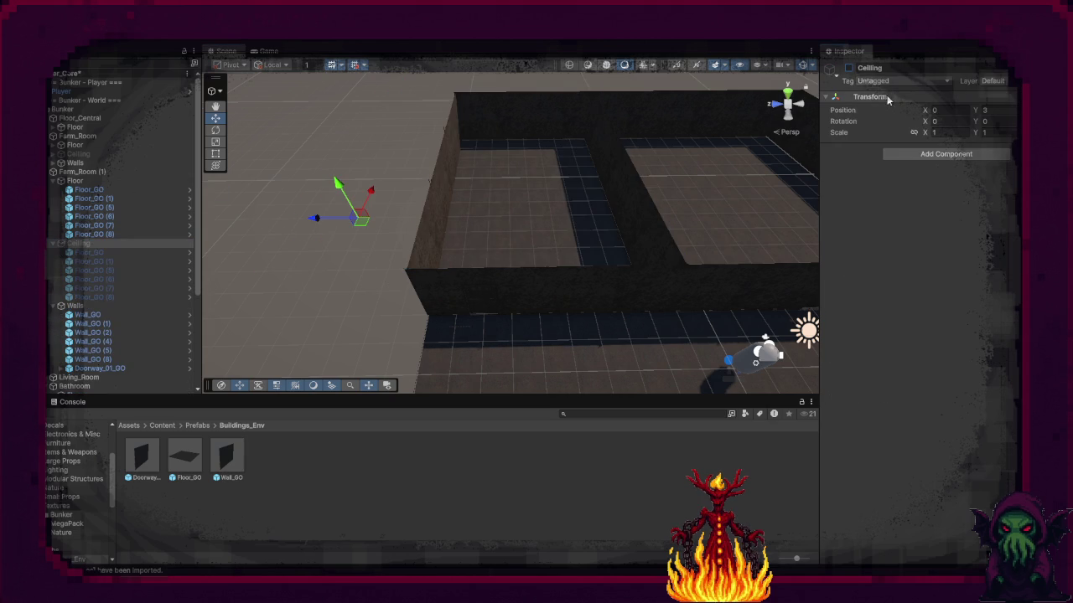
{"action": "left_click", "coordinate": [54, 243]}
{"action": "left_click", "coordinate": [54, 181]}
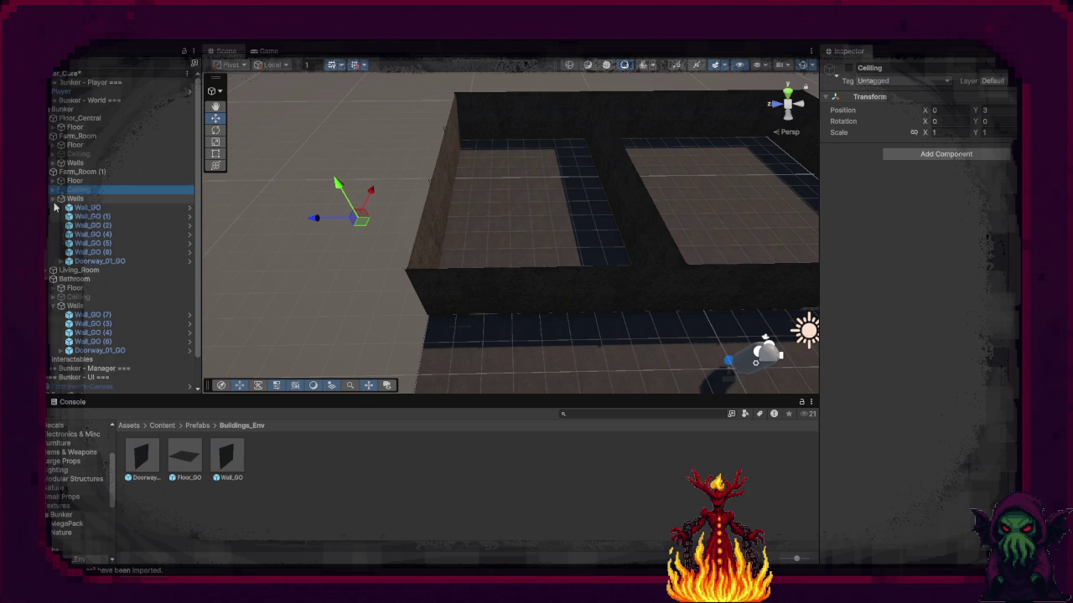
{"action": "left_click", "coordinate": [53, 198]}
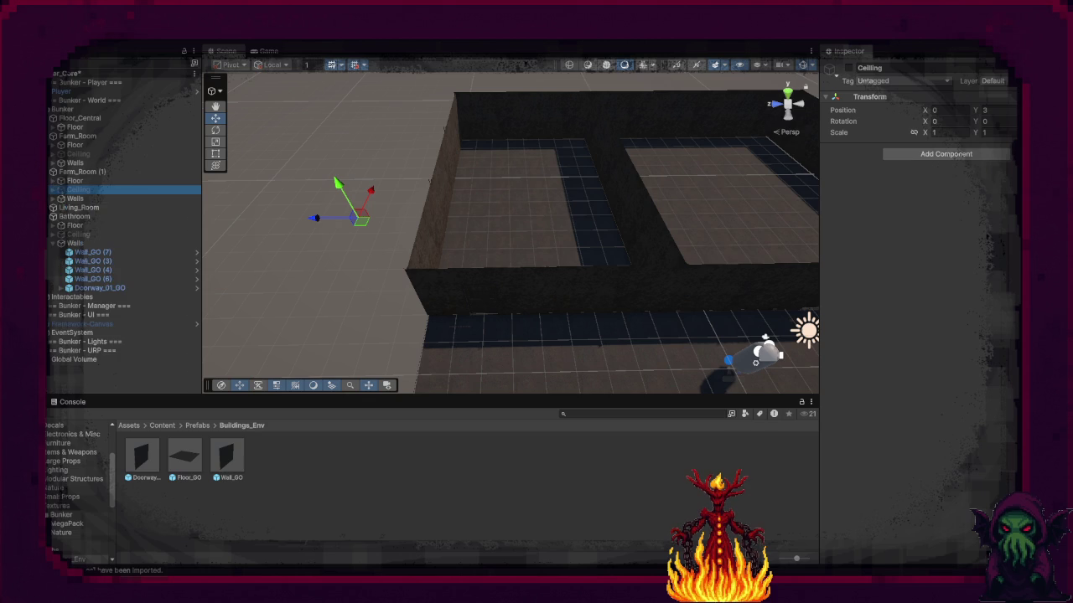
Step: Rename Farm_Room (1) to Machine_Room
{"action": "left_click", "coordinate": [102, 173]}
{"action": "left_click", "coordinate": [104, 173]}
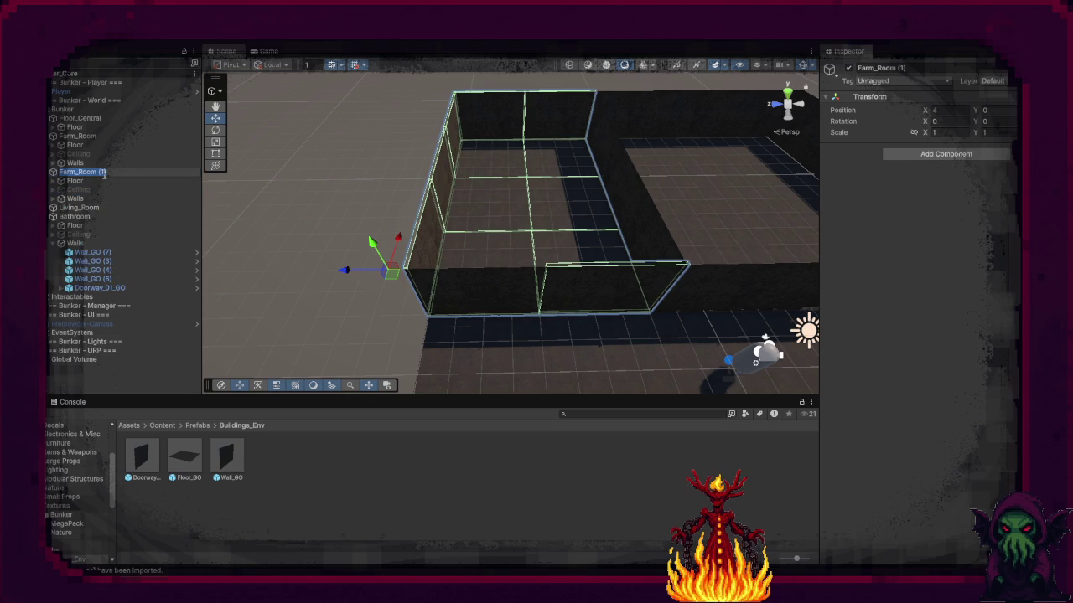
{"action": "type", "text": "Mad"}
{"action": "type", "text": "ne"}
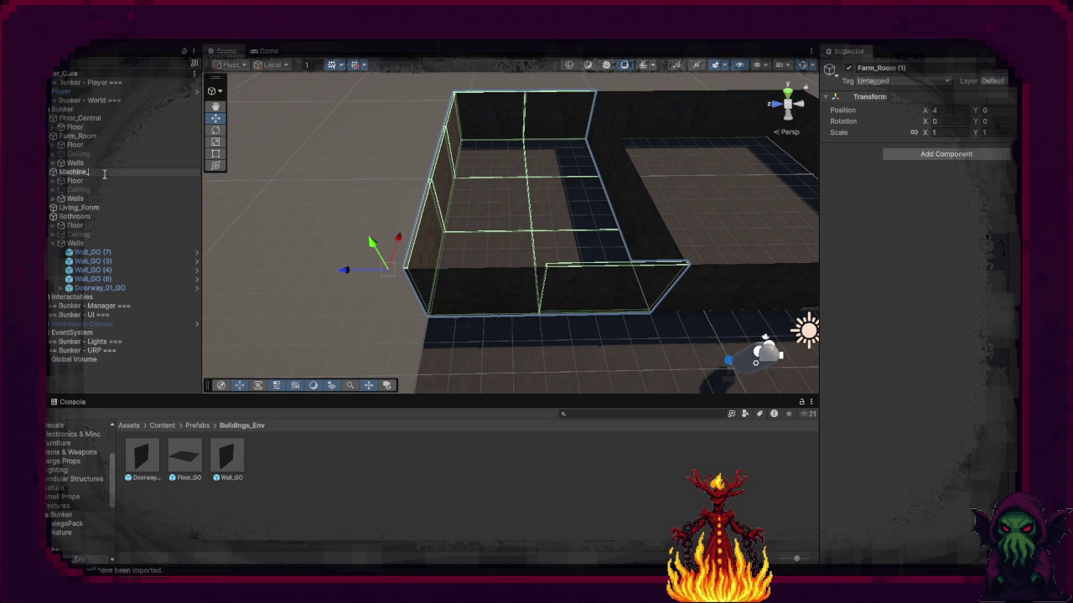
{"action": "type", "text": "_Room"}
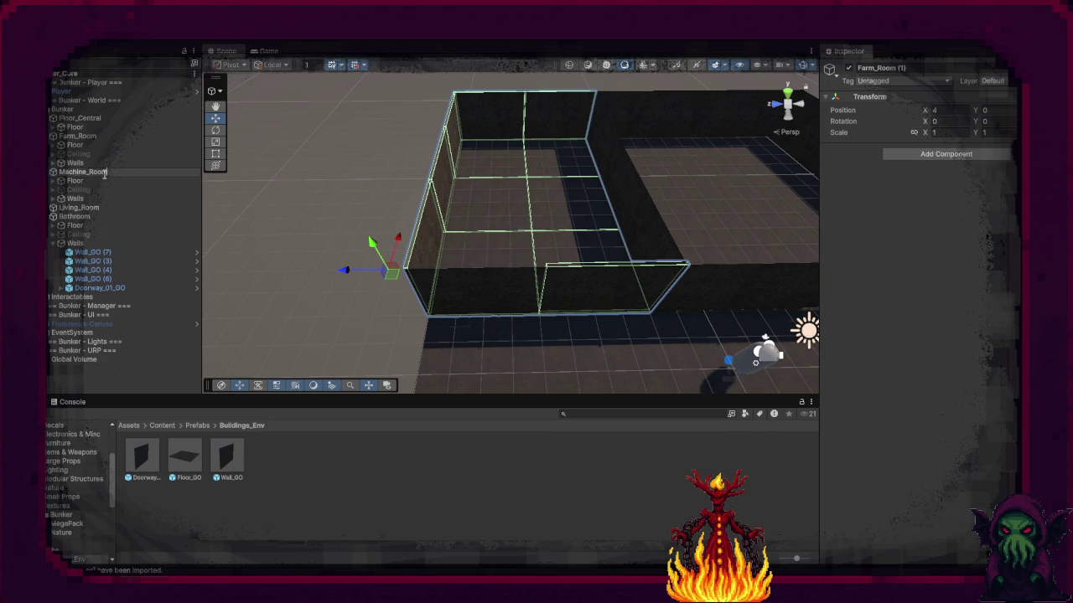
{"action": "key", "text": "Return"}
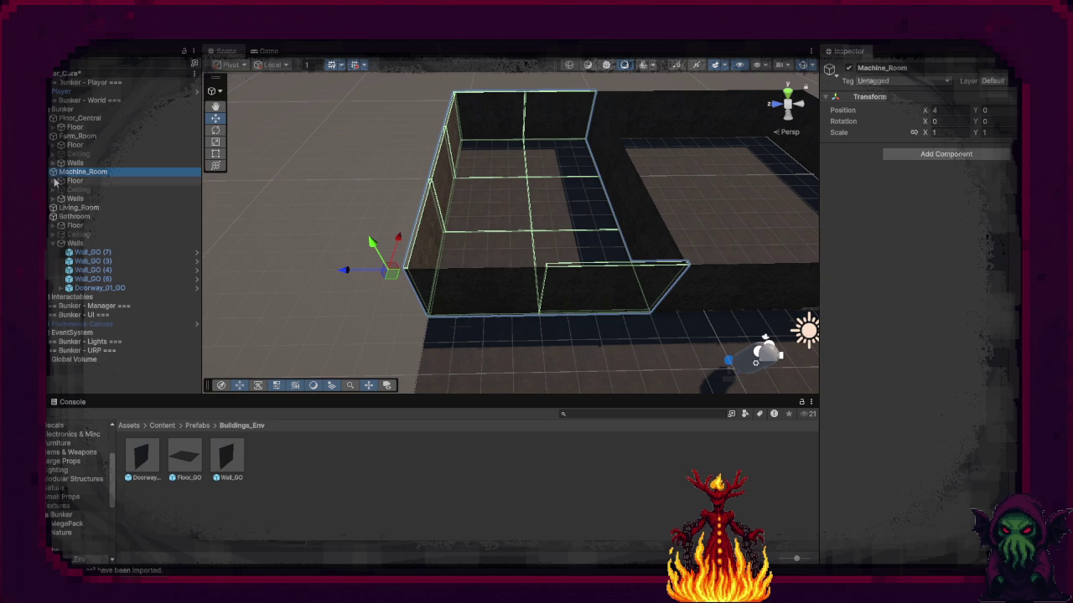
Step: Rename Bathroom to Bath_Room
{"action": "left_click", "coordinate": [75, 216]}
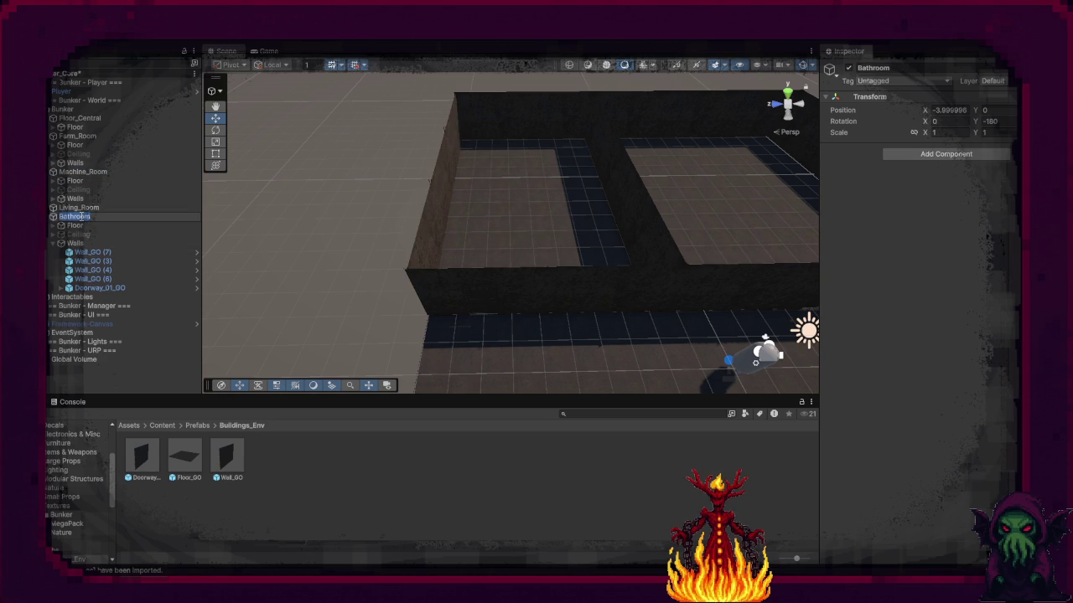
{"action": "key", "text": "BackSpace"}
{"action": "key", "text": "BackSpace"}
{"action": "key", "text": "BackSpace"}
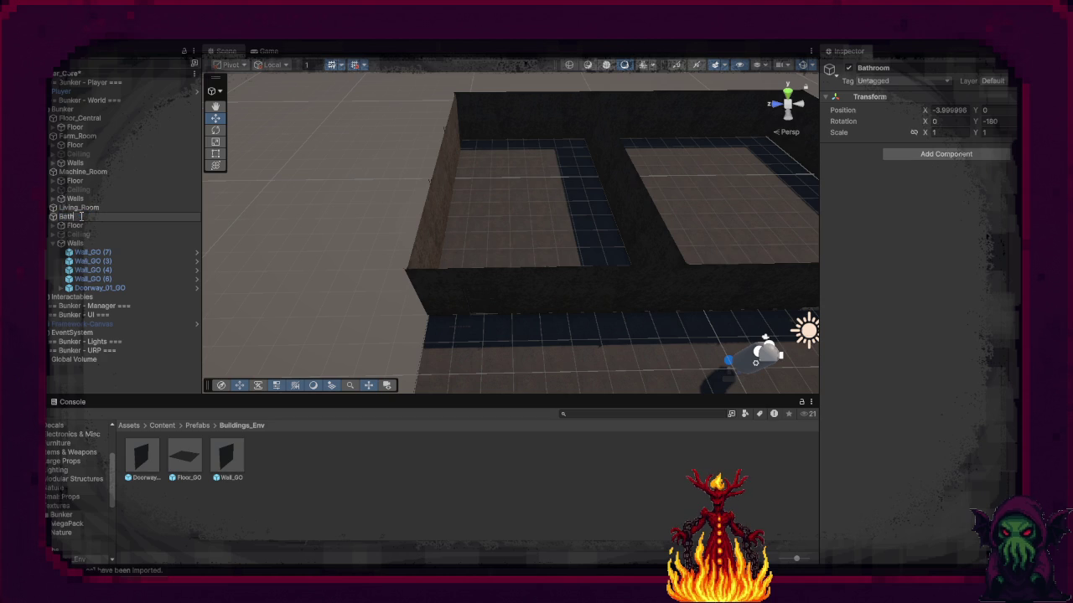
{"action": "type", "text": "_Room"}
{"action": "key", "text": "Return"}
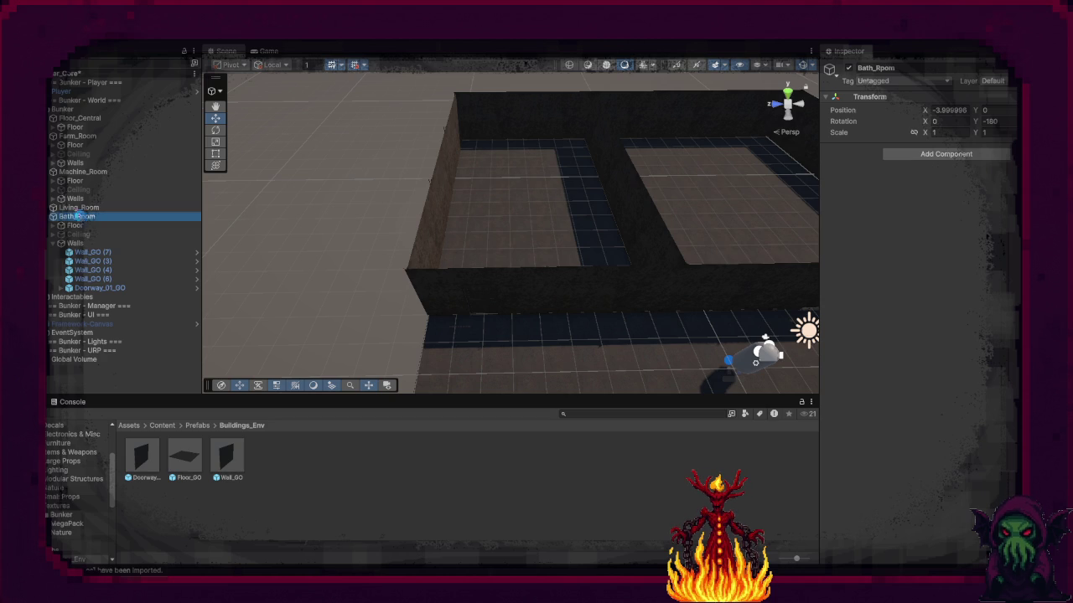
{"action": "left_click", "coordinate": [105, 217]}
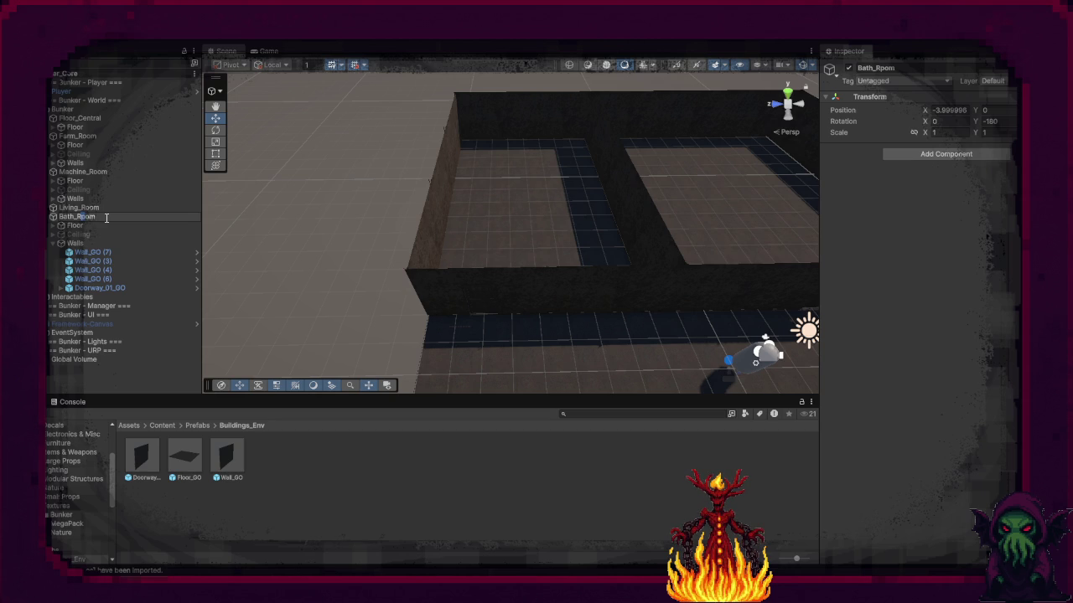
{"action": "key", "text": "Return"}
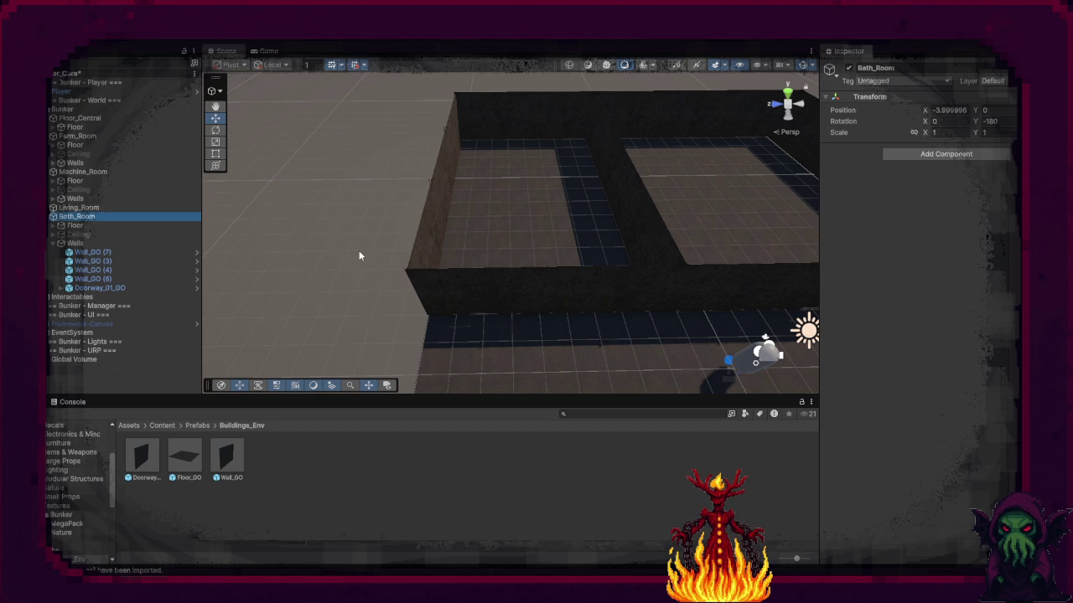
{"action": "left_click", "coordinate": [359, 255]}
{"action": "left_click_drag", "start_coordinate": [359, 256], "coordinate": [530, 293]}
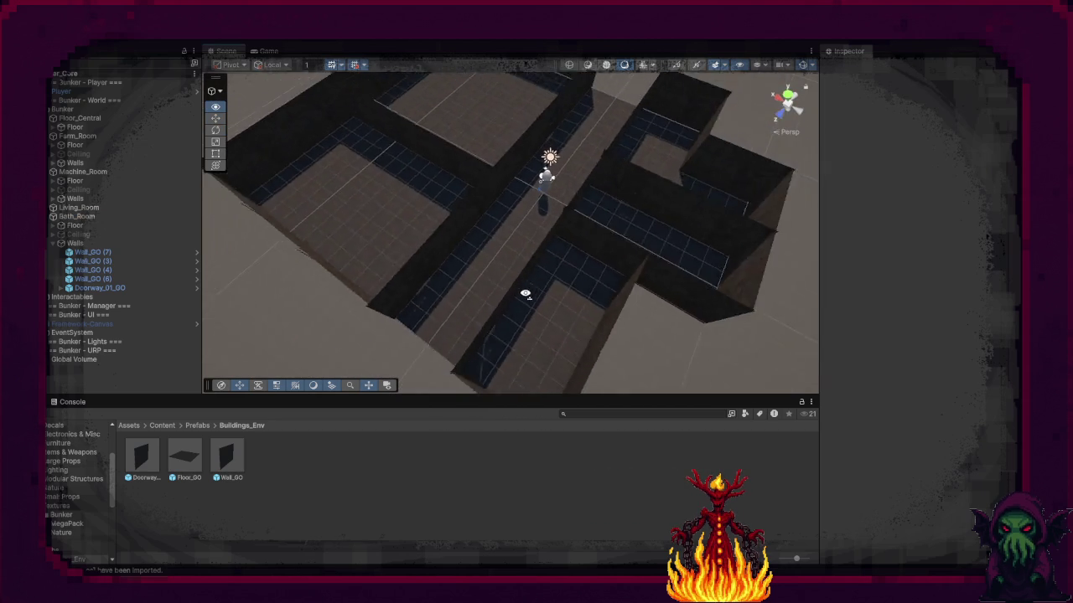
Step: Select the Floor_GO (5) corridor tile and duplicate it to lengthen the corridor
{"action": "scroll", "coordinate": [529, 293], "scroll_direction": "down", "scroll_amount": 5}
{"action": "right_click", "coordinate": [475, 271]}
{"action": "left_click", "coordinate": [364, 313]}
{"action": "left_click", "coordinate": [477, 304]}
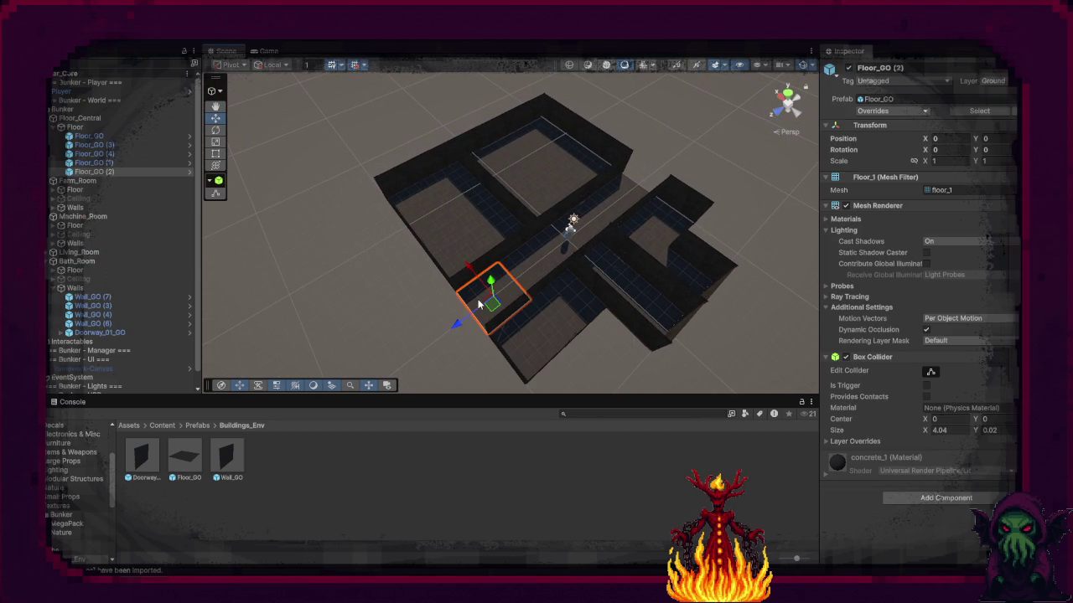
{"action": "mouse_move", "coordinate": [456, 323]}
{"action": "left_mouse_down"}
{"action": "mouse_move", "coordinate": [371, 361]}
{"action": "mouse_move", "coordinate": [474, 307]}
{"action": "mouse_move", "coordinate": [397, 369]}
{"action": "mouse_move", "coordinate": [427, 300]}
{"action": "mouse_move", "coordinate": [382, 262]}
{"action": "mouse_move", "coordinate": [459, 368]}
{"action": "mouse_move", "coordinate": [449, 362]}
{"action": "mouse_move", "coordinate": [525, 338]}
{"action": "mouse_move", "coordinate": [510, 345]}
{"action": "mouse_move", "coordinate": [603, 270]}
{"action": "mouse_move", "coordinate": [597, 280]}
{"action": "left_mouse_up"}
{"action": "left_click", "coordinate": [474, 306]}
{"action": "key", "text": "ctrl+d"}
{"action": "key", "text": "ctrl+d"}
{"action": "key", "text": "ctrl+d"}
{"action": "key", "text": "ctrl+d"}
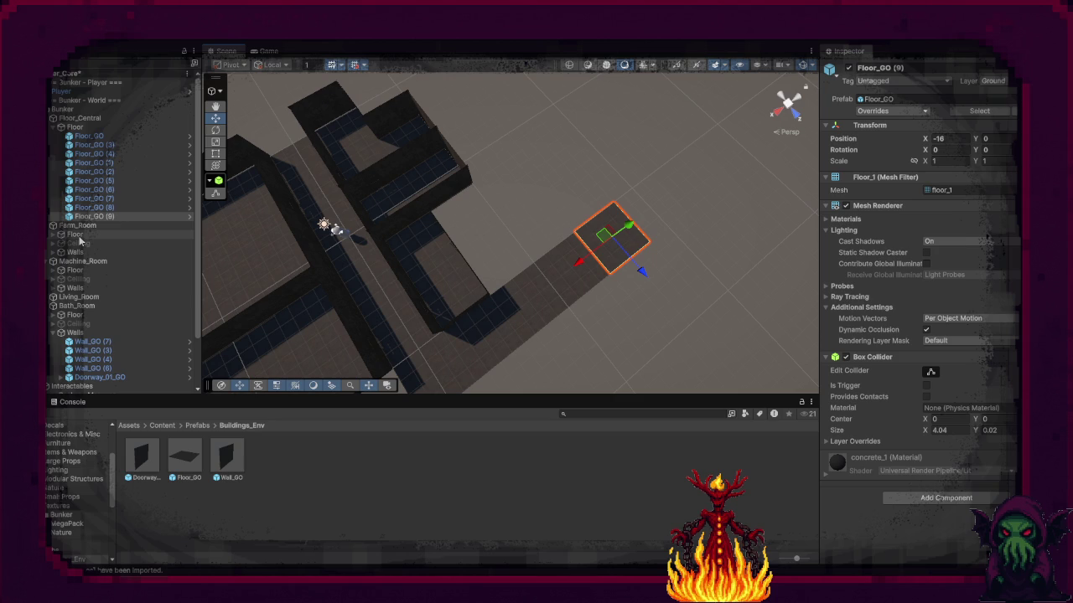
Step: Duplicate the Bath_Room group and move the Bath_Room (1) copy to X -8
{"action": "left_click", "coordinate": [76, 306]}
{"action": "left_click", "coordinate": [479, 213]}
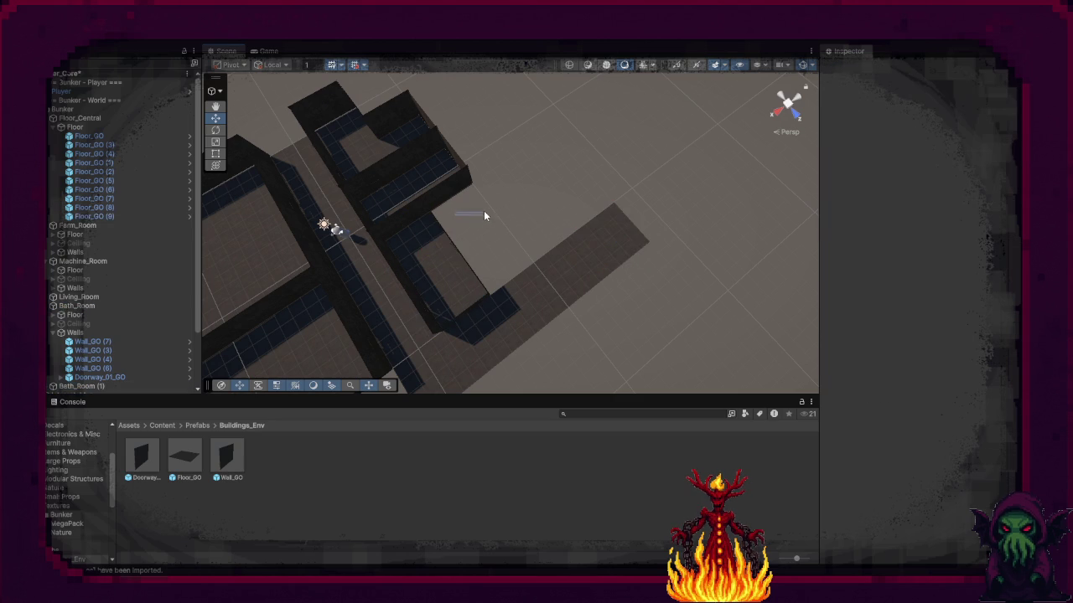
{"action": "scroll", "coordinate": [79, 319], "scroll_direction": "down", "scroll_amount": 2}
{"action": "left_click", "coordinate": [80, 318]}
{"action": "left_click_drag", "start_coordinate": [459, 219], "coordinate": [502, 206]}
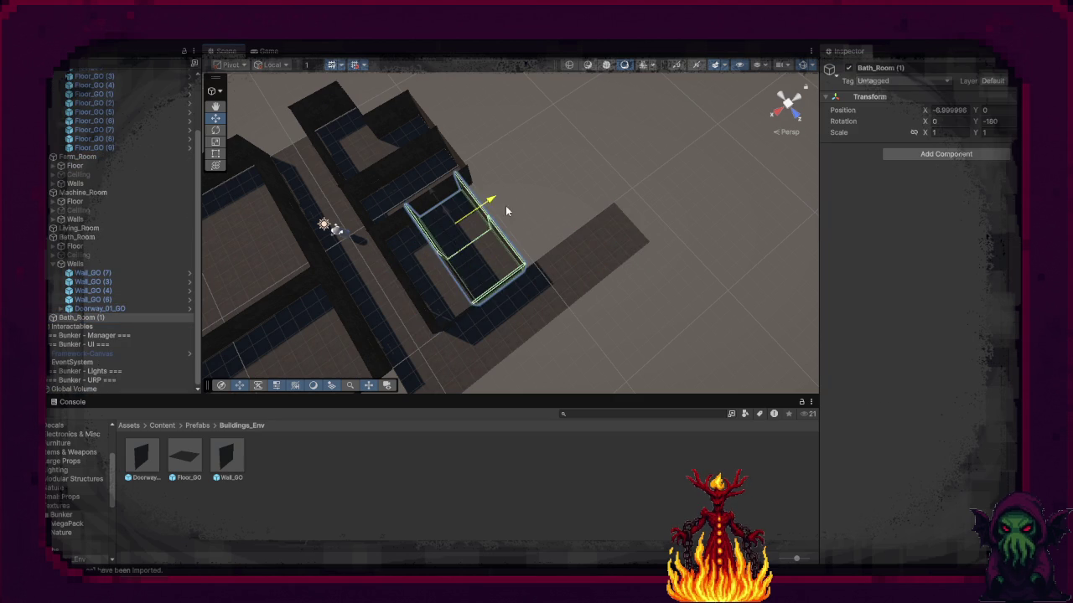
{"action": "scroll", "coordinate": [527, 285], "scroll_direction": "up", "scroll_amount": 10}
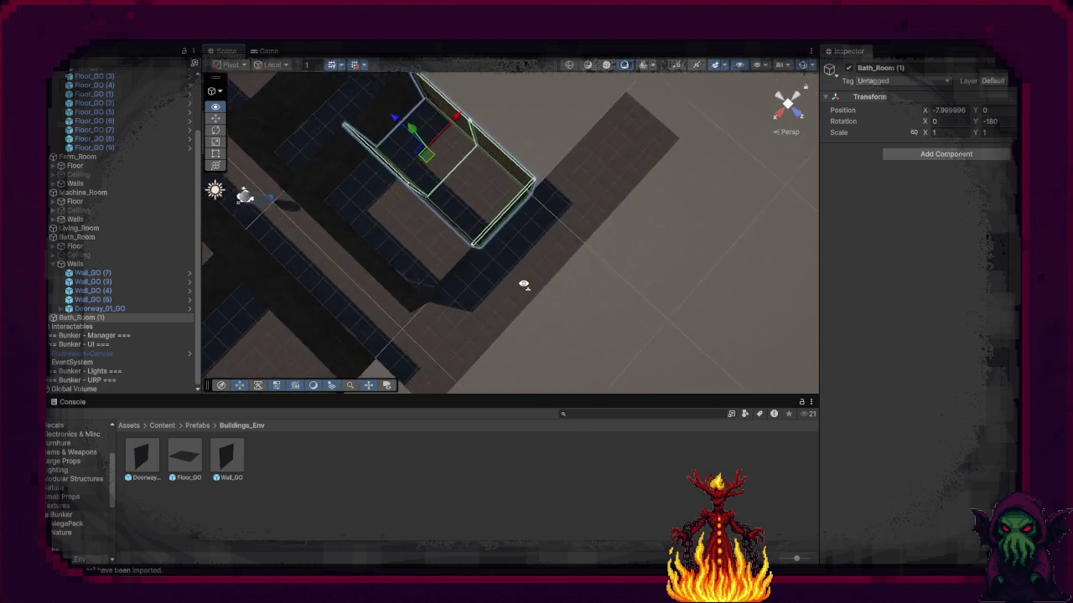
{"action": "left_click_drag", "start_coordinate": [448, 184], "coordinate": [450, 273]}
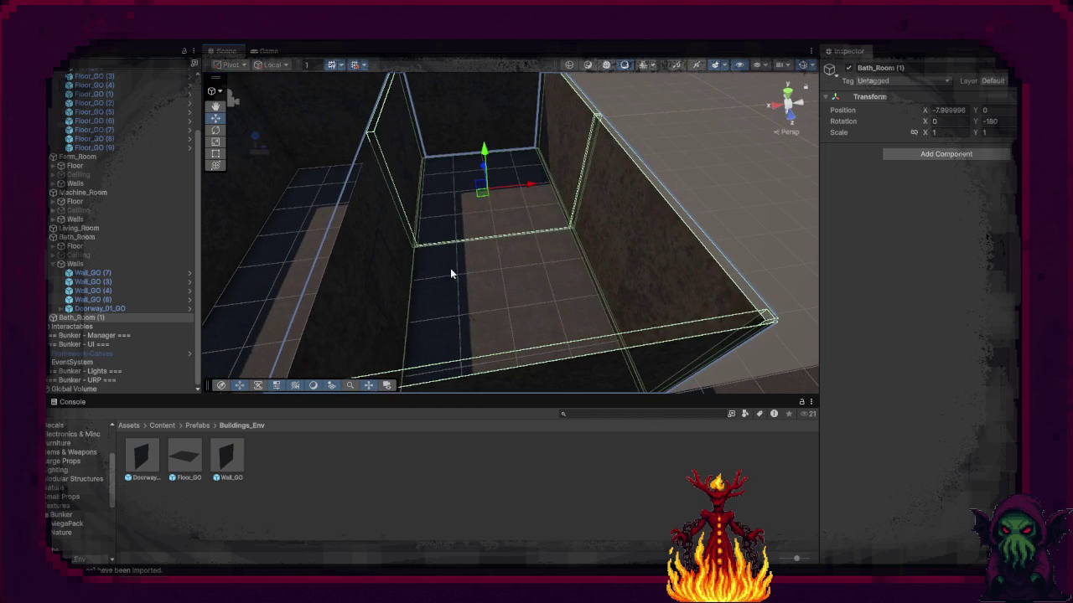
Step: Delete wall Wall_GO (3) from the copy, undoing a trial rotation of Wall_GO (4)
{"action": "left_click", "coordinate": [628, 355]}
{"action": "left_click", "coordinate": [627, 353]}
{"action": "left_click", "coordinate": [401, 173]}
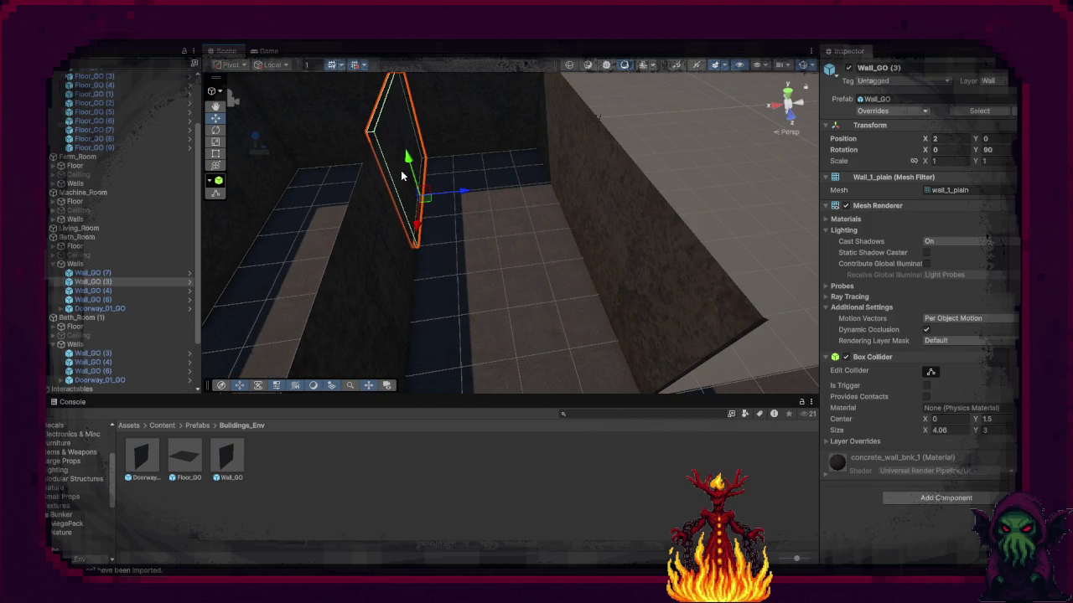
{"action": "key", "text": "Delete"}
{"action": "left_click", "coordinate": [387, 203]}
{"action": "mouse_move", "coordinate": [479, 259]}
{"action": "left_mouse_down"}
{"action": "mouse_move", "coordinate": [462, 285]}
{"action": "mouse_move", "coordinate": [449, 283]}
{"action": "mouse_move", "coordinate": [553, 291]}
{"action": "mouse_move", "coordinate": [592, 276]}
{"action": "left_mouse_up"}
{"action": "key", "text": "e"}
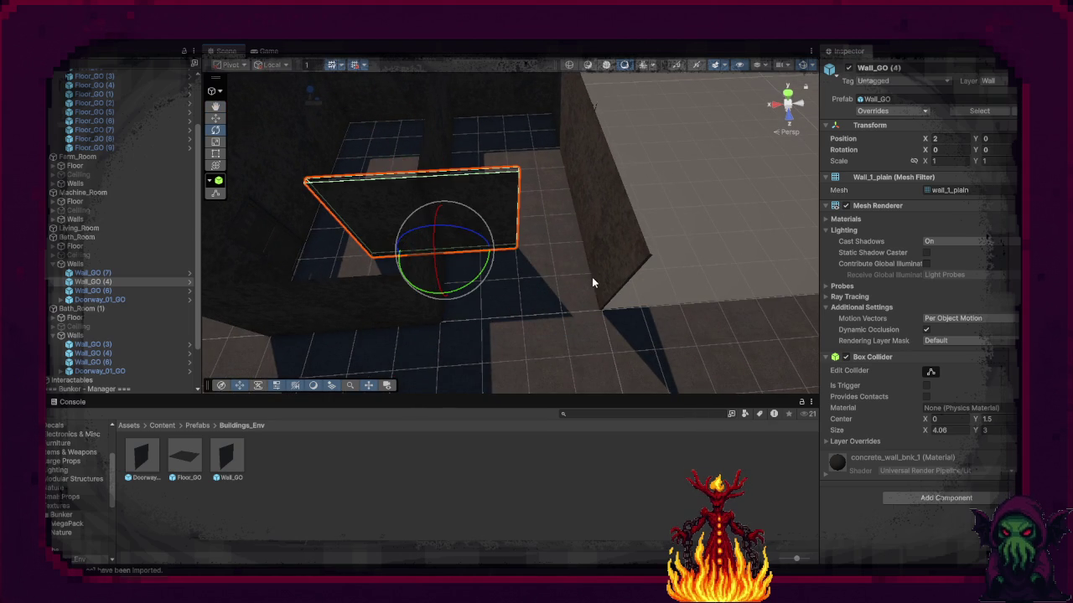
{"action": "key", "text": "ctrl+z"}
Step: Rotate Doorway_01_GO to lie flat and move it to X -6.67
{"action": "left_click", "coordinate": [463, 291]}
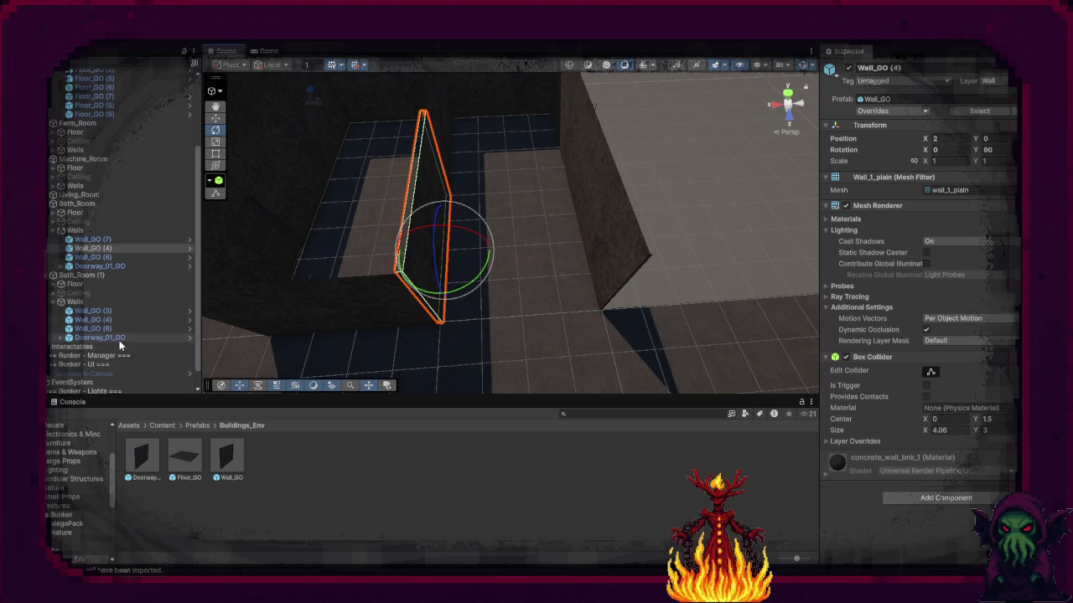
{"action": "left_click_drag", "start_coordinate": [463, 291], "coordinate": [606, 265]}
{"action": "key", "text": "w"}
{"action": "mouse_move", "coordinate": [450, 257]}
{"action": "left_mouse_down"}
{"action": "mouse_move", "coordinate": [522, 262]}
{"action": "mouse_move", "coordinate": [531, 285]}
{"action": "left_mouse_up"}
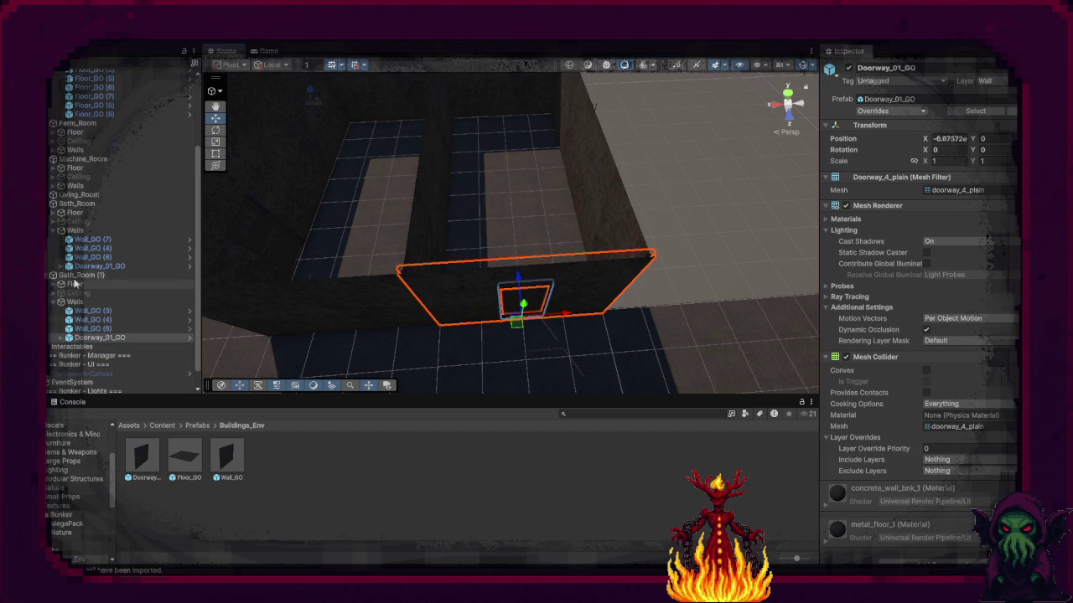
Step: Rename the duplicated bath room to Storage
{"action": "left_click", "coordinate": [94, 276]}
{"action": "type", "text": "S"}
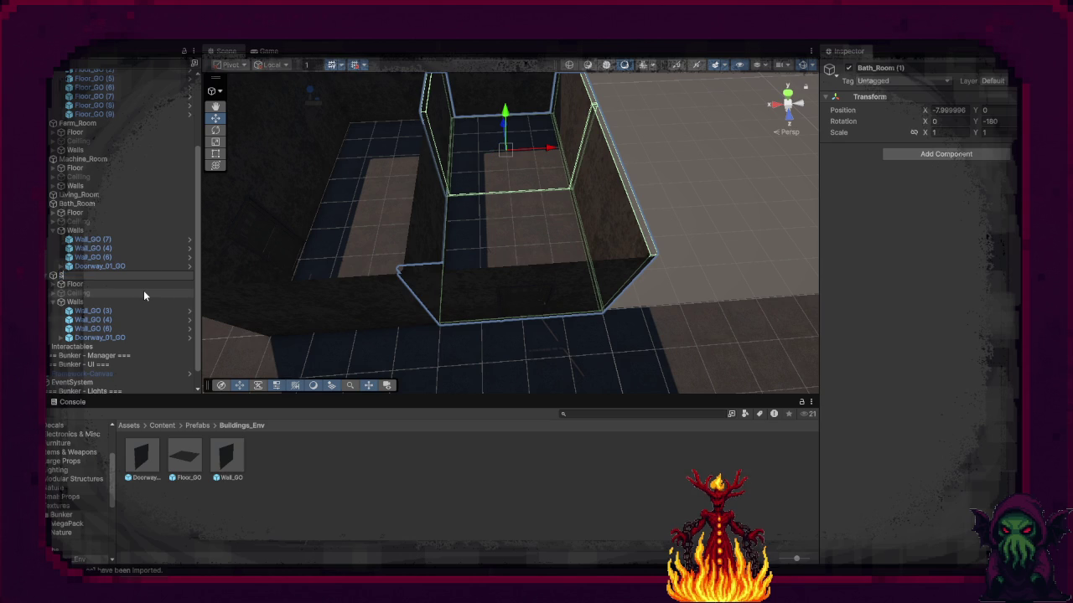
{"action": "type", "text": "torage"}
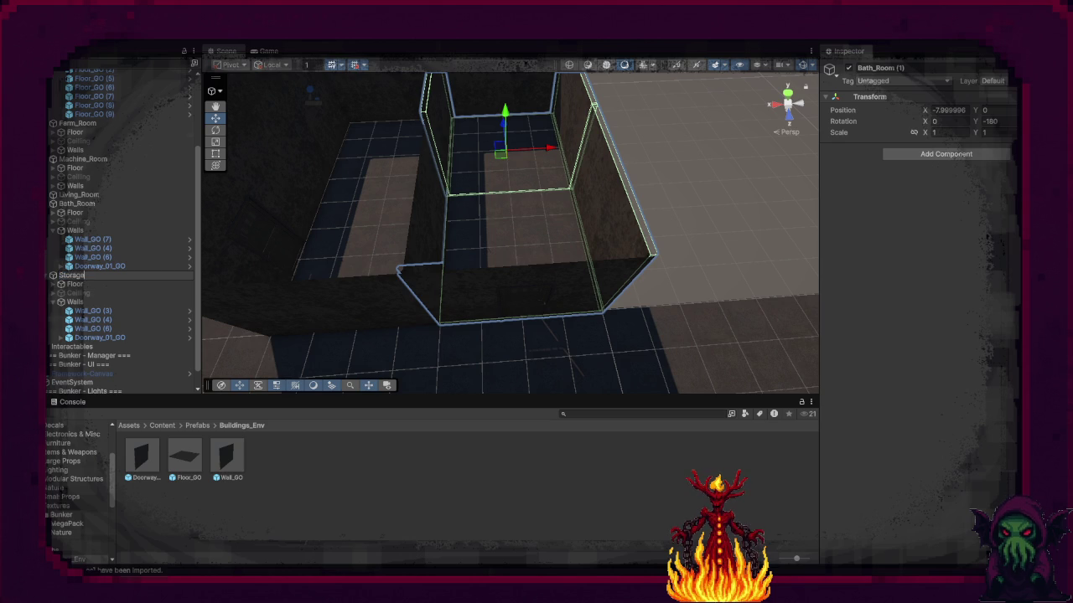
{"action": "key", "text": "Return"}
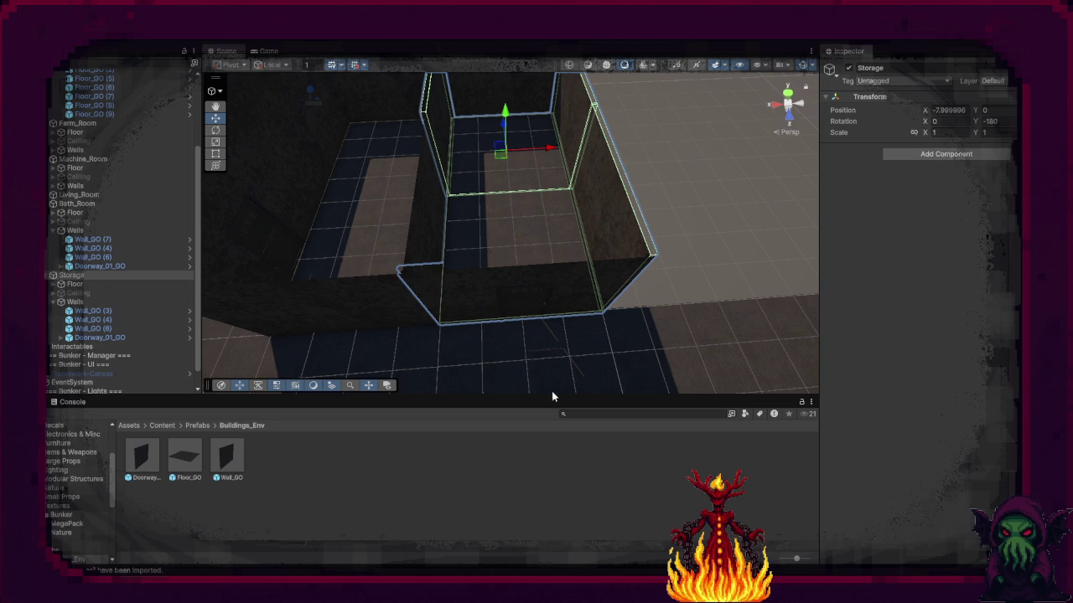
Step: Select the two Storage floor pieces and collapse the Storage room's groups in the Hierarchy
{"action": "left_click", "coordinate": [719, 220]}
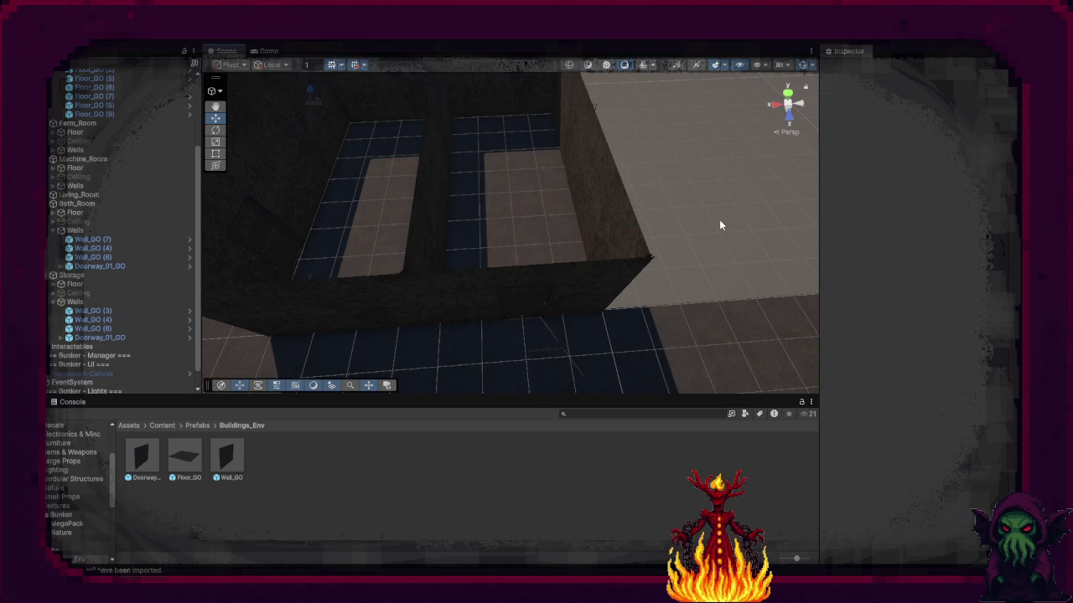
{"action": "mouse_move", "coordinate": [548, 337]}
{"action": "left_mouse_down"}
{"action": "mouse_move", "coordinate": [562, 292]}
{"action": "mouse_move", "coordinate": [604, 309]}
{"action": "mouse_move", "coordinate": [592, 311]}
{"action": "left_mouse_up"}
{"action": "left_click_drag", "start_coordinate": [350, 187], "coordinate": [382, 224]}
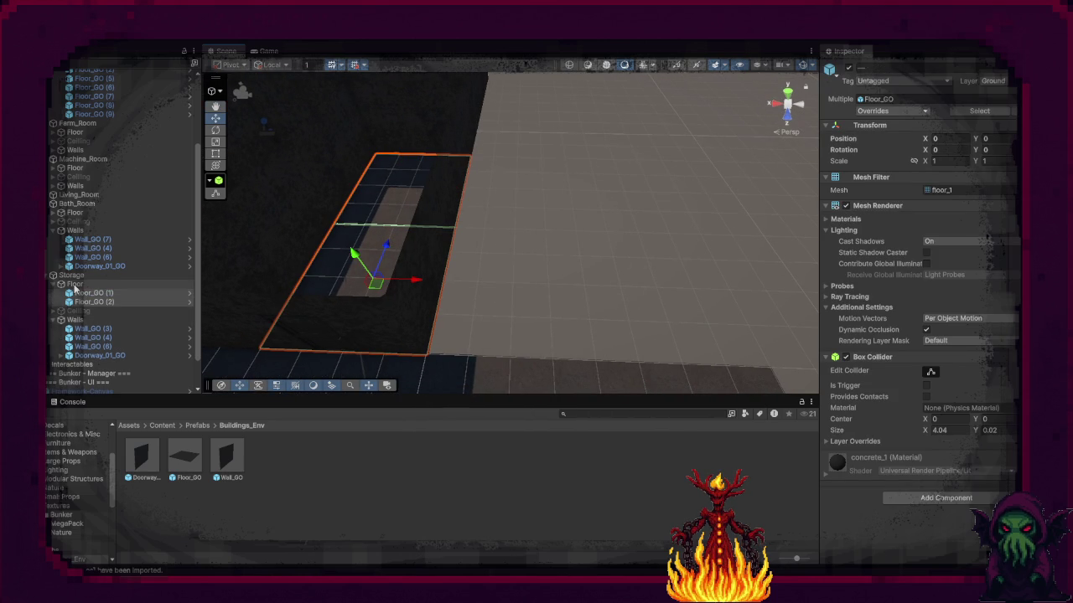
{"action": "left_click", "coordinate": [59, 285]}
{"action": "left_click", "coordinate": [60, 301]}
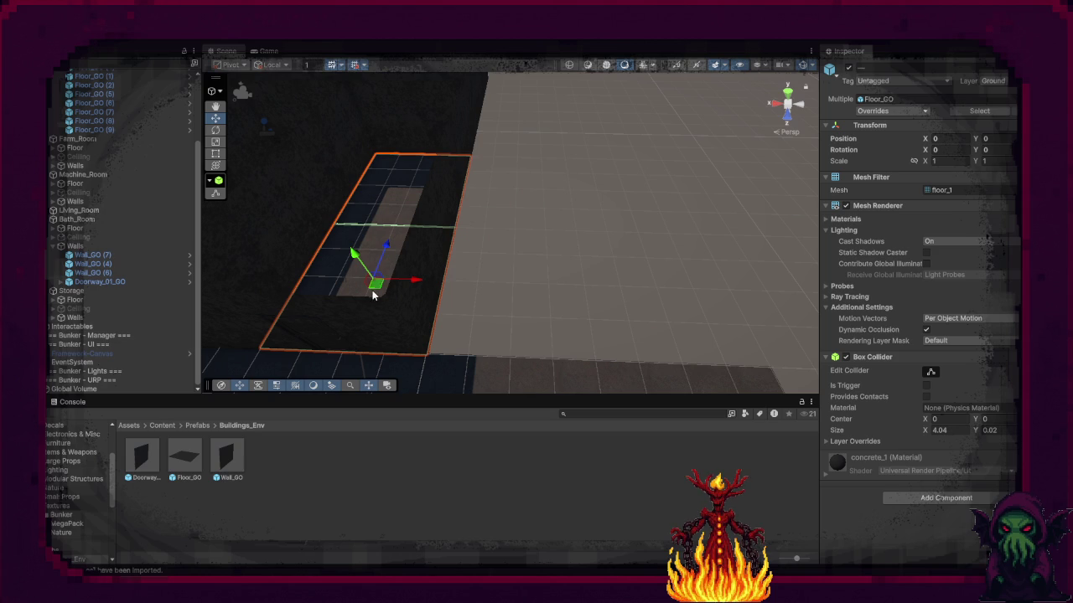
Step: Orbit around the Bath_Room walls and select Wall_GO (7)
{"action": "mouse_move", "coordinate": [350, 307]}
{"action": "left_mouse_down"}
{"action": "mouse_move", "coordinate": [510, 311]}
{"action": "mouse_move", "coordinate": [359, 282]}
{"action": "mouse_move", "coordinate": [522, 287]}
{"action": "left_mouse_up"}
{"action": "right_click", "coordinate": [521, 287]}
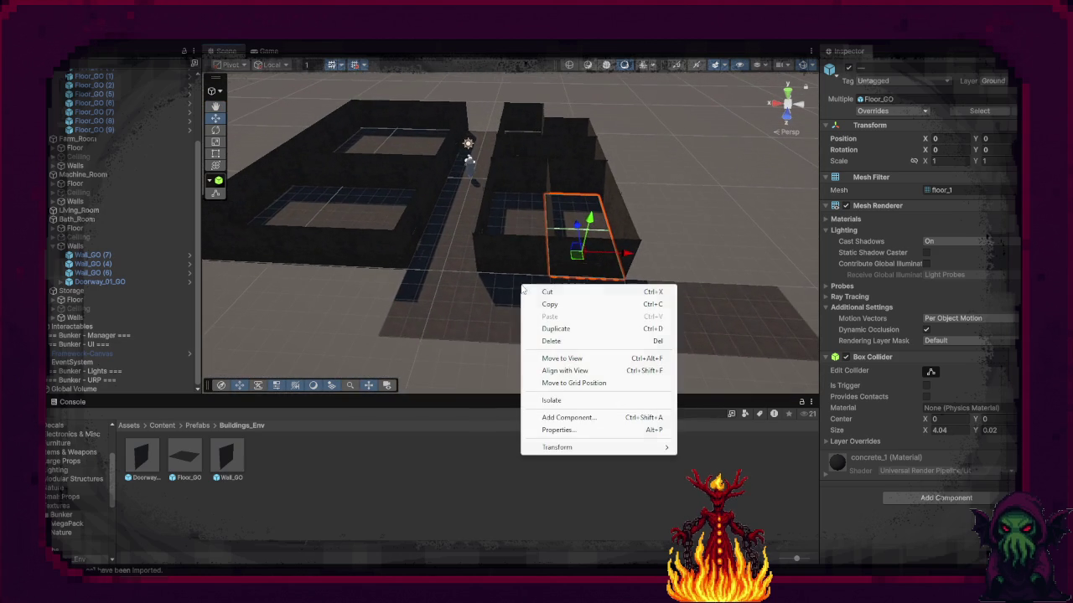
{"action": "left_click_drag", "start_coordinate": [461, 304], "coordinate": [363, 276]}
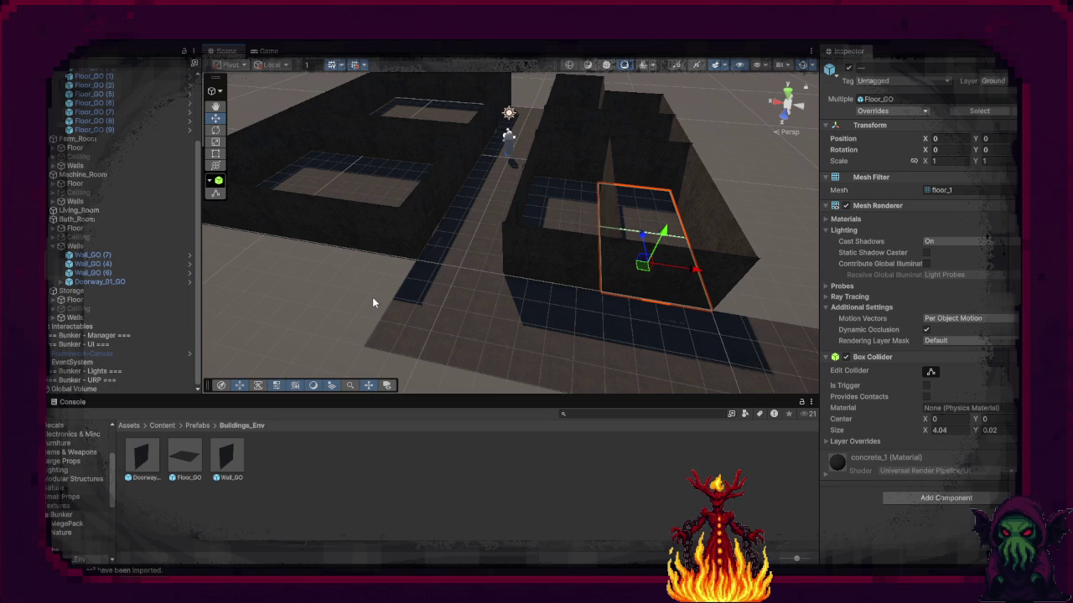
{"action": "mouse_move", "coordinate": [373, 302]}
{"action": "left_mouse_down"}
{"action": "mouse_move", "coordinate": [445, 249]}
{"action": "mouse_move", "coordinate": [464, 261]}
{"action": "left_mouse_up"}
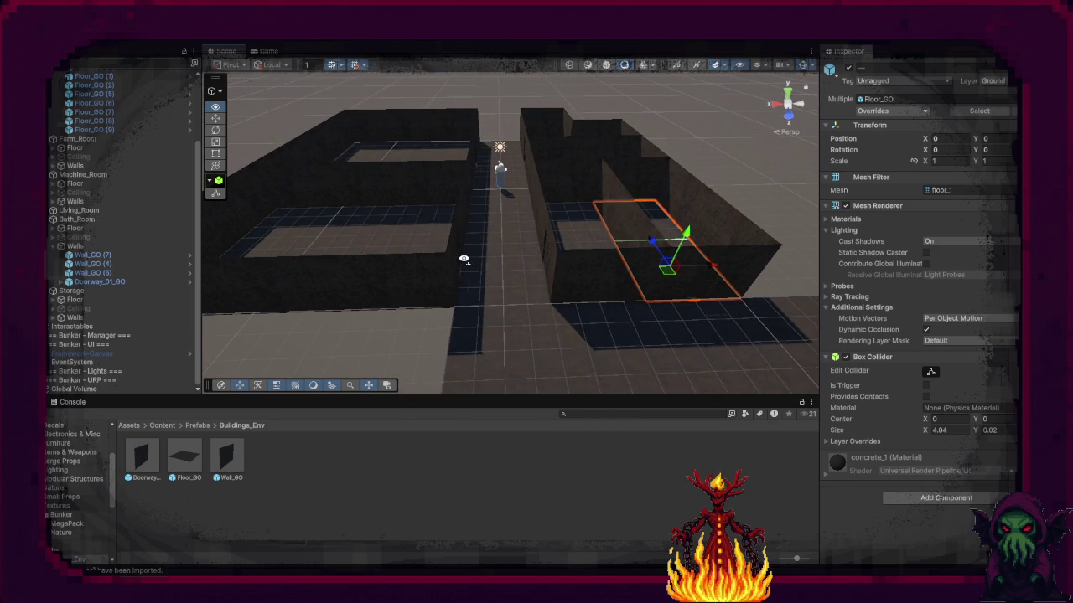
{"action": "mouse_move", "coordinate": [463, 260]}
{"action": "left_mouse_down"}
{"action": "mouse_move", "coordinate": [450, 270]}
{"action": "mouse_move", "coordinate": [521, 271]}
{"action": "mouse_move", "coordinate": [509, 271]}
{"action": "mouse_move", "coordinate": [545, 259]}
{"action": "mouse_move", "coordinate": [570, 273]}
{"action": "left_mouse_up"}
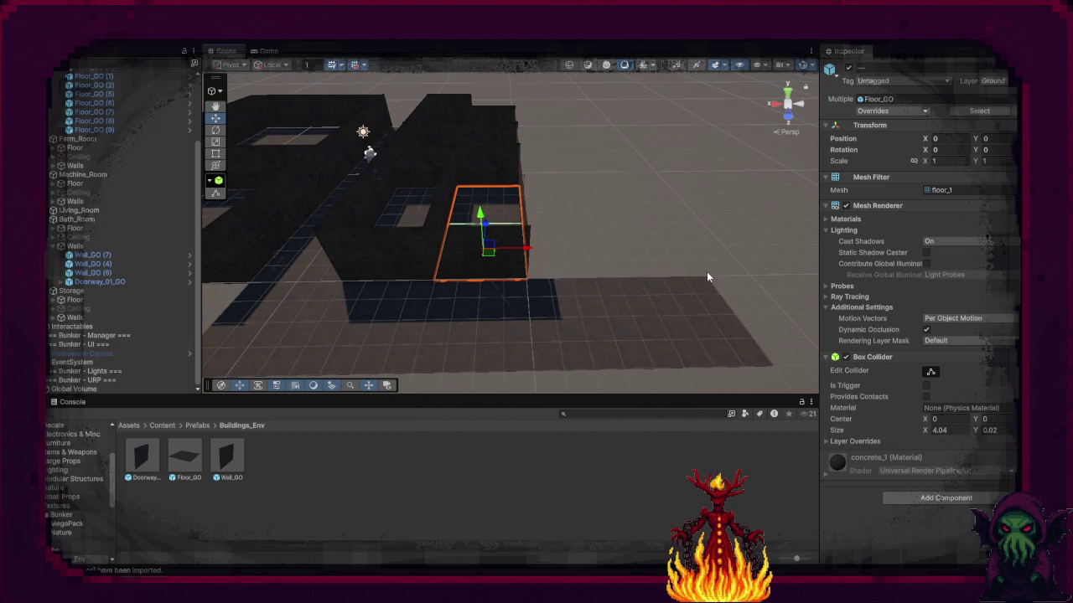
{"action": "left_click", "coordinate": [406, 261]}
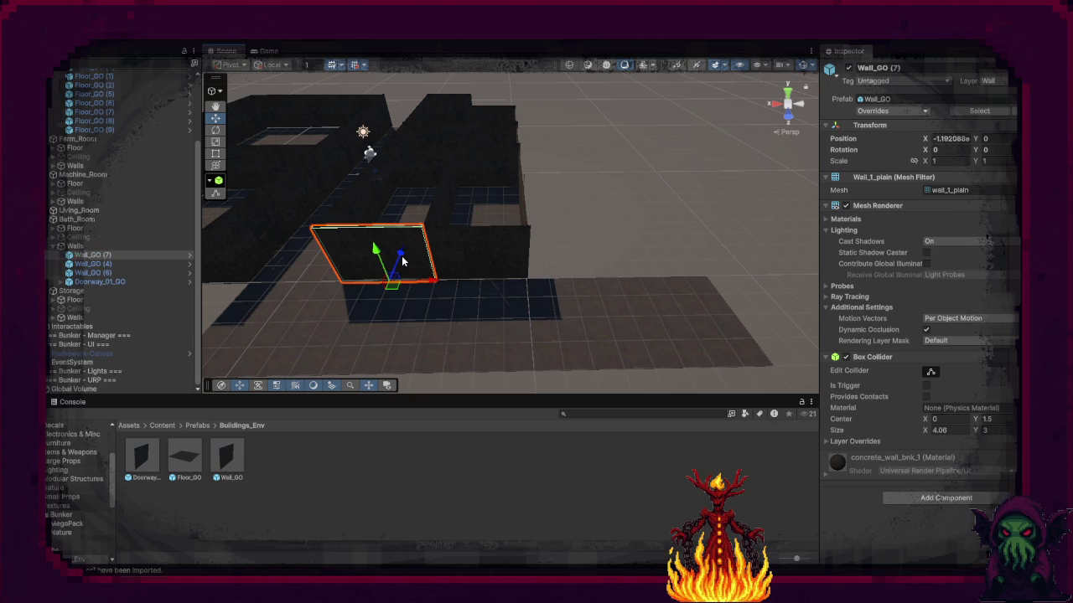
Step: Duplicate the wall, move the copy right, and collapse Machine_Room and Storage children
{"action": "key", "text": "ctrl+d"}
{"action": "left_click_drag", "start_coordinate": [431, 282], "coordinate": [622, 293]}
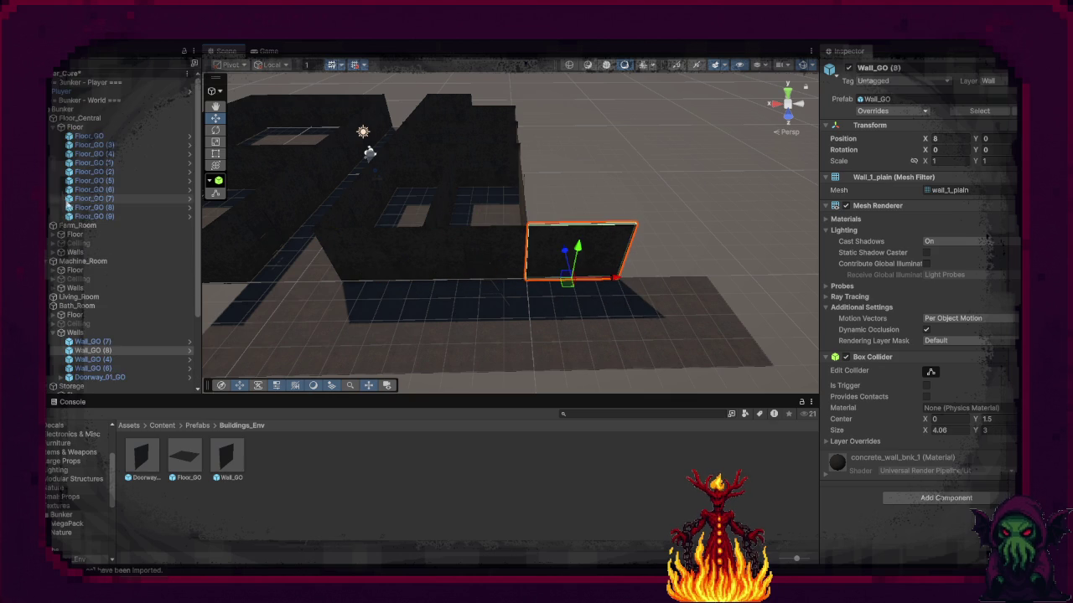
{"action": "scroll", "coordinate": [50, 228], "scroll_direction": "up", "scroll_amount": 3}
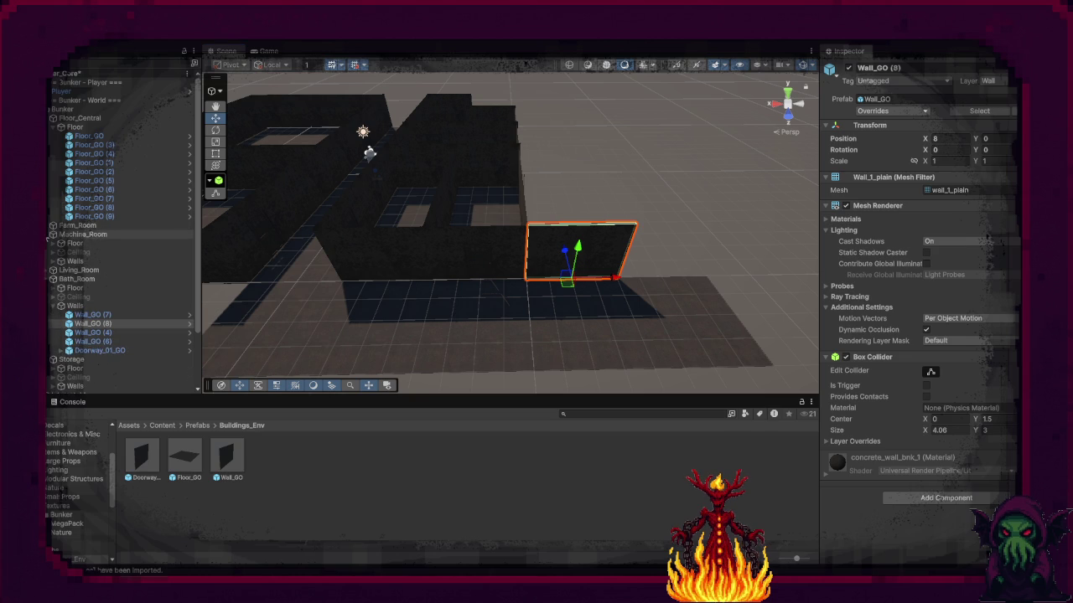
{"action": "left_click", "coordinate": [48, 235]}
{"action": "left_click", "coordinate": [49, 333]}
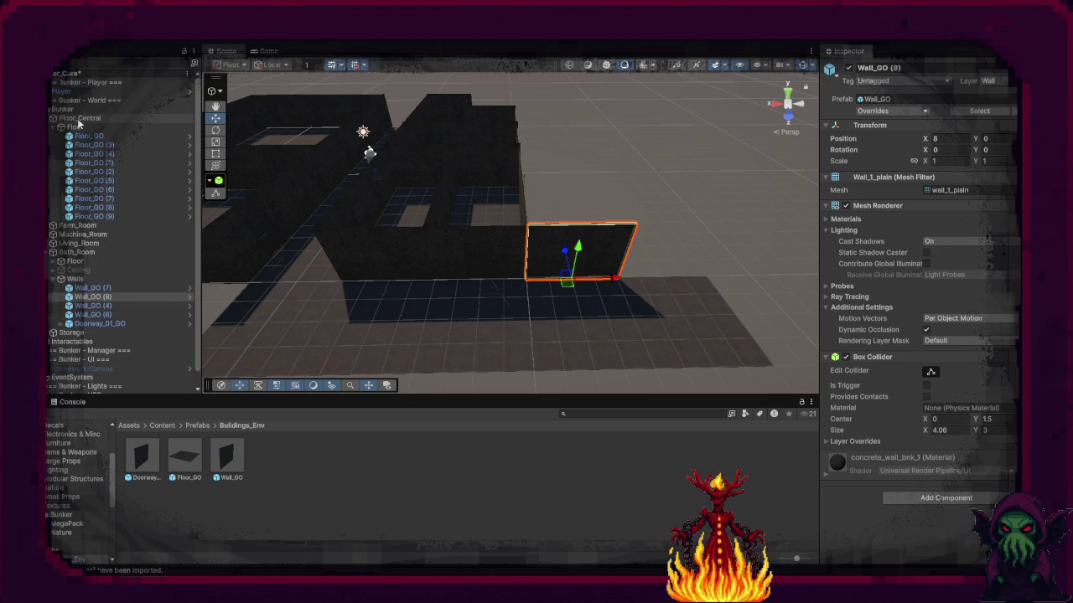
Step: Create an empty child object named Wall under Floor_Central
{"action": "right_click", "coordinate": [78, 120]}
{"action": "left_click", "coordinate": [114, 305]}
{"action": "type", "text": "Wall"}
{"action": "key", "text": "Return"}
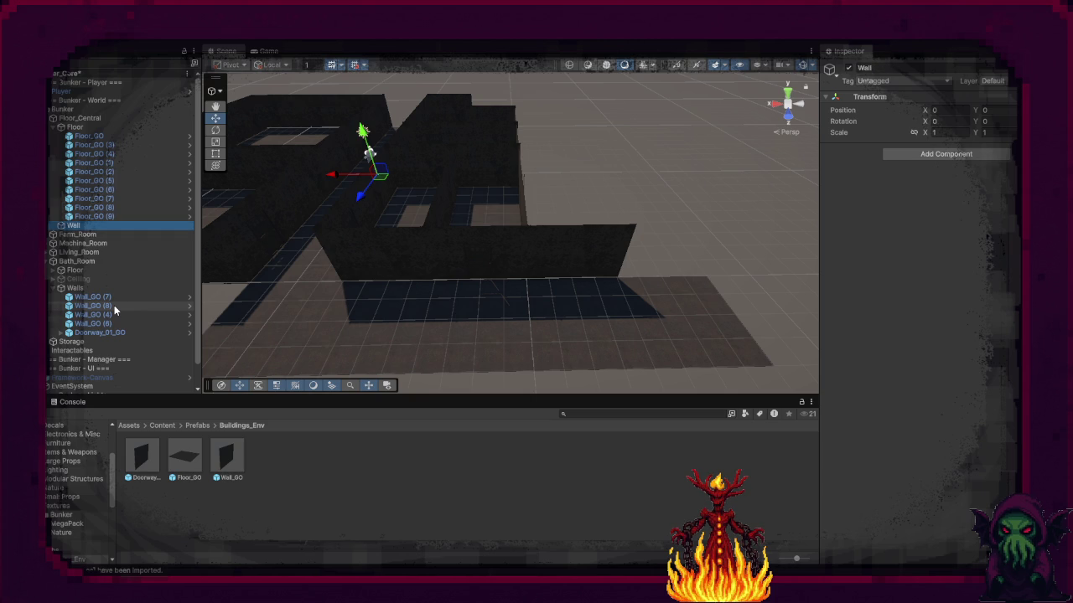
Step: Move the copied wall Wall_GO (8) into the Wall group and rename it Wall_GO
{"action": "left_click", "coordinate": [97, 324]}
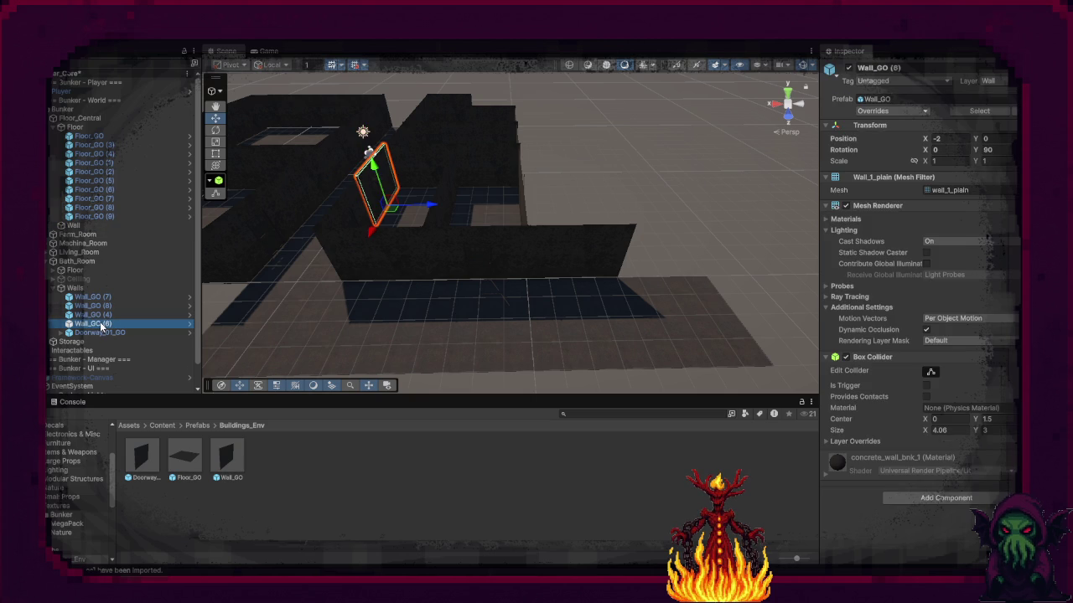
{"action": "left_click", "coordinate": [587, 250]}
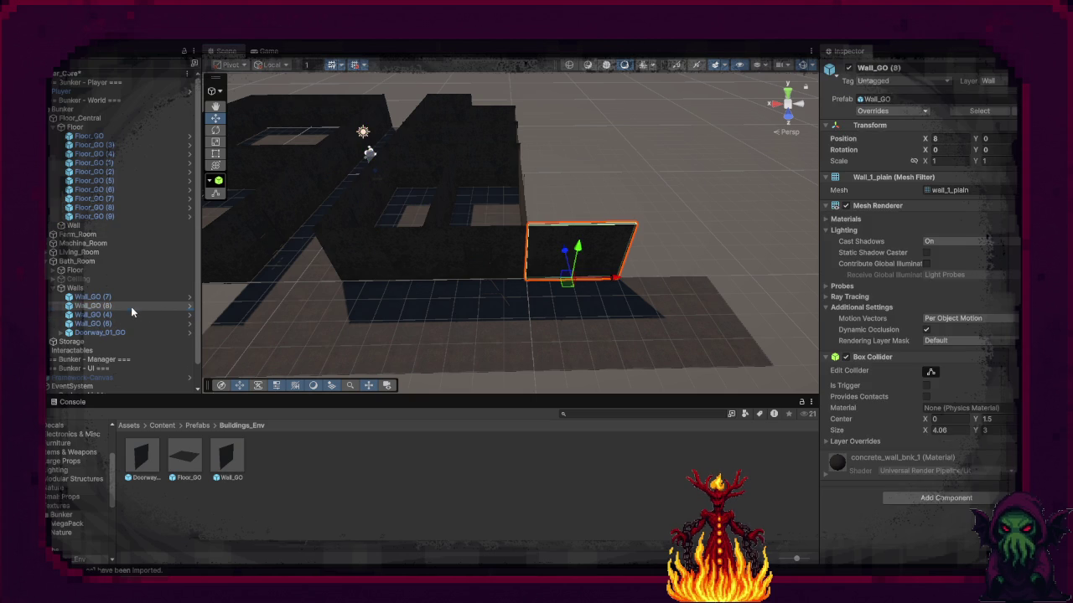
{"action": "left_click_drag", "start_coordinate": [106, 132], "coordinate": [101, 234]}
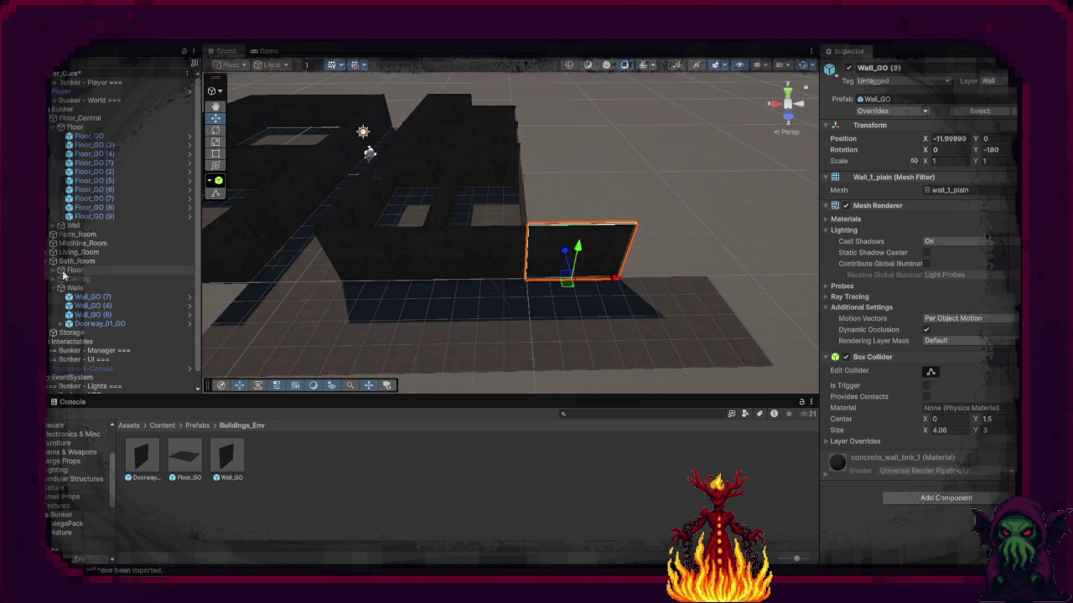
{"action": "left_click", "coordinate": [52, 226]}
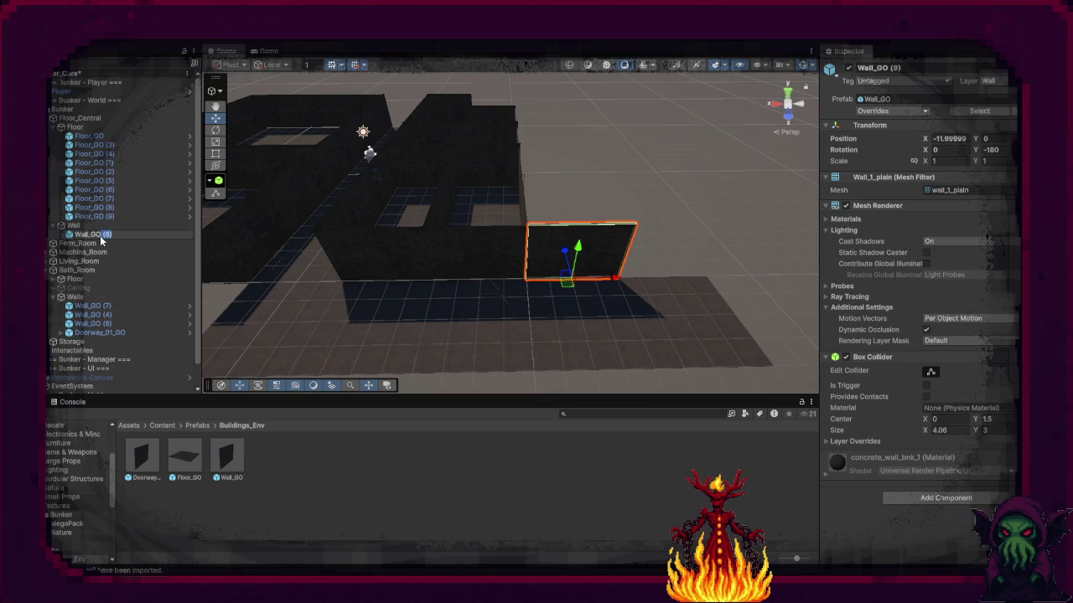
{"action": "key", "text": "BackSpace"}
{"action": "key", "text": "BackSpace"}
{"action": "key", "text": "Return"}
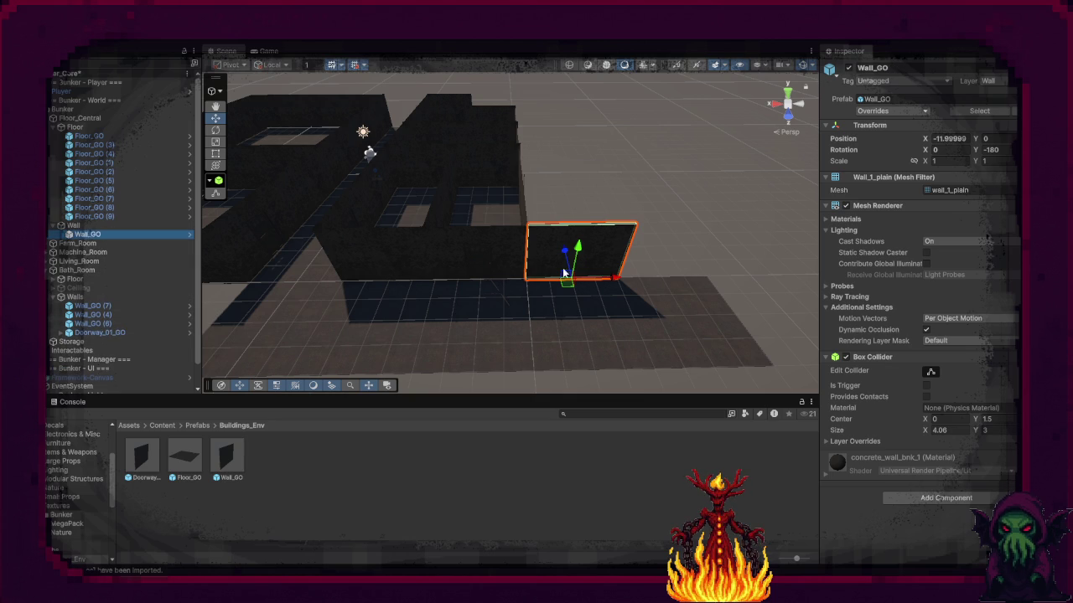
Step: Duplicate Wall_GO and vertex-snap the copy beside the original
{"action": "left_click", "coordinate": [616, 279]}
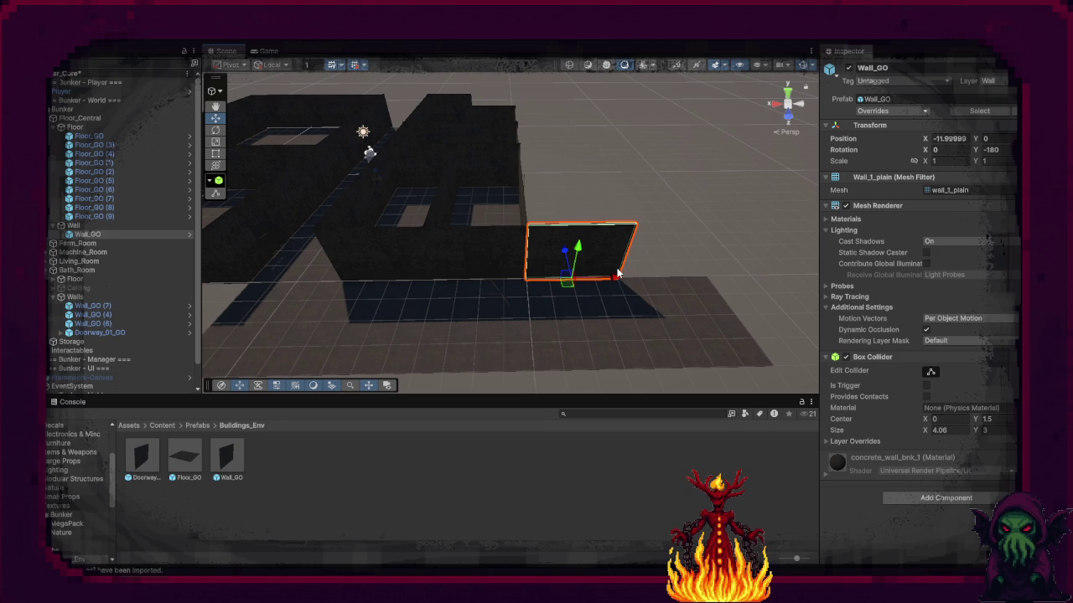
{"action": "key", "text": "v"}
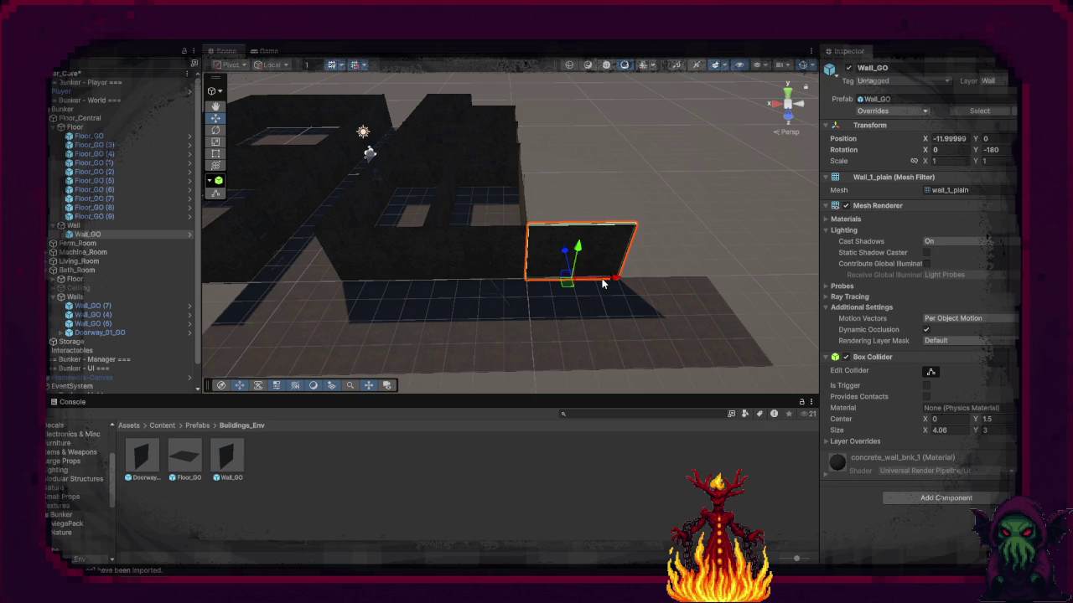
{"action": "key", "text": "ctrl+d"}
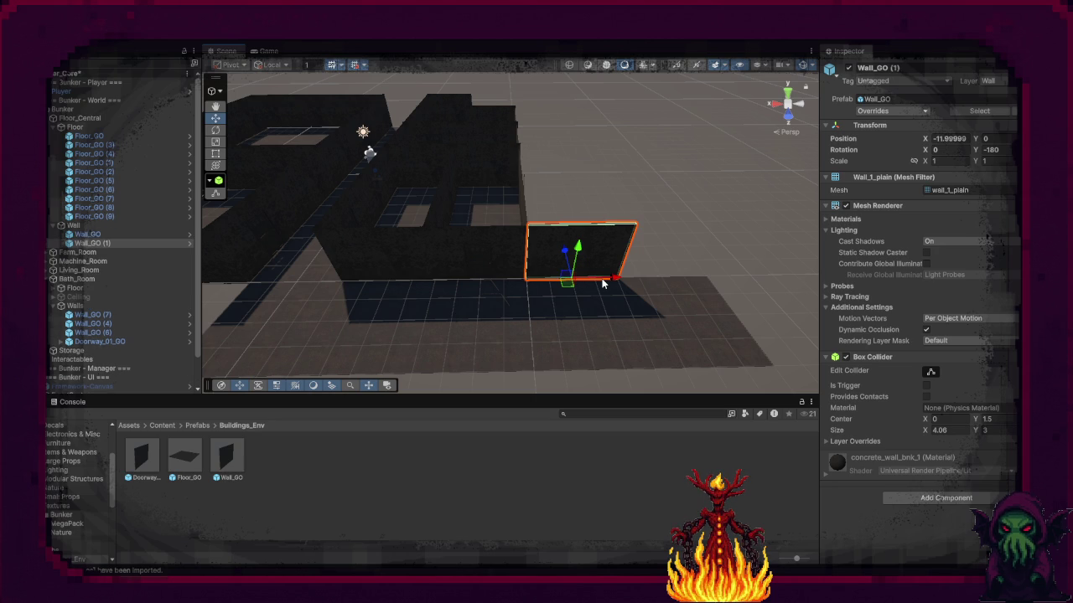
{"action": "left_click_drag", "start_coordinate": [615, 280], "coordinate": [706, 280]}
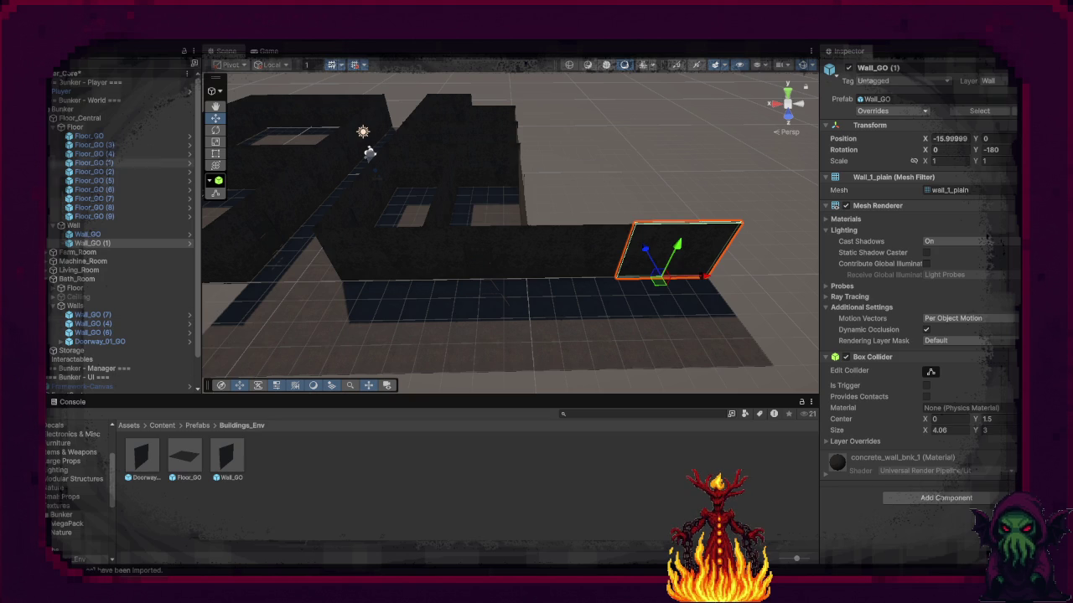
Step: Duplicate Wall_GO and Wall_GO (1), then move the copies Wall_GO (2) and (3) to the floor's far edge
{"action": "left_click", "coordinate": [665, 477]}
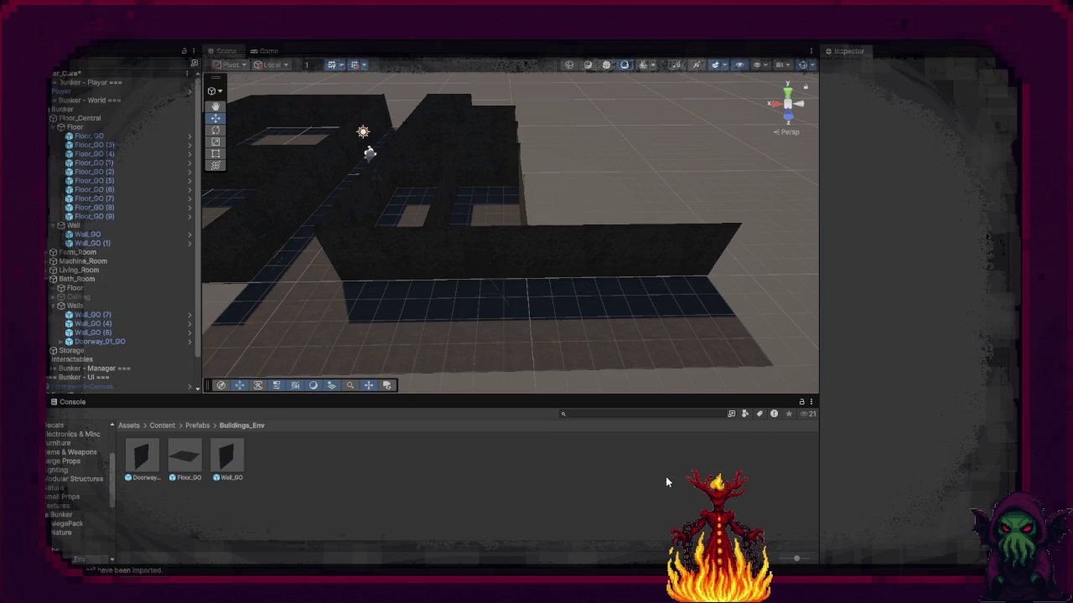
{"action": "left_click", "coordinate": [662, 263]}
{"action": "left_click", "coordinate": [606, 274], "text": "shift"}
{"action": "key", "text": "ctrl+d"}
{"action": "left_click_drag", "start_coordinate": [656, 247], "coordinate": [671, 296]}
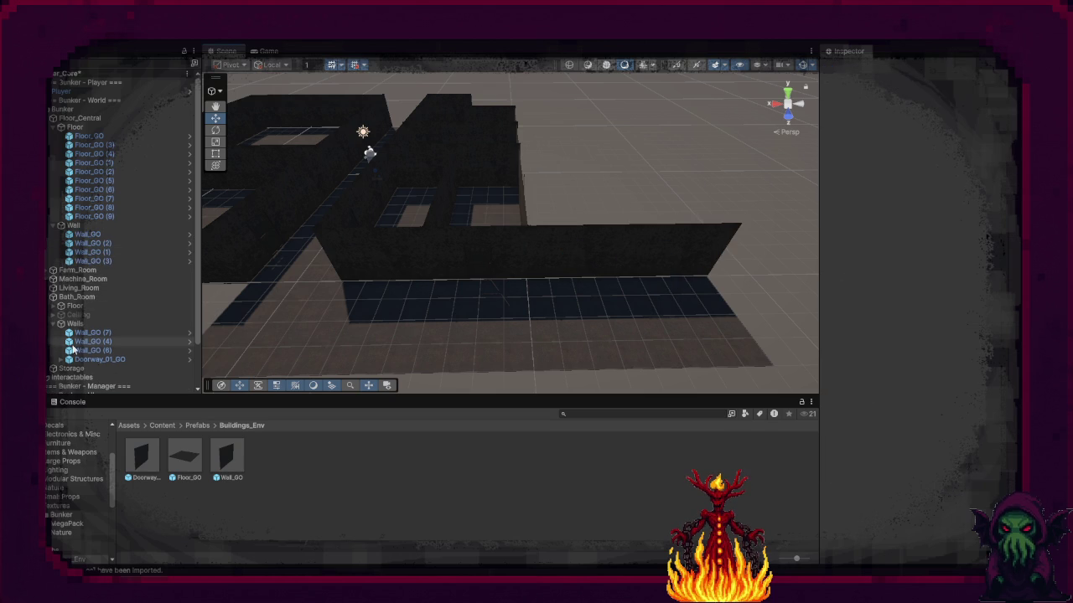
{"action": "left_click", "coordinate": [94, 261]}
{"action": "left_click", "coordinate": [106, 243], "text": "ctrl"}
{"action": "mouse_move", "coordinate": [559, 267]}
{"action": "left_mouse_down"}
{"action": "mouse_move", "coordinate": [587, 377]}
{"action": "mouse_move", "coordinate": [584, 347]}
{"action": "mouse_move", "coordinate": [455, 319]}
{"action": "mouse_move", "coordinate": [642, 330]}
{"action": "mouse_move", "coordinate": [589, 341]}
{"action": "left_mouse_up"}
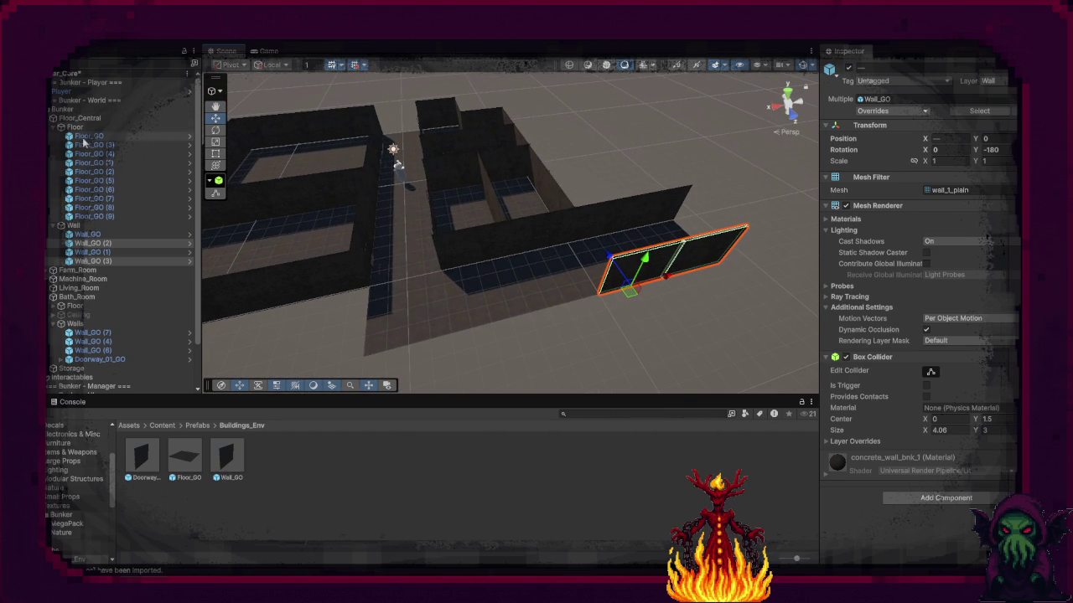
Step: Duplicate Machine_Room and slide the copy into place beside the corridor
{"action": "left_click", "coordinate": [80, 279]}
{"action": "key", "text": "ctrl+d"}
{"action": "mouse_move", "coordinate": [329, 332]}
{"action": "left_mouse_down"}
{"action": "mouse_move", "coordinate": [637, 503]}
{"action": "mouse_move", "coordinate": [646, 569]}
{"action": "mouse_move", "coordinate": [631, 546]}
{"action": "left_mouse_up"}
{"action": "left_click_drag", "start_coordinate": [462, 343], "coordinate": [718, 391]}
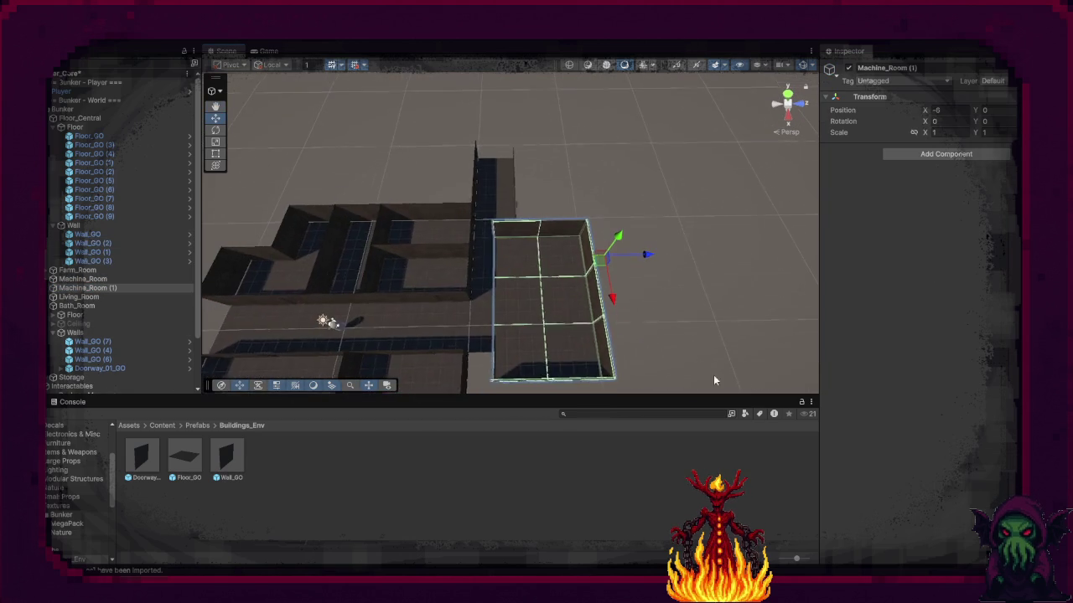
{"action": "left_click_drag", "start_coordinate": [609, 266], "coordinate": [635, 261]}
Step: Rotate the copied room's Doorway_01_GO to Y 0 and shift it along its wall
{"action": "left_click", "coordinate": [625, 251]}
{"action": "key", "text": "f"}
{"action": "key", "text": "e"}
{"action": "left_click_drag", "start_coordinate": [553, 209], "coordinate": [652, 239]}
{"action": "key", "text": "w"}
{"action": "mouse_move", "coordinate": [544, 172]}
{"action": "left_mouse_down"}
{"action": "mouse_move", "coordinate": [460, 261]}
{"action": "mouse_move", "coordinate": [436, 256]}
{"action": "left_mouse_up"}
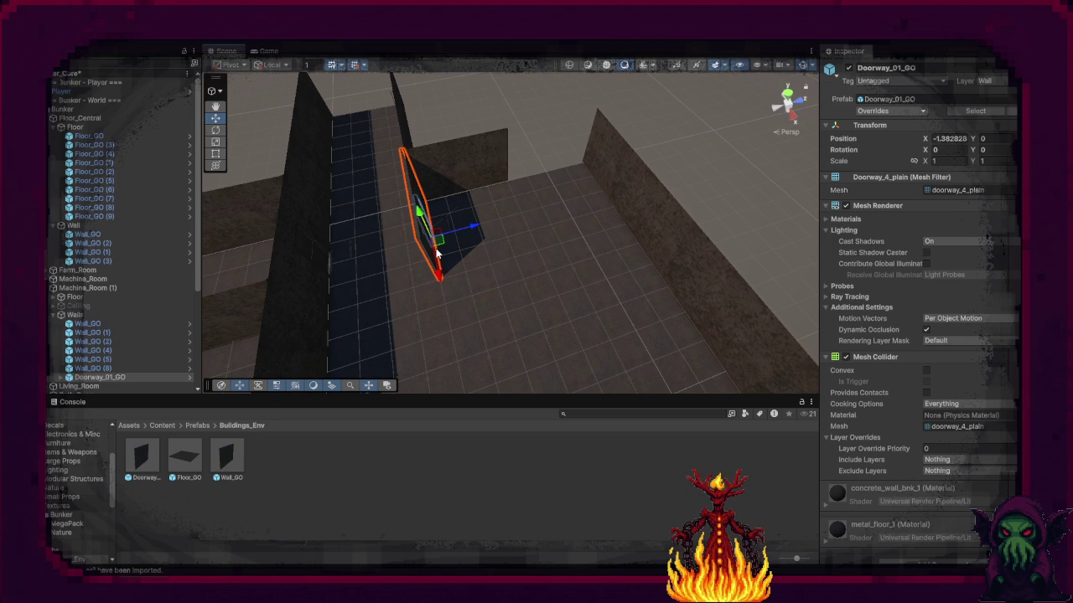
Step: Snap a duplicated wall onto the back wall and move Wall_GO (3) one unit along X
{"action": "key", "text": "ctrl+v"}
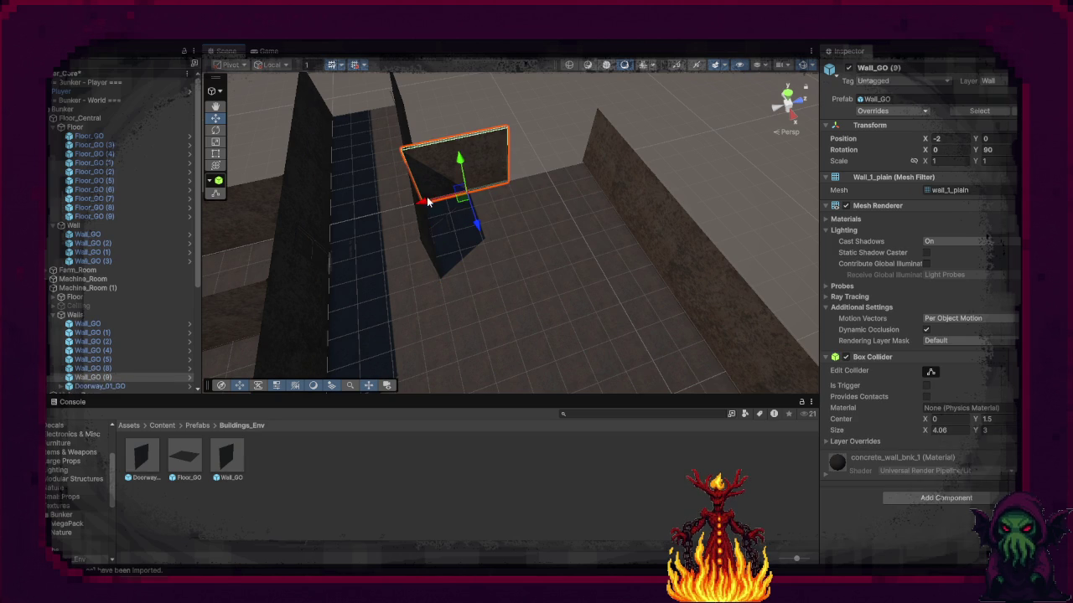
{"action": "left_click_drag", "start_coordinate": [510, 198], "coordinate": [510, 198]}
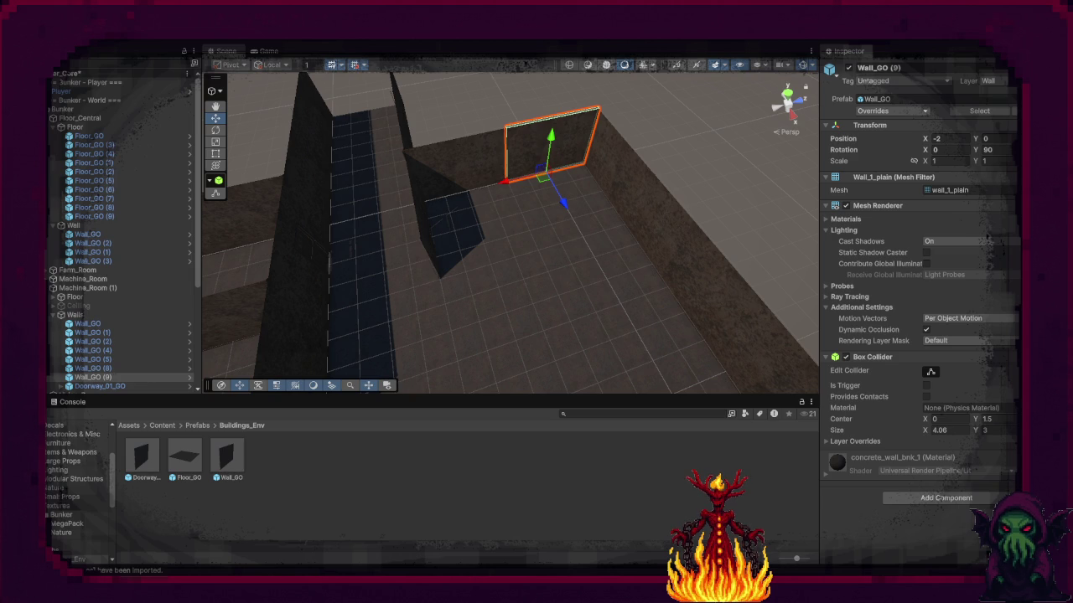
{"action": "left_click", "coordinate": [598, 208]}
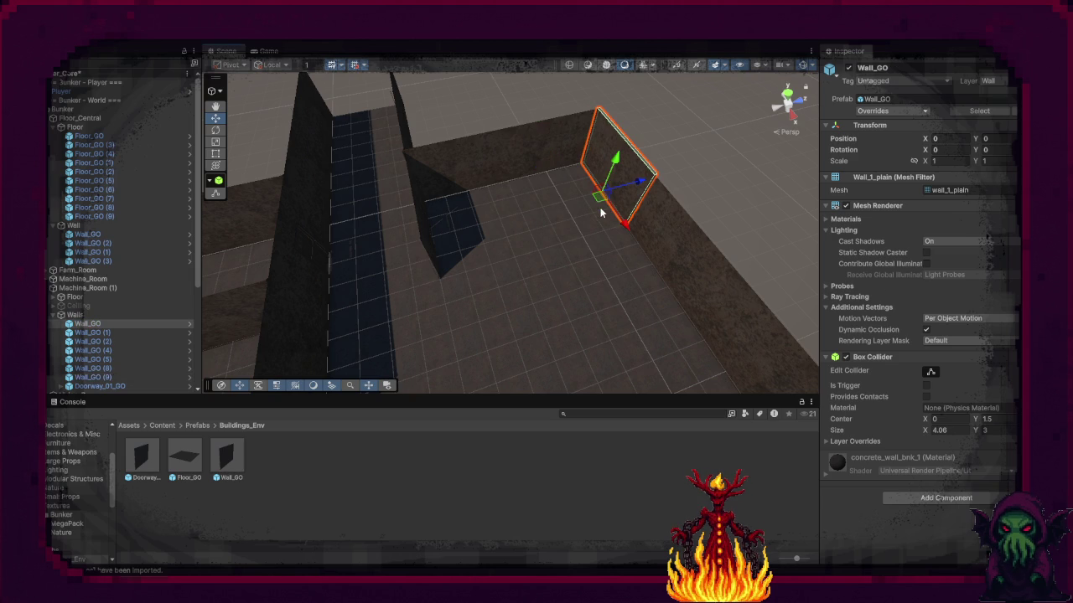
{"action": "left_click", "coordinate": [450, 335]}
{"action": "mouse_move", "coordinate": [449, 335]}
{"action": "left_mouse_down"}
{"action": "mouse_move", "coordinate": [459, 352]}
{"action": "mouse_move", "coordinate": [402, 299]}
{"action": "mouse_move", "coordinate": [446, 343]}
{"action": "mouse_move", "coordinate": [642, 289]}
{"action": "left_mouse_up"}
{"action": "left_click", "coordinate": [586, 256]}
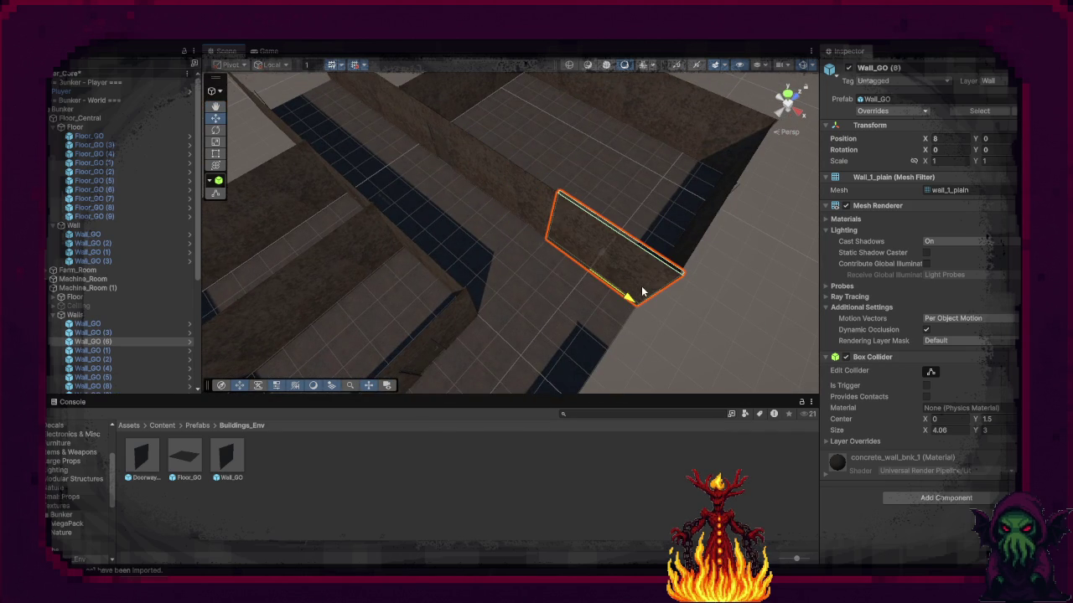
{"action": "mouse_move", "coordinate": [452, 266]}
{"action": "left_mouse_down"}
{"action": "mouse_move", "coordinate": [522, 209]}
{"action": "mouse_move", "coordinate": [179, 266]}
{"action": "left_mouse_up"}
{"action": "left_click", "coordinate": [180, 288]}
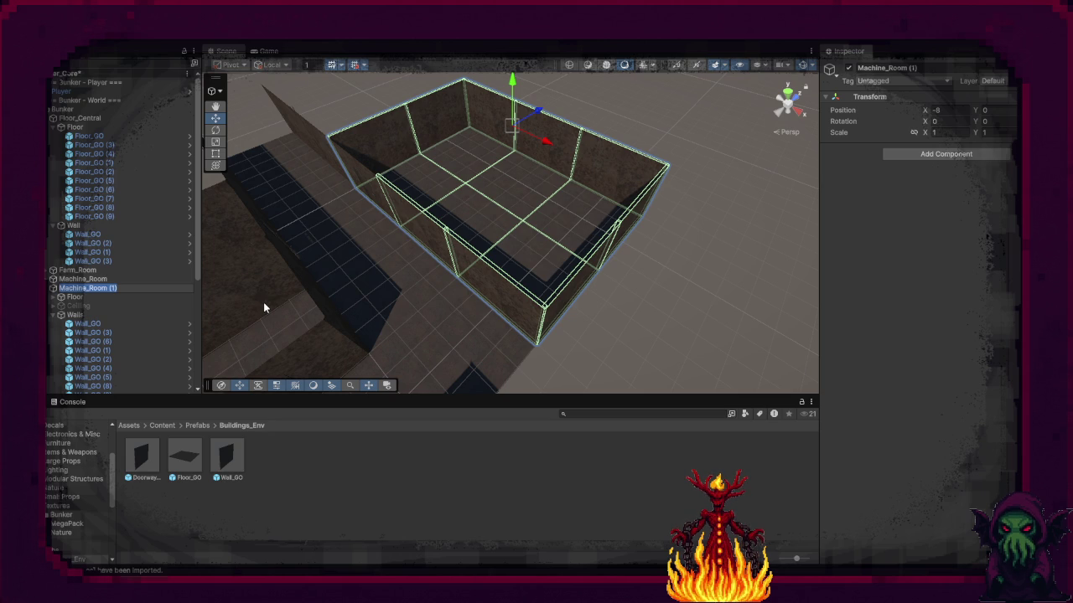
Step: Rename Machine_Room (1) to GEMINUS_Room
{"action": "type", "text": "GEMINUS"}
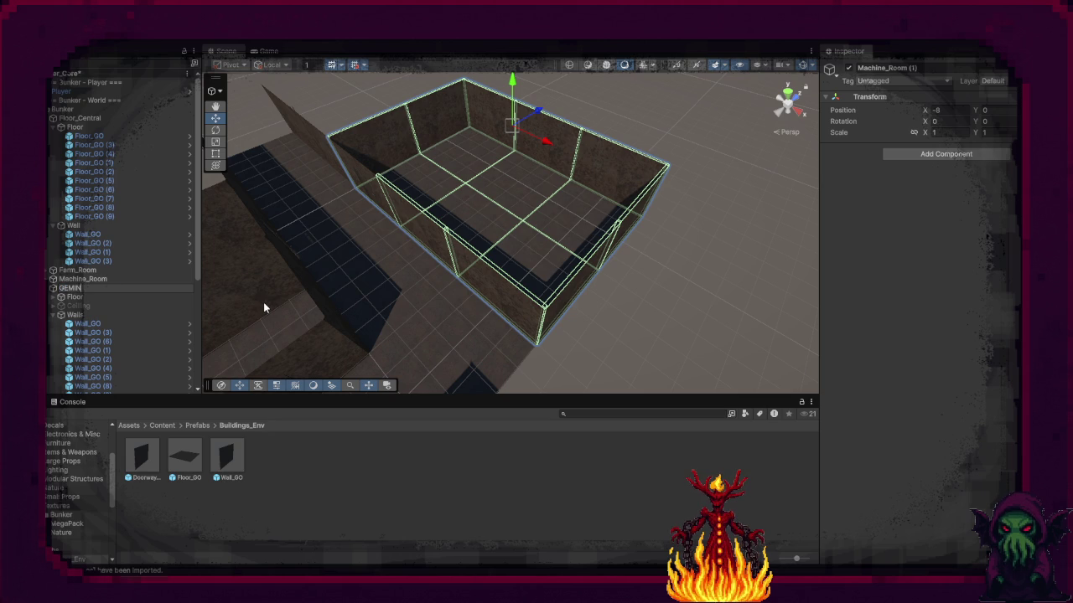
{"action": "type", "text": "_R"}
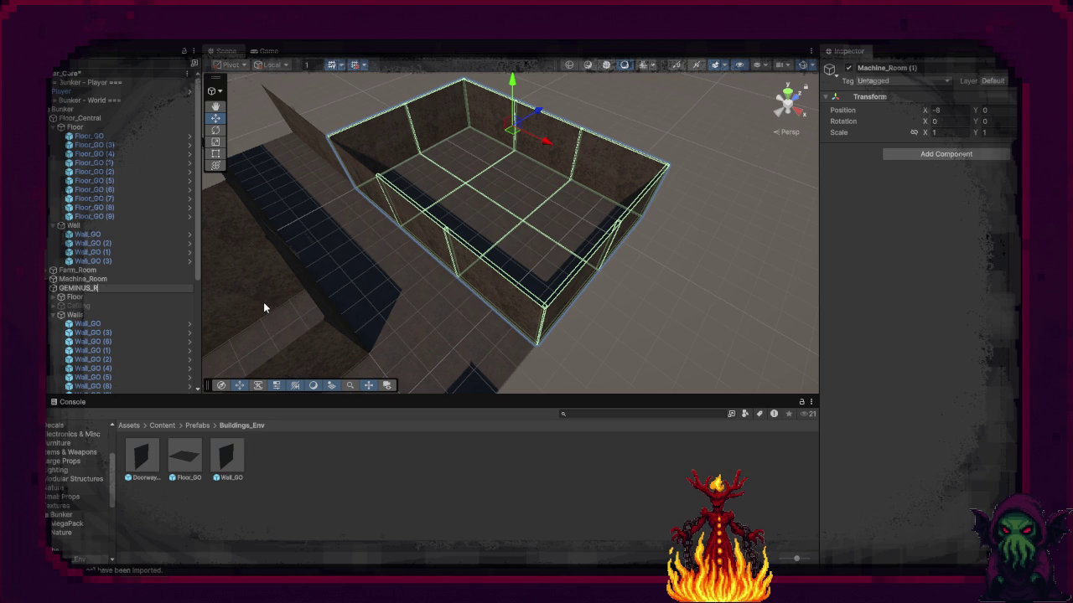
{"action": "type", "text": "oom"}
{"action": "key", "text": "Return"}
{"action": "mouse_move", "coordinate": [426, 381]}
{"action": "left_mouse_down"}
{"action": "mouse_move", "coordinate": [411, 362]}
{"action": "mouse_move", "coordinate": [488, 129]}
{"action": "mouse_move", "coordinate": [543, 473]}
{"action": "mouse_move", "coordinate": [523, 400]}
{"action": "left_mouse_up"}
Step: Rotate corridor wall Wall_GO (4) 90° and slide it into the gap
{"action": "left_click", "coordinate": [487, 129]}
{"action": "key", "text": "f"}
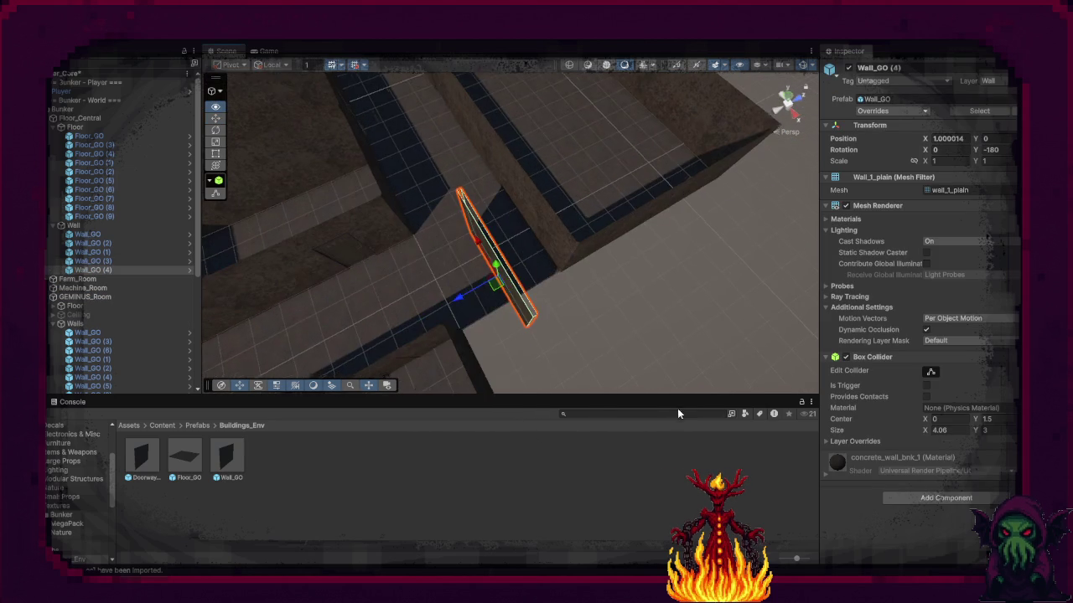
{"action": "key", "text": "e"}
{"action": "left_click_drag", "start_coordinate": [515, 310], "coordinate": [371, 352]}
{"action": "key", "text": "w"}
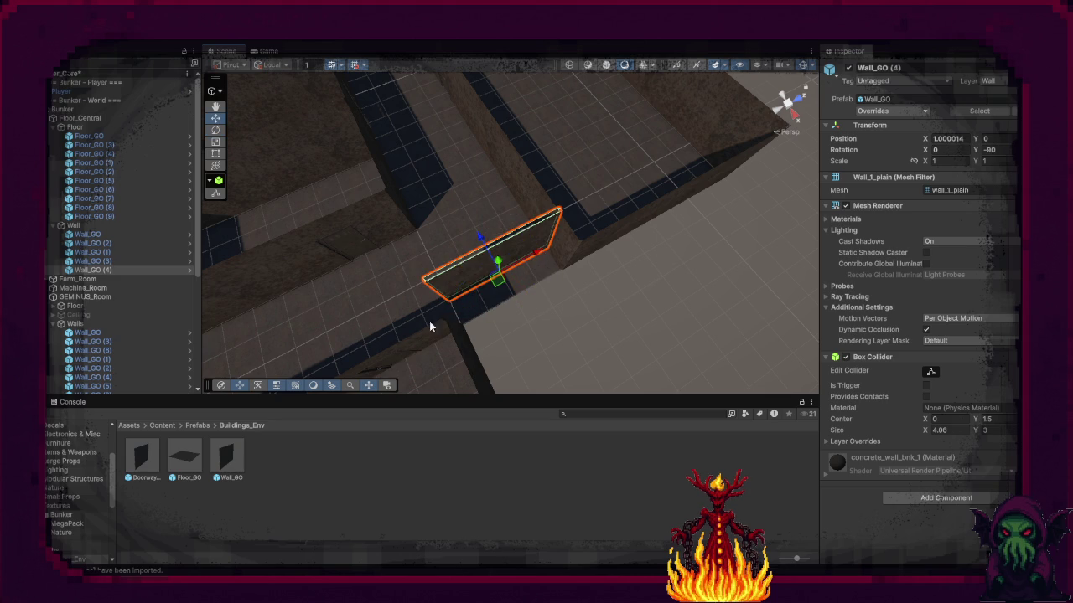
{"action": "left_click_drag", "start_coordinate": [474, 239], "coordinate": [496, 271]}
{"action": "left_click", "coordinate": [549, 304]}
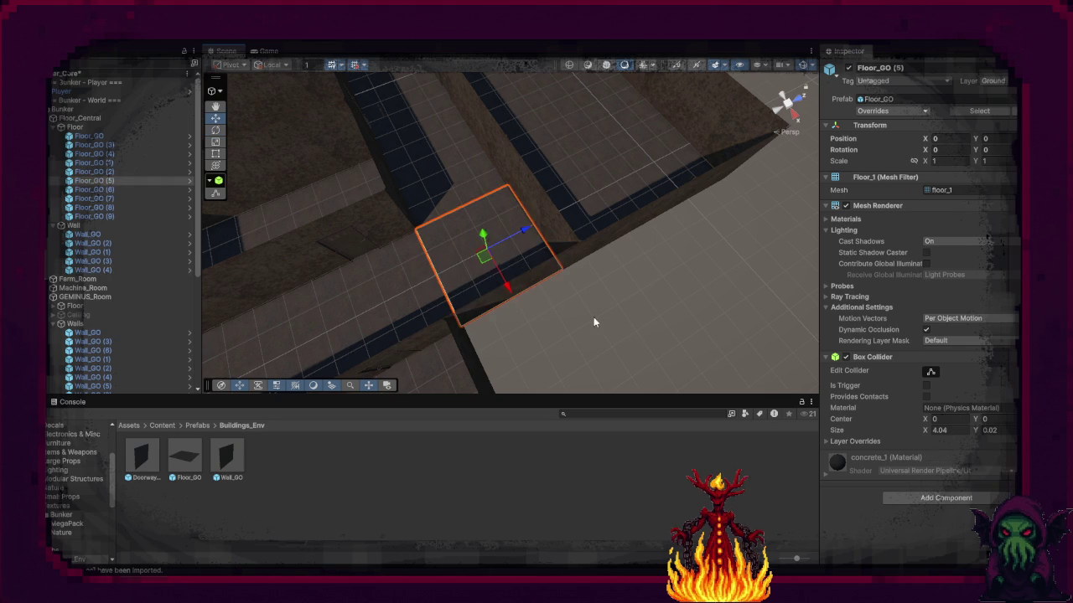
{"action": "left_click", "coordinate": [644, 331]}
{"action": "mouse_move", "coordinate": [645, 332]}
{"action": "left_mouse_down"}
{"action": "mouse_move", "coordinate": [620, 237]}
{"action": "mouse_move", "coordinate": [151, 271]}
{"action": "left_mouse_up"}
{"action": "mouse_move", "coordinate": [567, 309]}
{"action": "left_mouse_down"}
{"action": "mouse_move", "coordinate": [529, 280]}
{"action": "mouse_move", "coordinate": [520, 303]}
{"action": "left_mouse_up"}
{"action": "scroll", "coordinate": [521, 302], "scroll_direction": "down", "scroll_amount": 5}
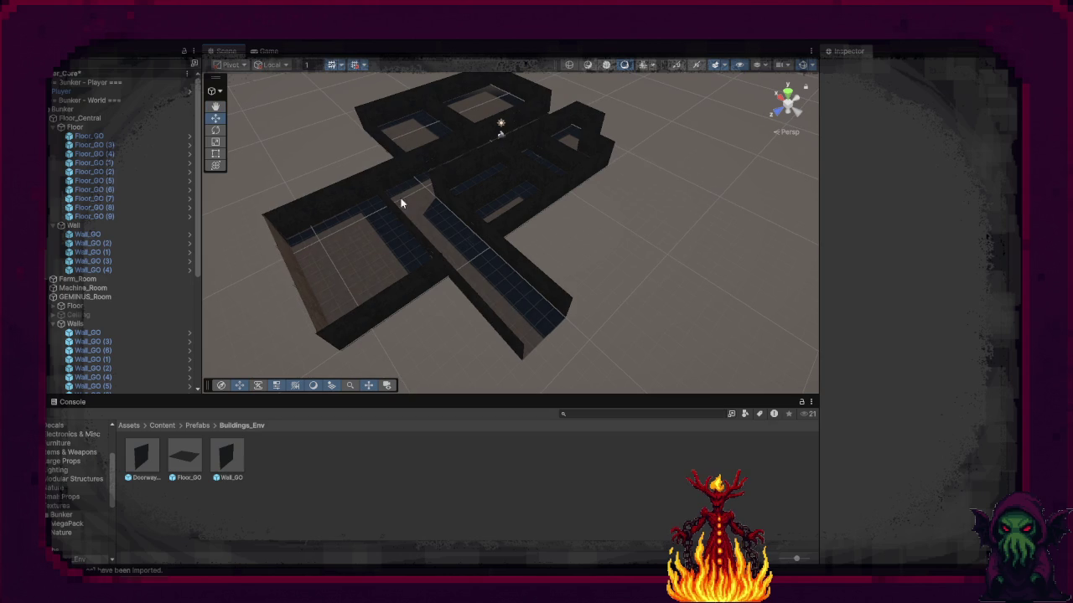
Step: Duplicate Wall_GO (4) and move the copy along X to cap the corridor's end
{"action": "left_click", "coordinate": [402, 174]}
{"action": "key", "text": "ctrl+d"}
{"action": "left_click_drag", "start_coordinate": [402, 174], "coordinate": [593, 356]}
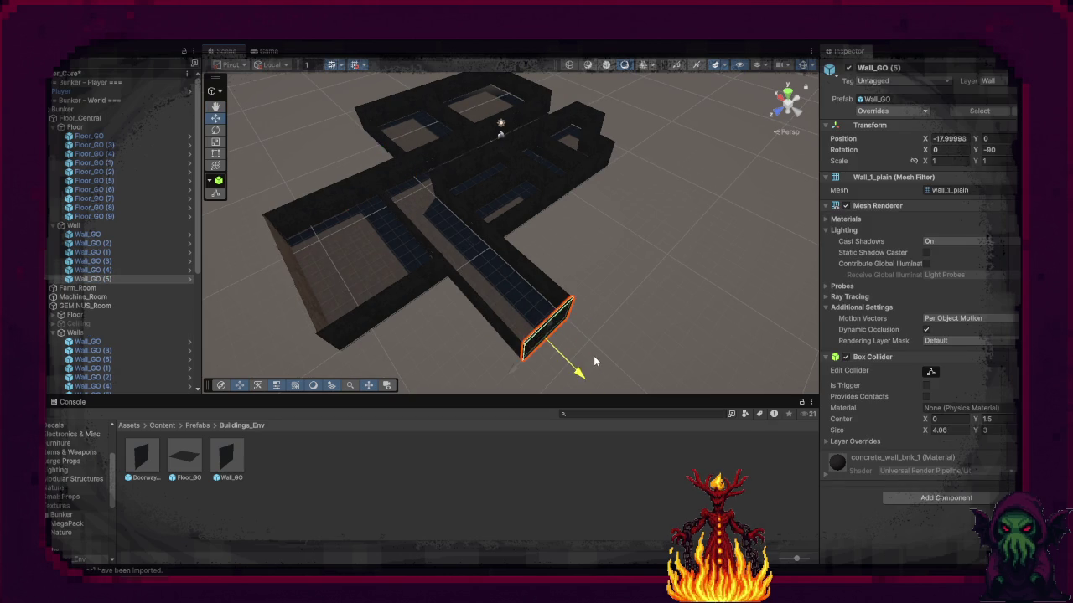
{"action": "left_click", "coordinate": [632, 337]}
{"action": "scroll", "coordinate": [567, 311], "scroll_direction": "up", "scroll_amount": 5}
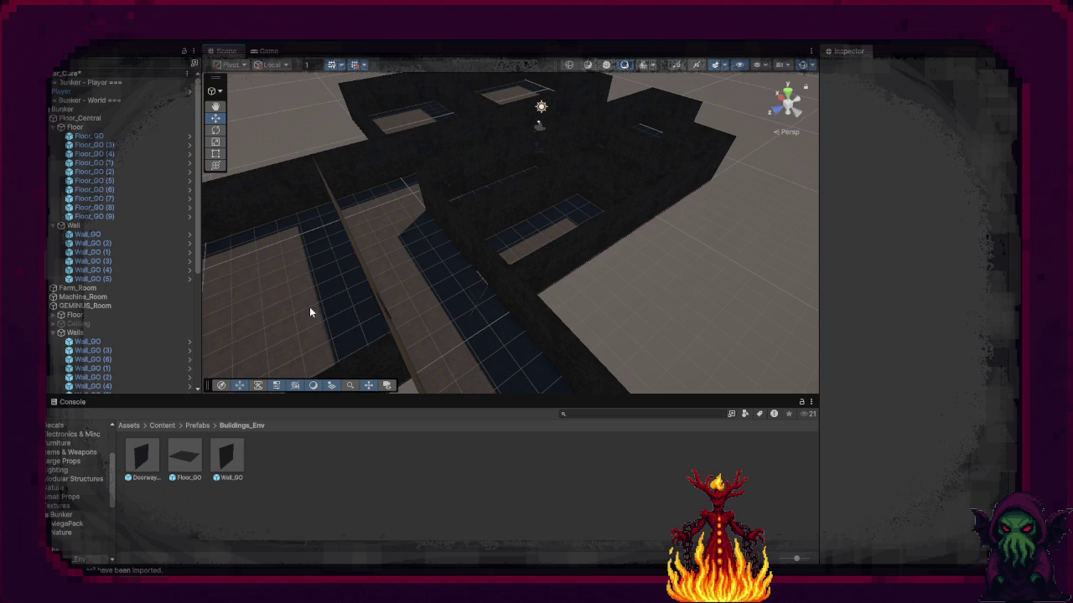
Step: Deactivate the GEMINUS_Room Ceiling so the interior is visible
{"action": "left_click", "coordinate": [89, 322]}
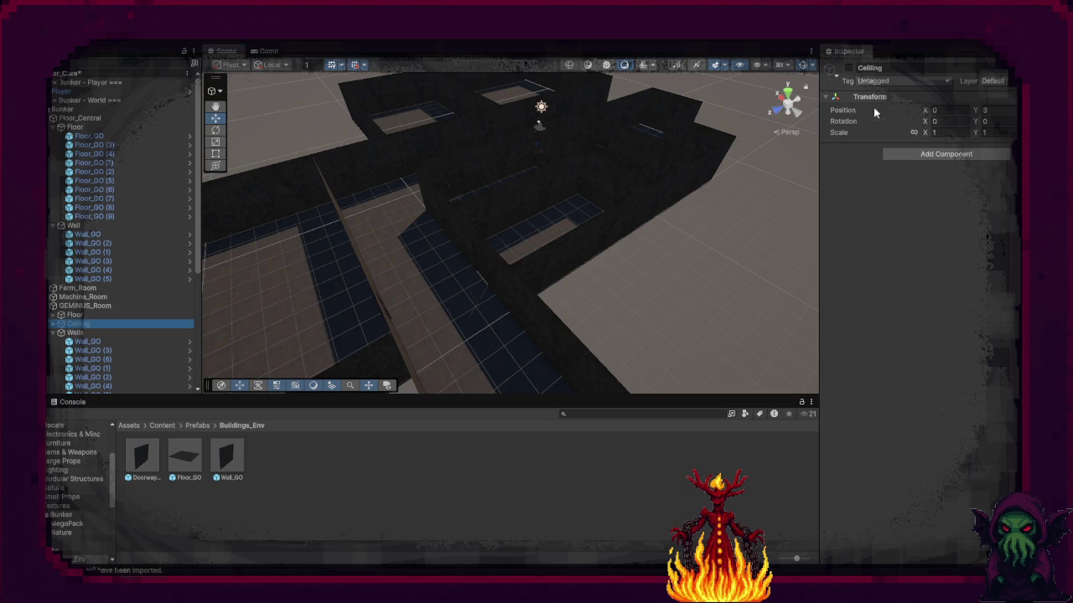
{"action": "left_click", "coordinate": [848, 70]}
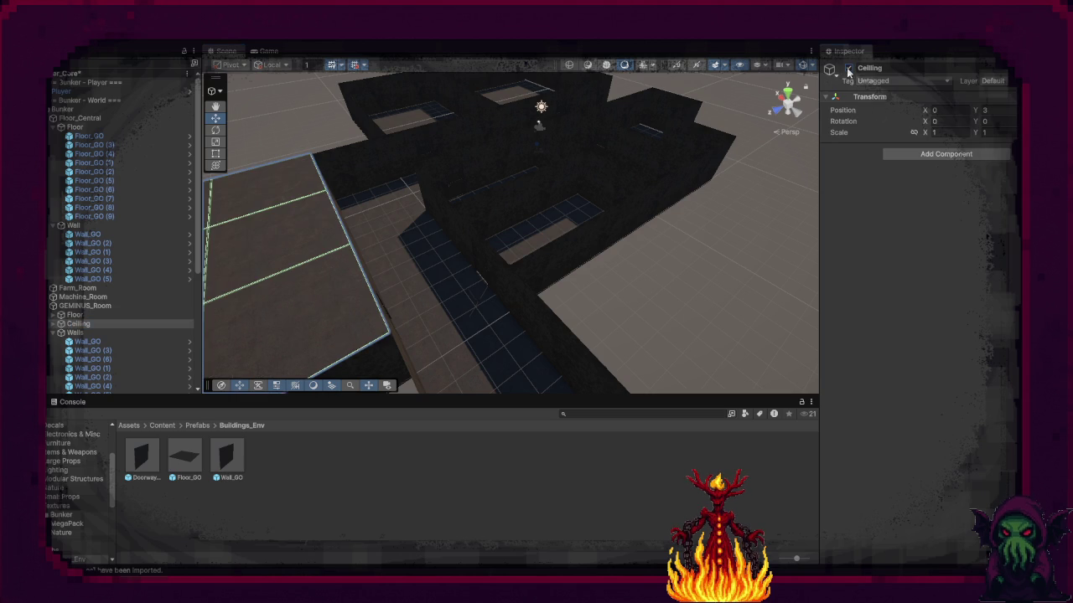
{"action": "left_click", "coordinate": [640, 311]}
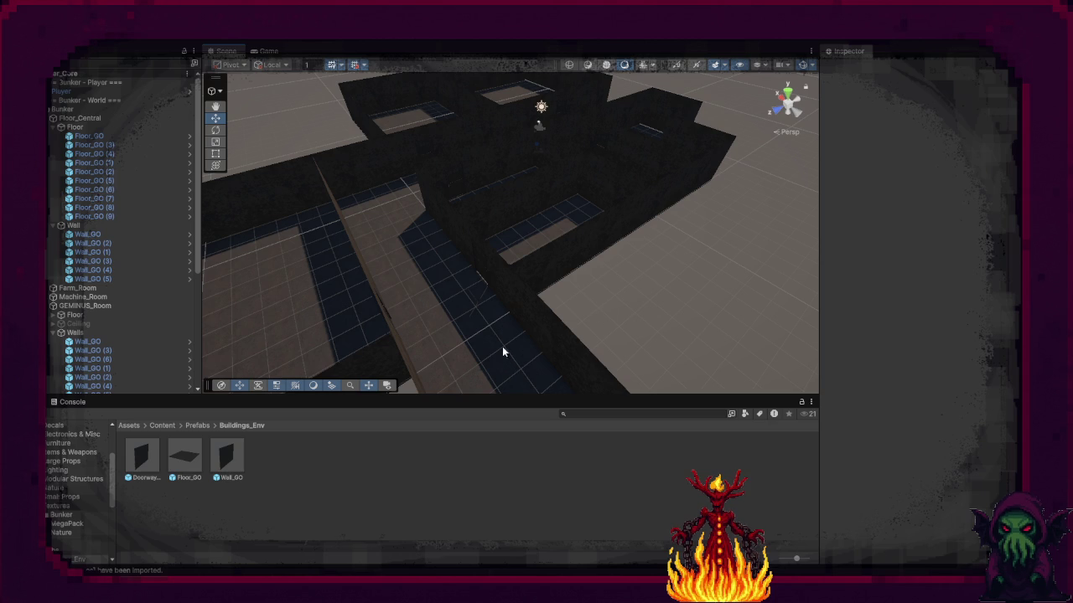
{"action": "scroll", "coordinate": [491, 331], "scroll_direction": "up", "scroll_amount": 10}
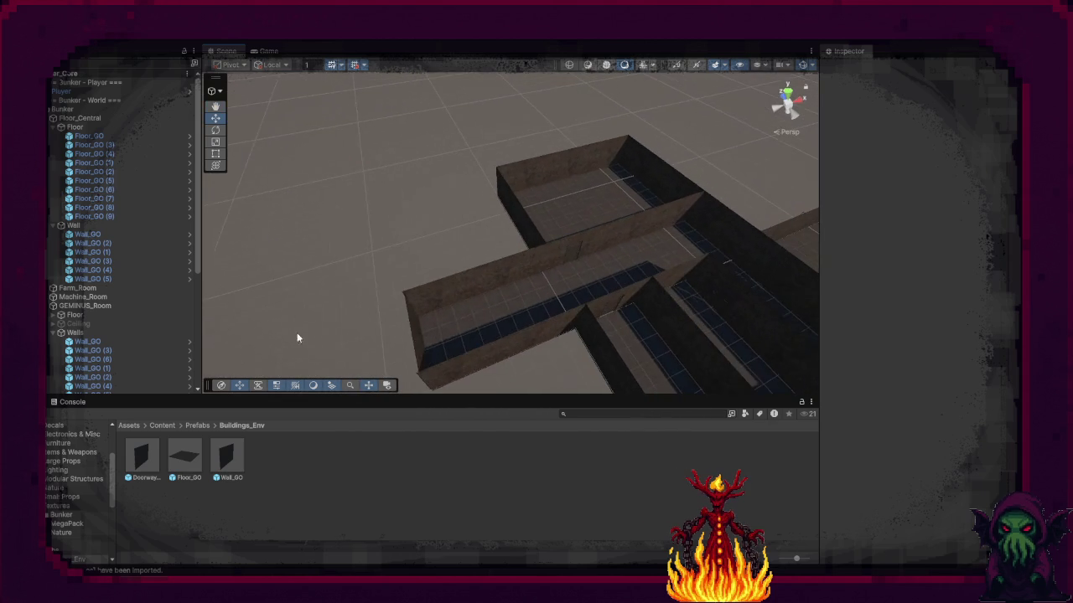
Step: Delete corridor wall Wall_GO (2) to open a passage
{"action": "left_click", "coordinate": [515, 282]}
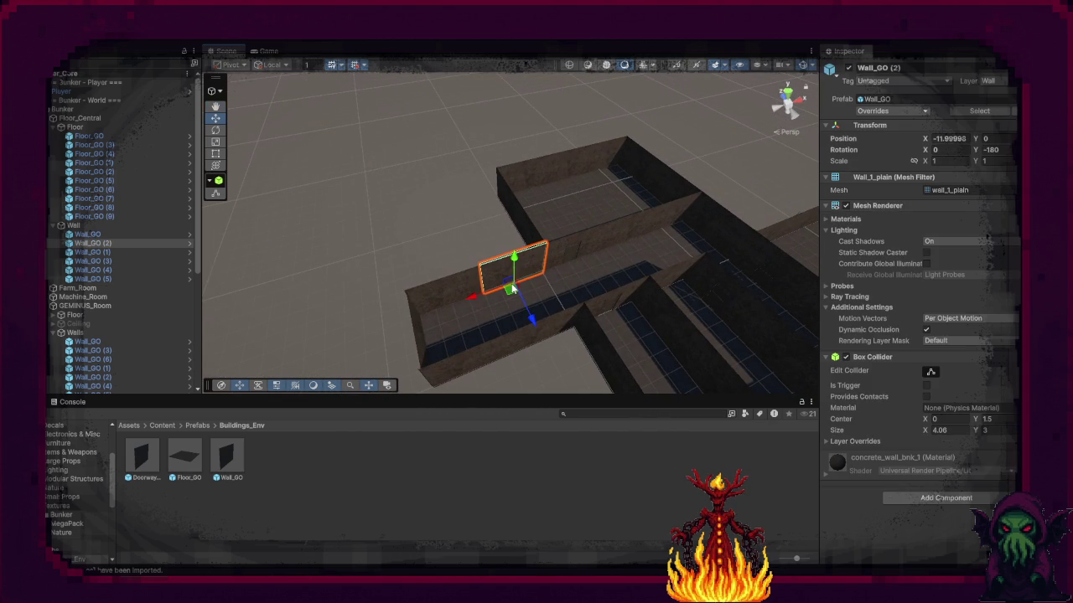
{"action": "key", "text": "Delete"}
{"action": "left_click_drag", "start_coordinate": [524, 301], "coordinate": [625, 336]}
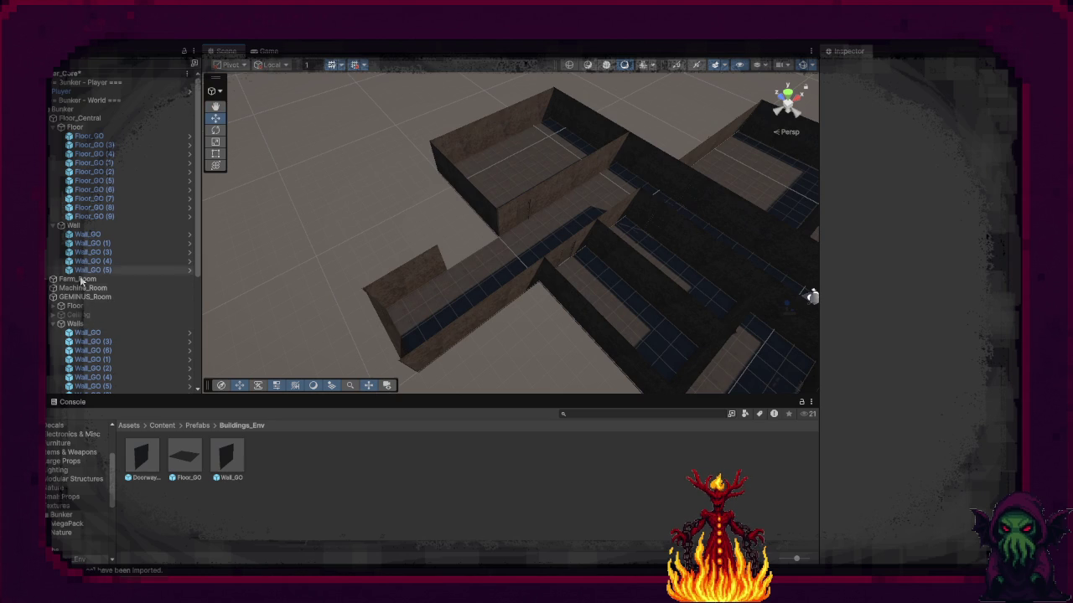
Step: Collapse the hierarchy groups, duplicate Storage, and move Storage (1) to X -14.99998
{"action": "left_click", "coordinate": [49, 119]}
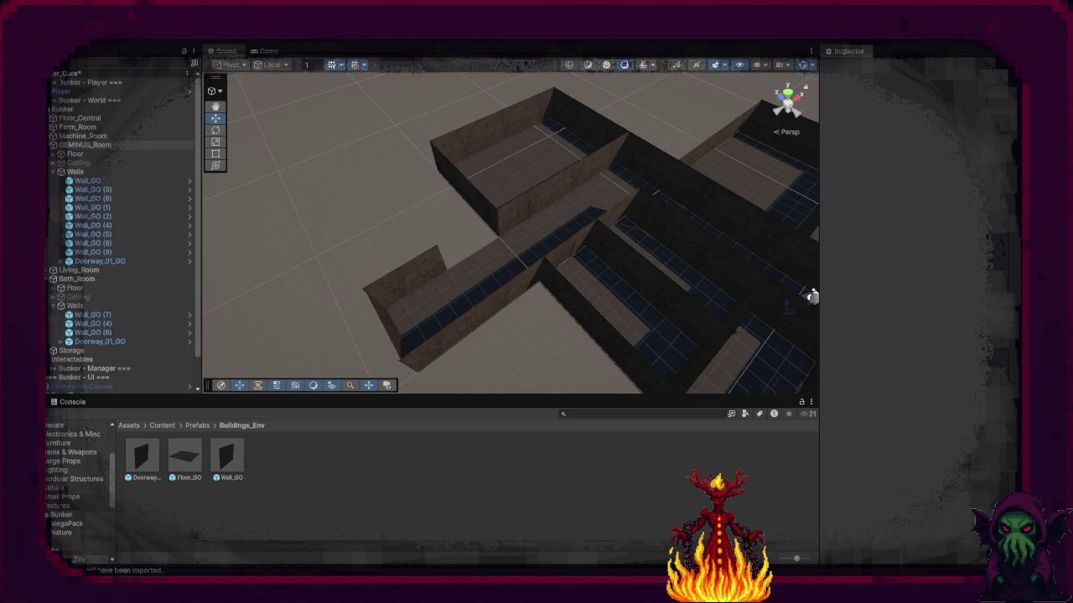
{"action": "left_click", "coordinate": [49, 145]}
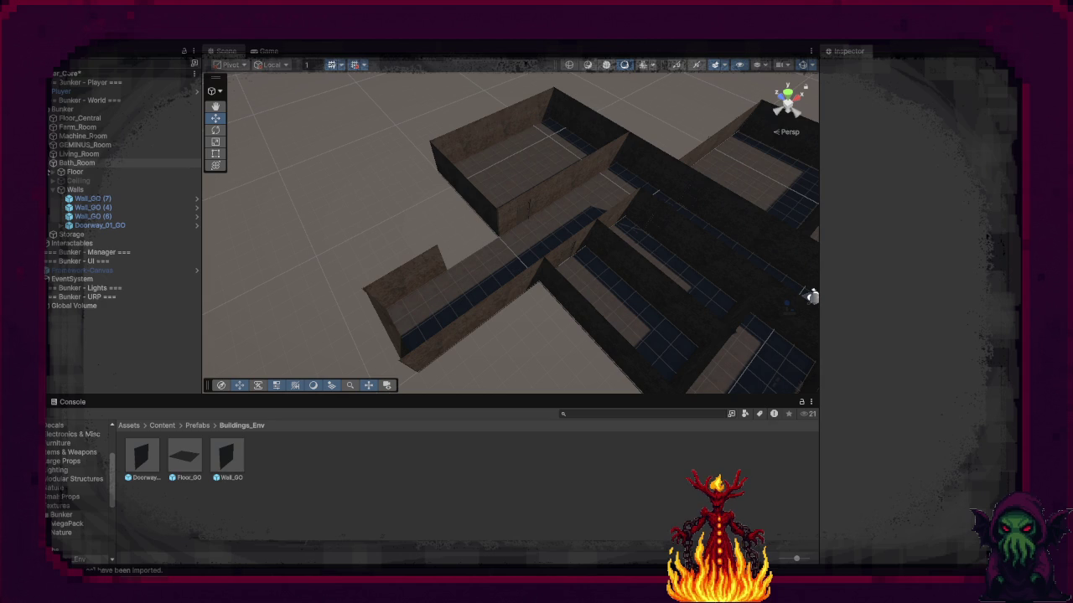
{"action": "left_click", "coordinate": [49, 162]}
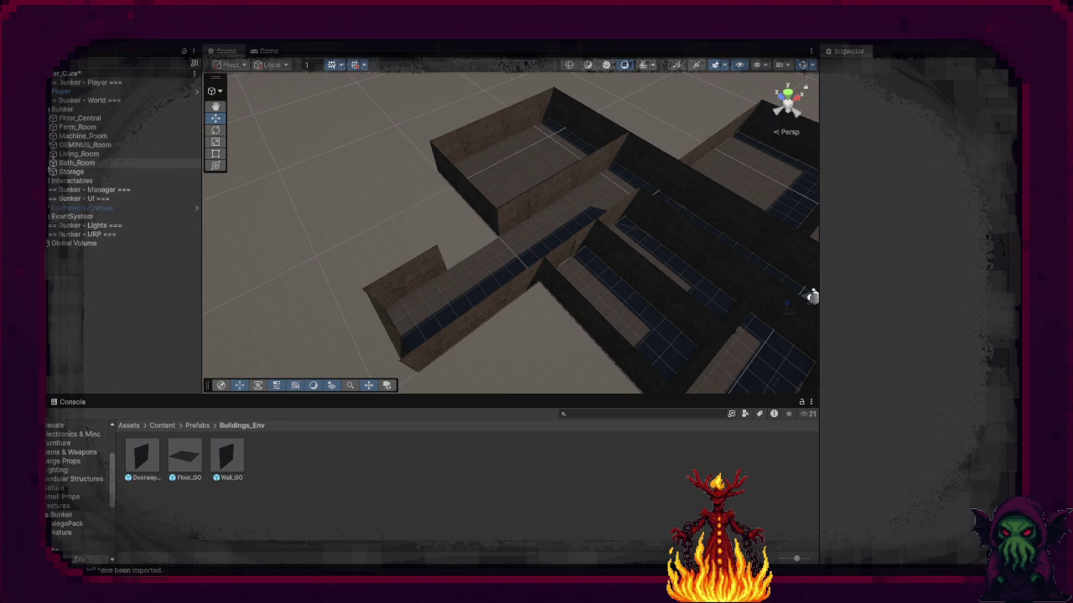
{"action": "left_click", "coordinate": [71, 171]}
{"action": "key", "text": "ctrl+d"}
{"action": "mouse_move", "coordinate": [630, 338]}
{"action": "left_mouse_down"}
{"action": "mouse_move", "coordinate": [387, 288]}
{"action": "mouse_move", "coordinate": [404, 256]}
{"action": "mouse_move", "coordinate": [451, 240]}
{"action": "mouse_move", "coordinate": [374, 275]}
{"action": "mouse_move", "coordinate": [242, 278]}
{"action": "mouse_move", "coordinate": [100, 308]}
{"action": "left_mouse_up"}
Step: Rotate Storage (1) on Y and move it back to X -11.99998 at the corridor end
{"action": "key", "text": "e"}
{"action": "key", "text": "w"}
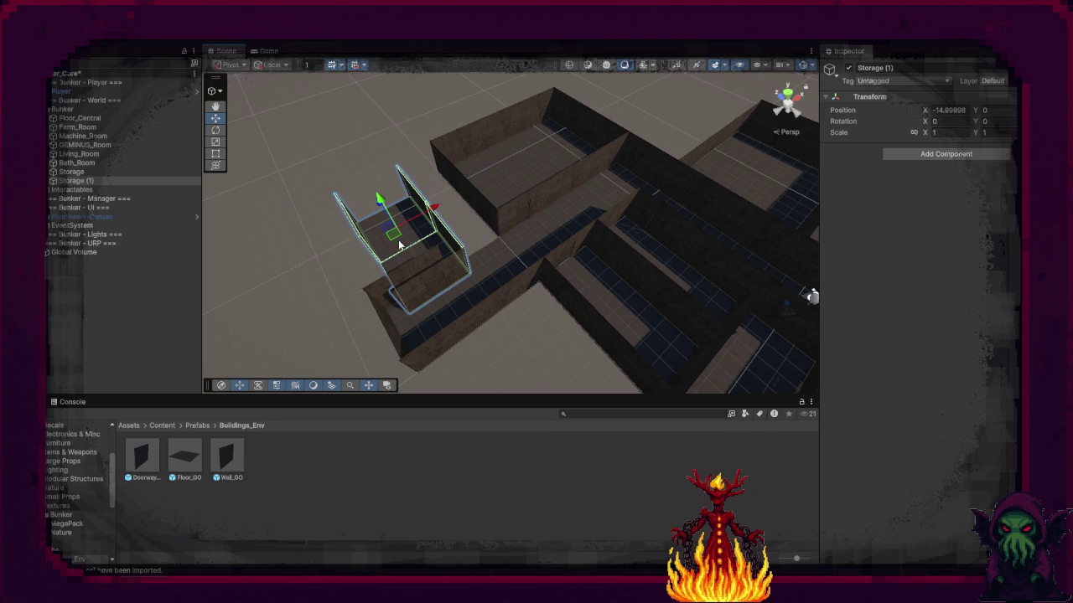
{"action": "left_click_drag", "start_coordinate": [393, 238], "coordinate": [422, 211]}
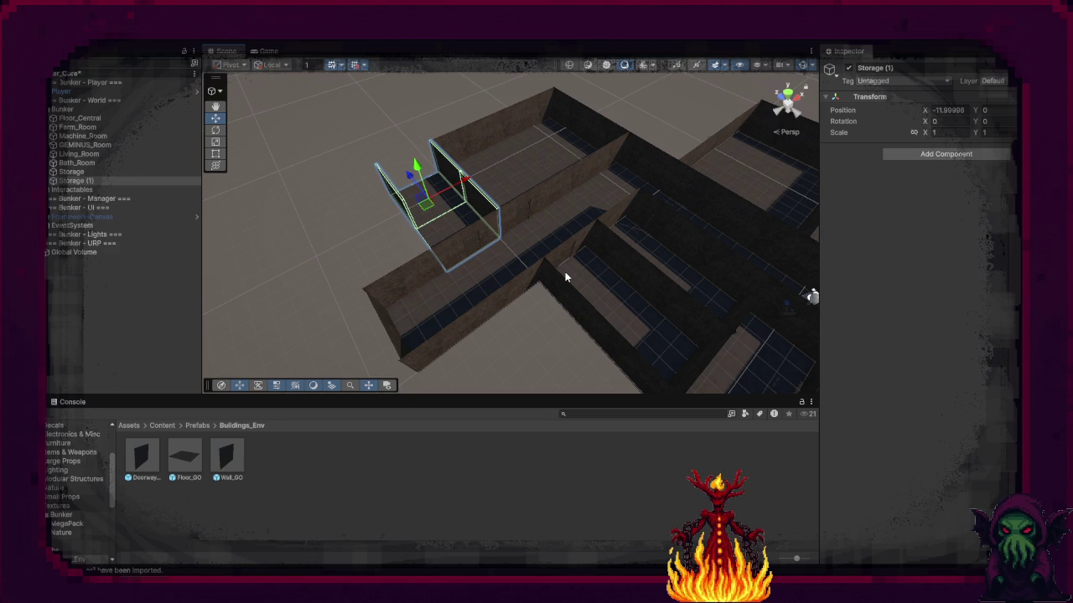
{"action": "scroll", "coordinate": [565, 272], "scroll_direction": "up", "scroll_amount": 5}
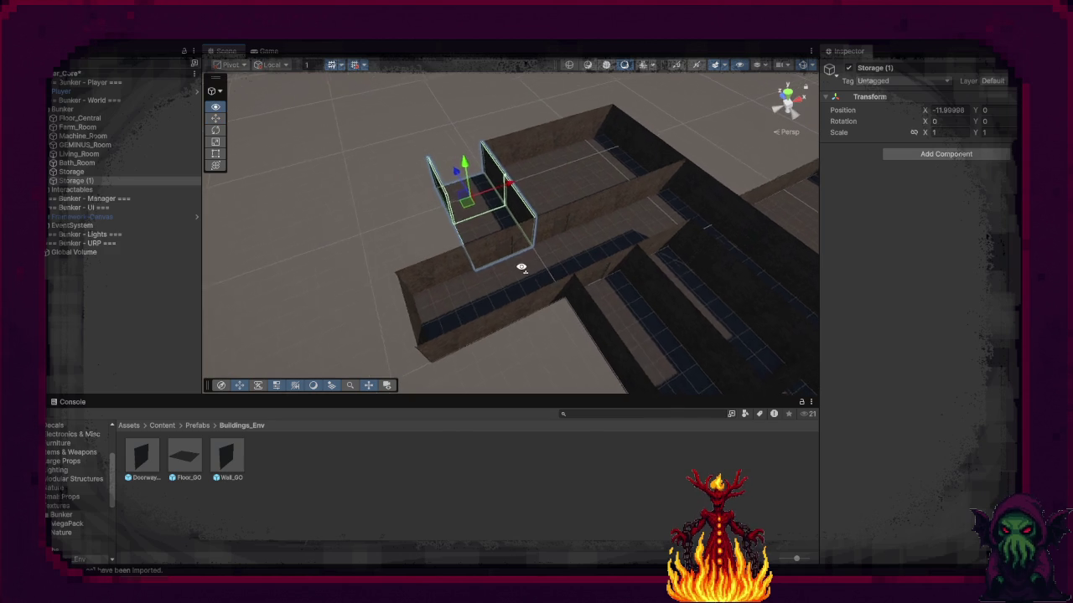
{"action": "mouse_move", "coordinate": [536, 255]}
{"action": "left_mouse_down"}
{"action": "mouse_move", "coordinate": [579, 240]}
{"action": "mouse_move", "coordinate": [666, 234]}
{"action": "left_mouse_up"}
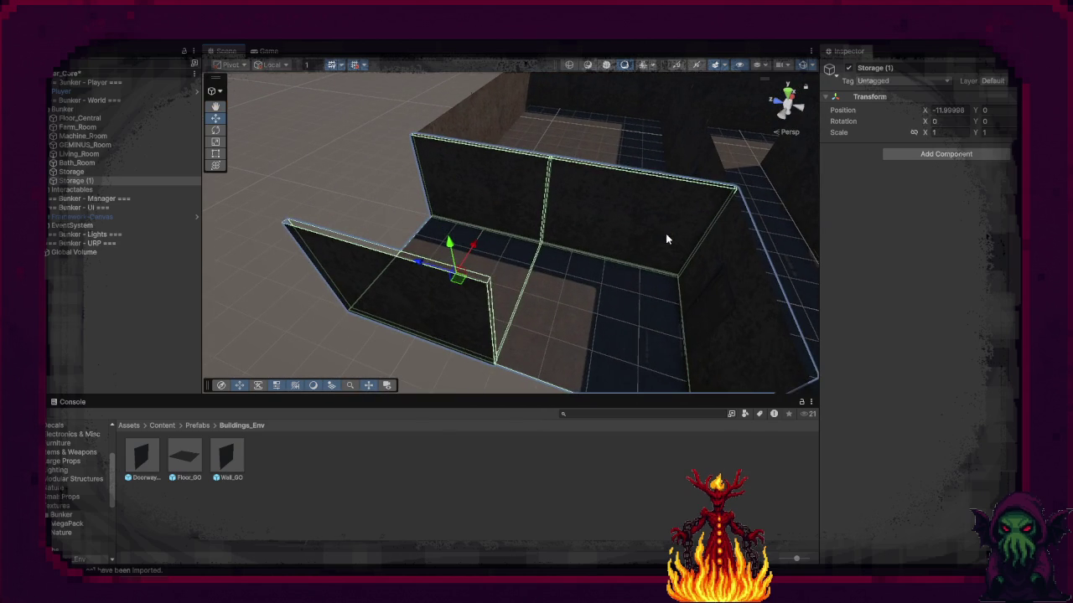
{"action": "left_click", "coordinate": [635, 230]}
Step: Delete two of Storage (1)'s walls and place a duplicate of the remaining wall
{"action": "left_click", "coordinate": [513, 207], "text": "shift"}
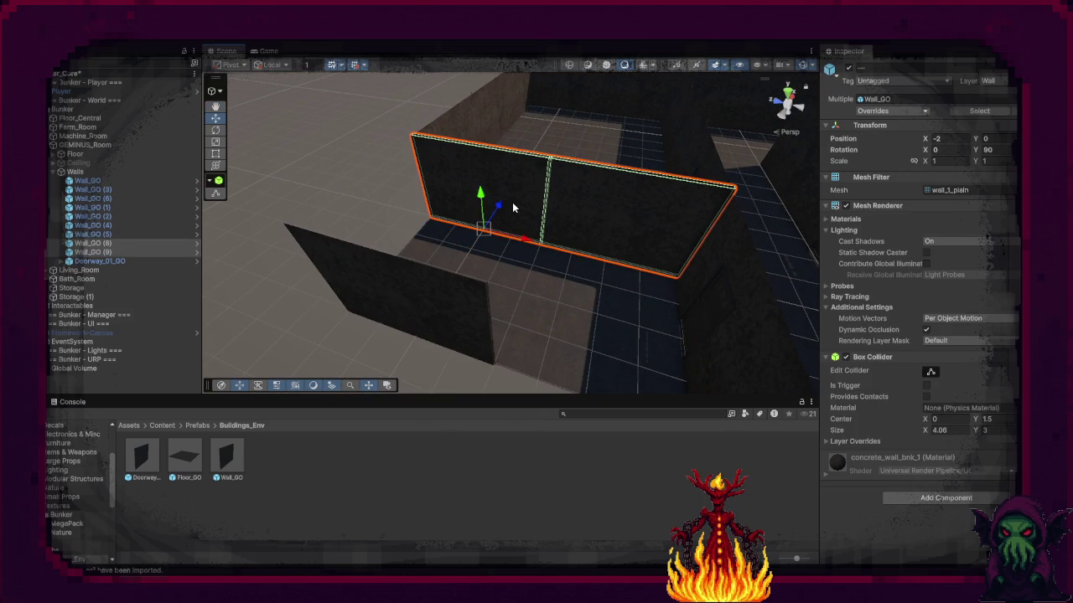
{"action": "key", "text": "Delete"}
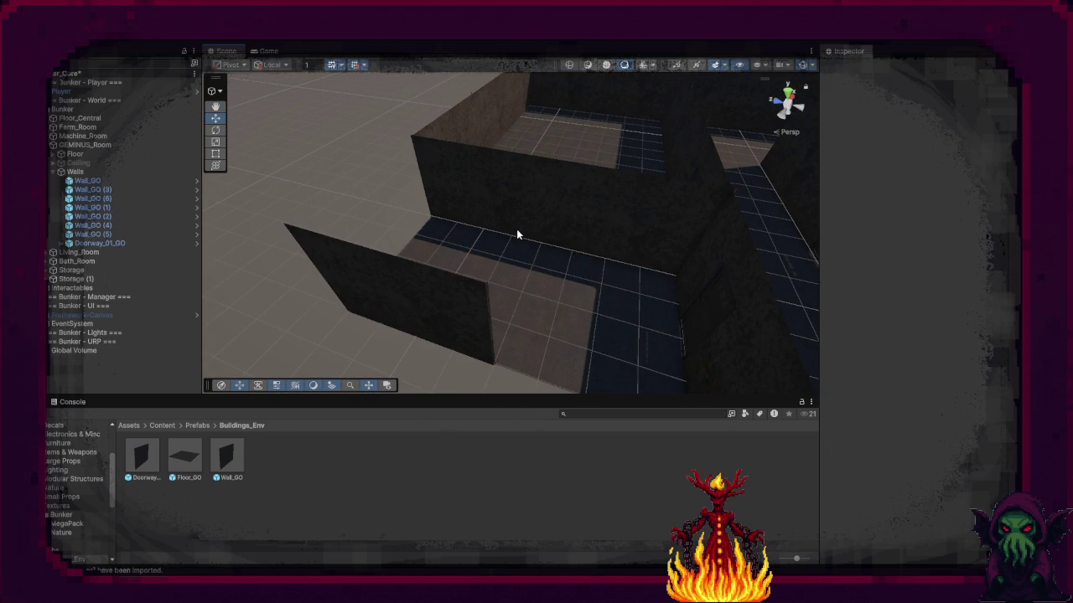
{"action": "left_click", "coordinate": [476, 296]}
{"action": "key", "text": "ctrl+d"}
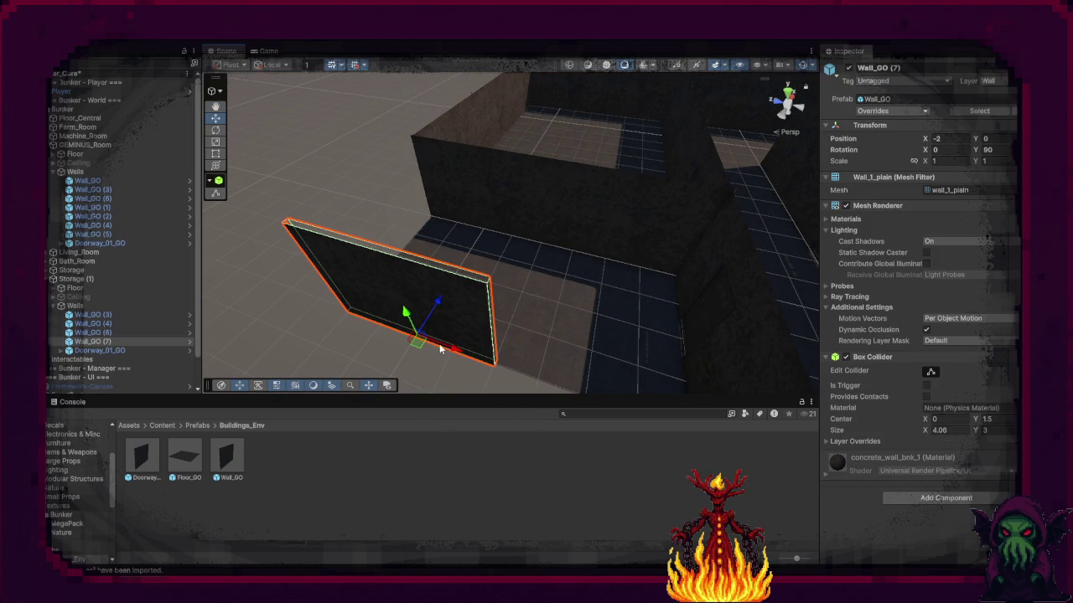
{"action": "left_click_drag", "start_coordinate": [469, 357], "coordinate": [674, 419]}
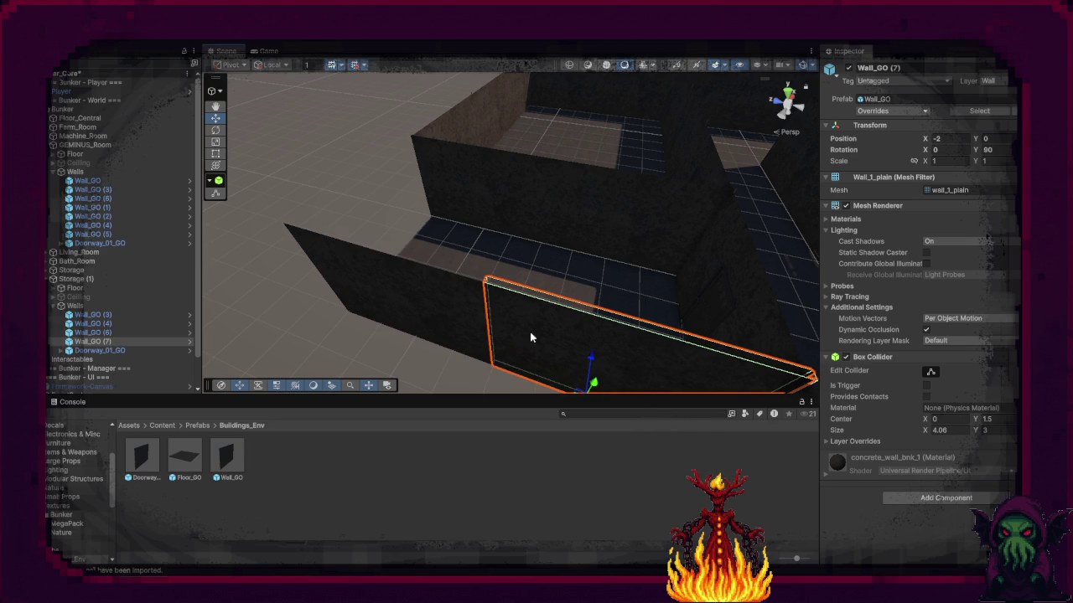
Step: Add a second wall copy, rotate it, and slide it to Position X 0
{"action": "key", "text": "ctrl+d"}
{"action": "left_click_drag", "start_coordinate": [547, 340], "coordinate": [444, 348]}
{"action": "key", "text": "e"}
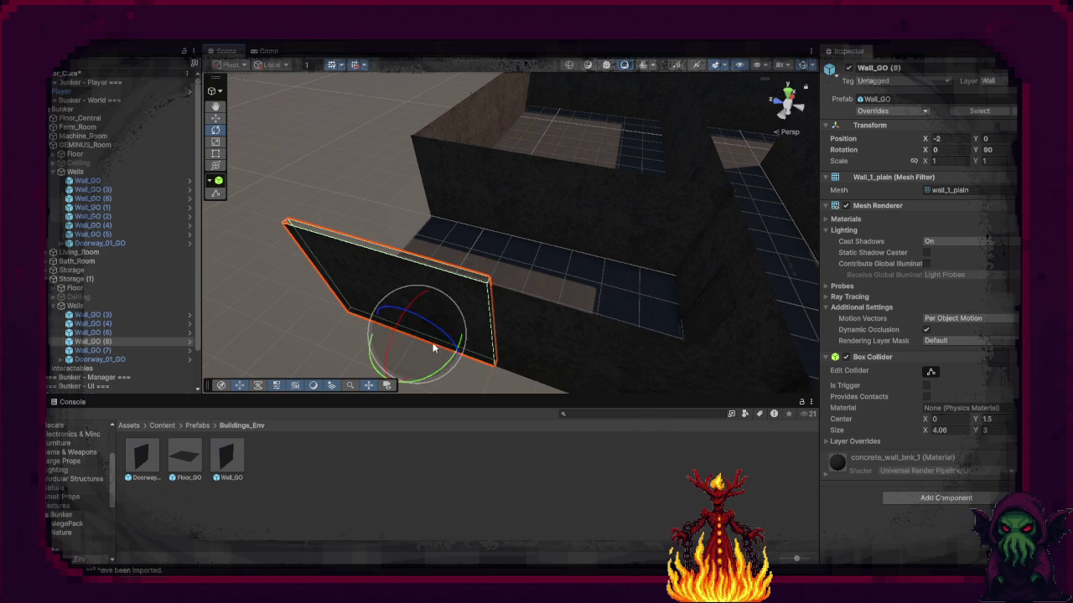
{"action": "mouse_move", "coordinate": [377, 360]}
{"action": "left_mouse_down"}
{"action": "mouse_move", "coordinate": [316, 395]}
{"action": "mouse_move", "coordinate": [285, 399]}
{"action": "left_mouse_up"}
{"action": "key", "text": "w"}
{"action": "mouse_move", "coordinate": [419, 328]}
{"action": "left_mouse_down"}
{"action": "mouse_move", "coordinate": [401, 261]}
{"action": "mouse_move", "coordinate": [495, 281]}
{"action": "mouse_move", "coordinate": [521, 249]}
{"action": "left_mouse_up"}
{"action": "left_click", "coordinate": [342, 142]}
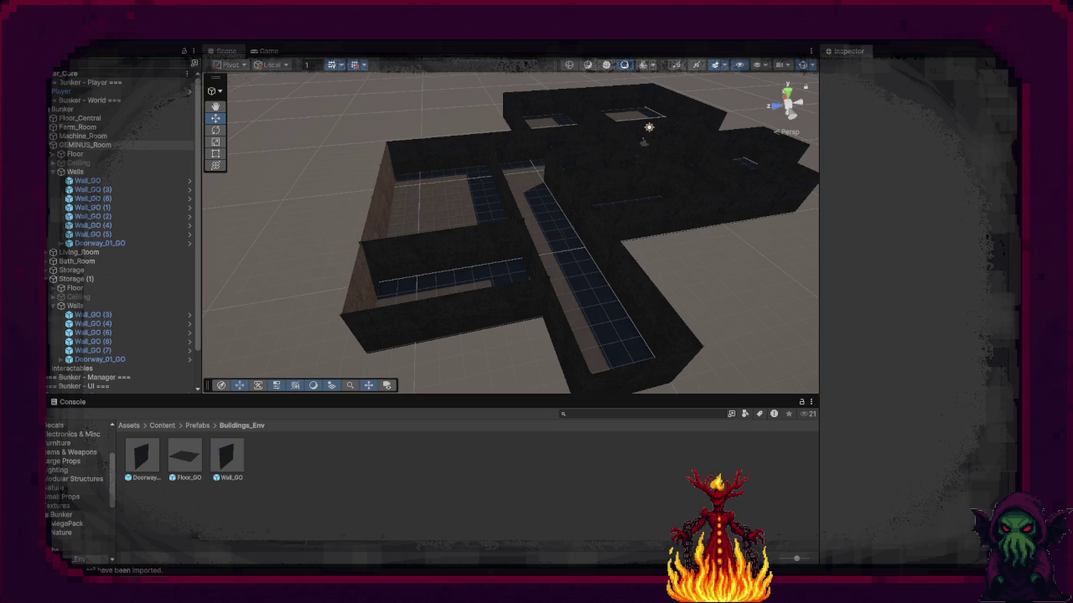
Step: Briefly show the GEMINUS_Room Ceiling, then hide it again
{"action": "left_click", "coordinate": [55, 172]}
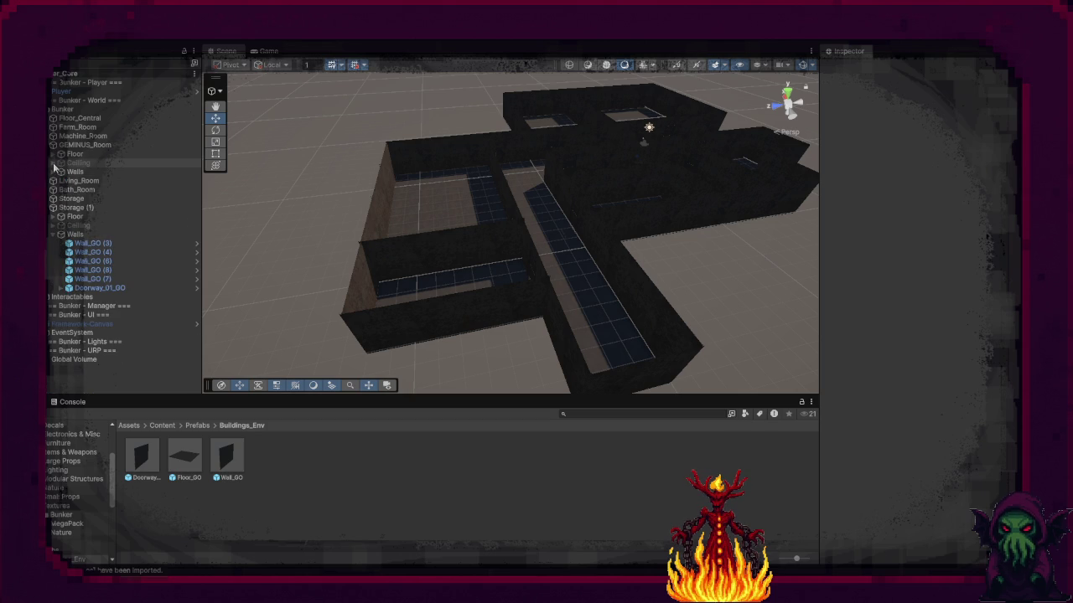
{"action": "left_click", "coordinate": [63, 163]}
{"action": "left_click", "coordinate": [849, 68]}
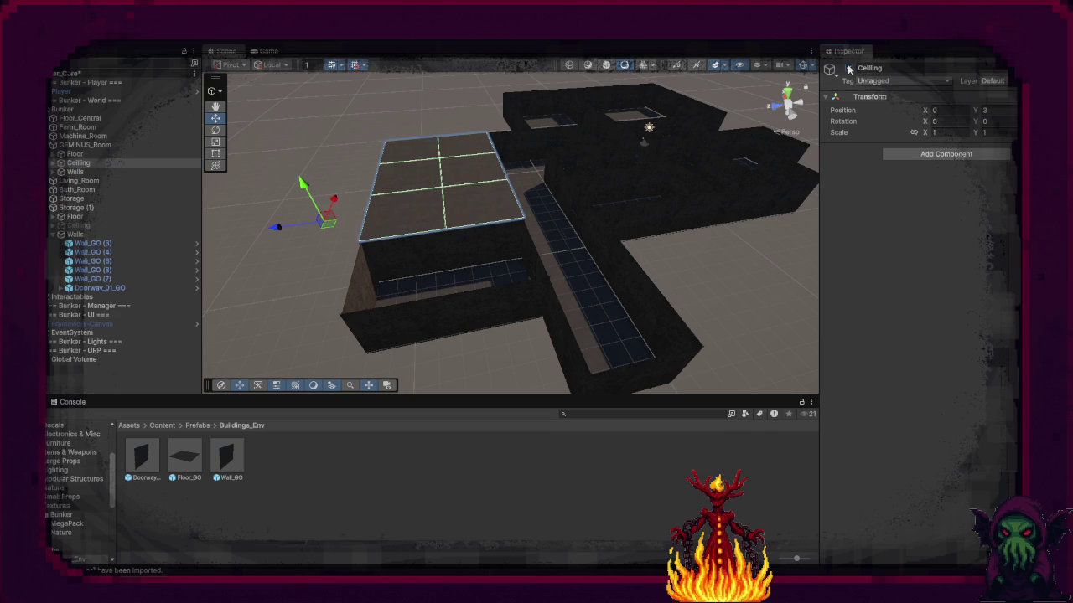
{"action": "left_click", "coordinate": [849, 68]}
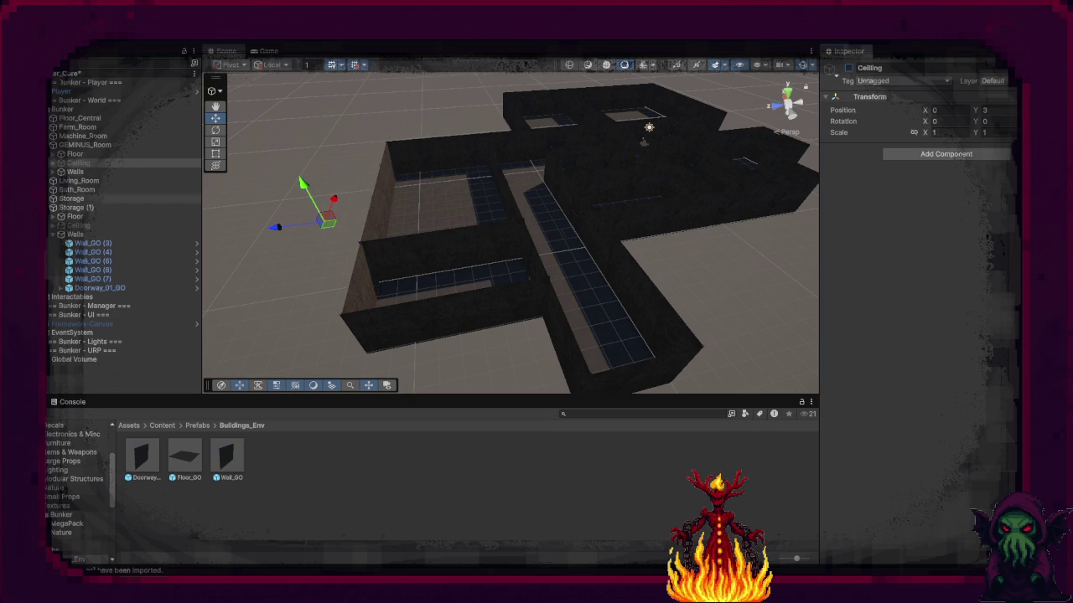
Step: Rename Storage (1) to Generator_Room and collapse the Generator_Room, Storage and GEMINUS_Room groups
{"action": "left_click", "coordinate": [71, 199]}
{"action": "left_click", "coordinate": [53, 198]}
{"action": "left_click", "coordinate": [84, 234]}
{"action": "key", "text": "F2"}
{"action": "type", "text": "Generaltor_"}
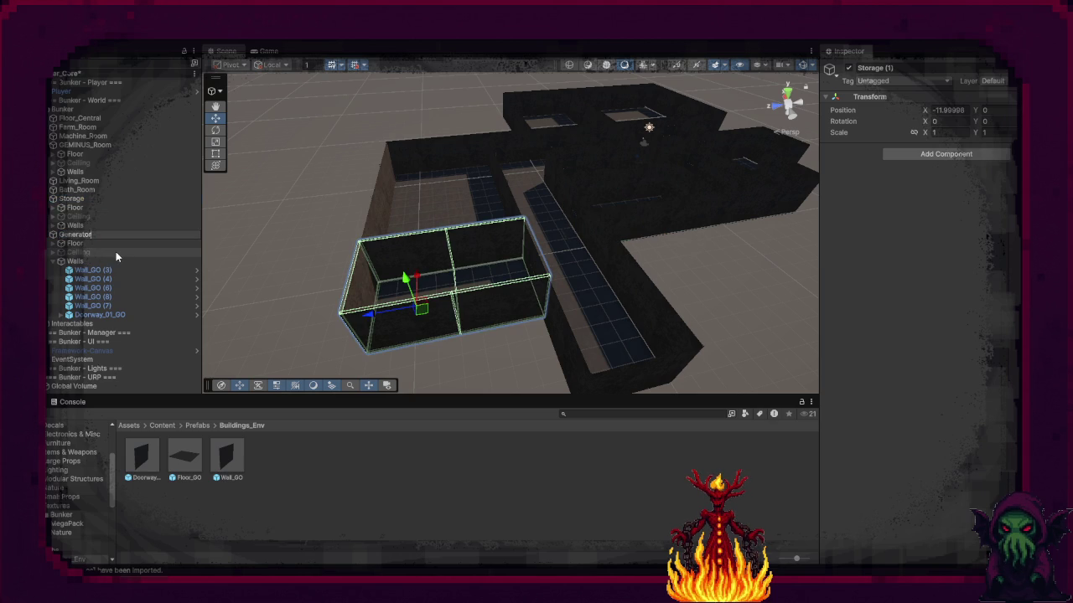
{"action": "type", "text": "Room"}
{"action": "key", "text": "Return"}
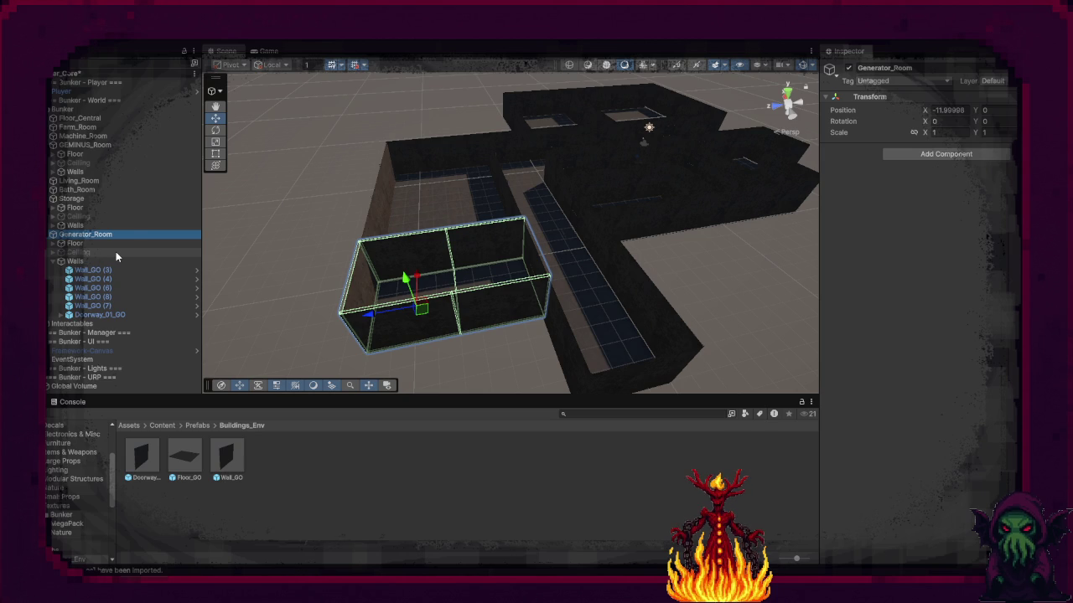
{"action": "left_click", "coordinate": [48, 237]}
{"action": "left_click", "coordinate": [53, 199]}
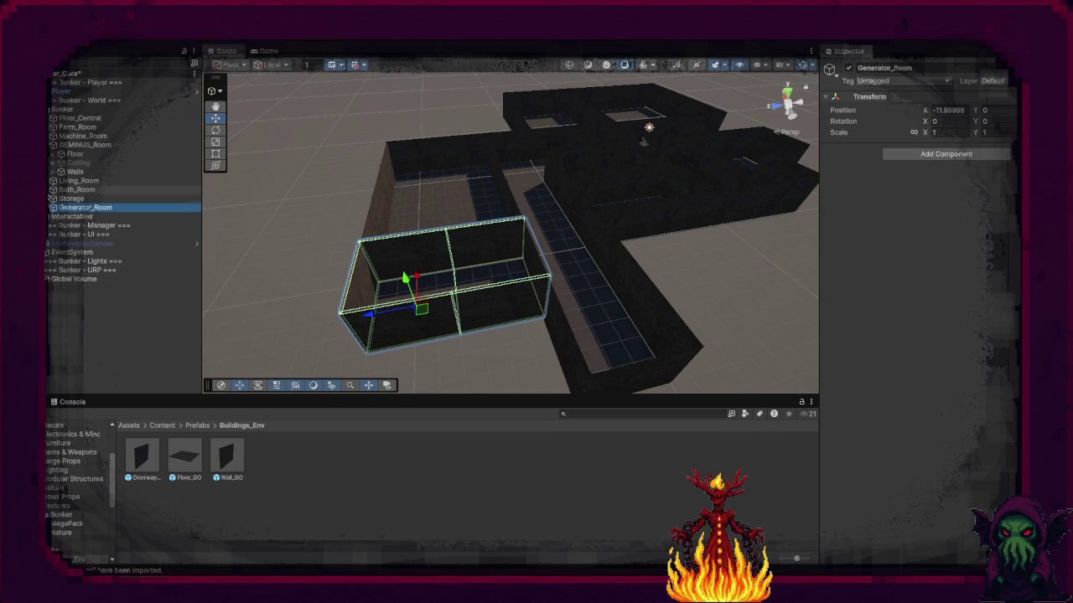
{"action": "left_click", "coordinate": [54, 145]}
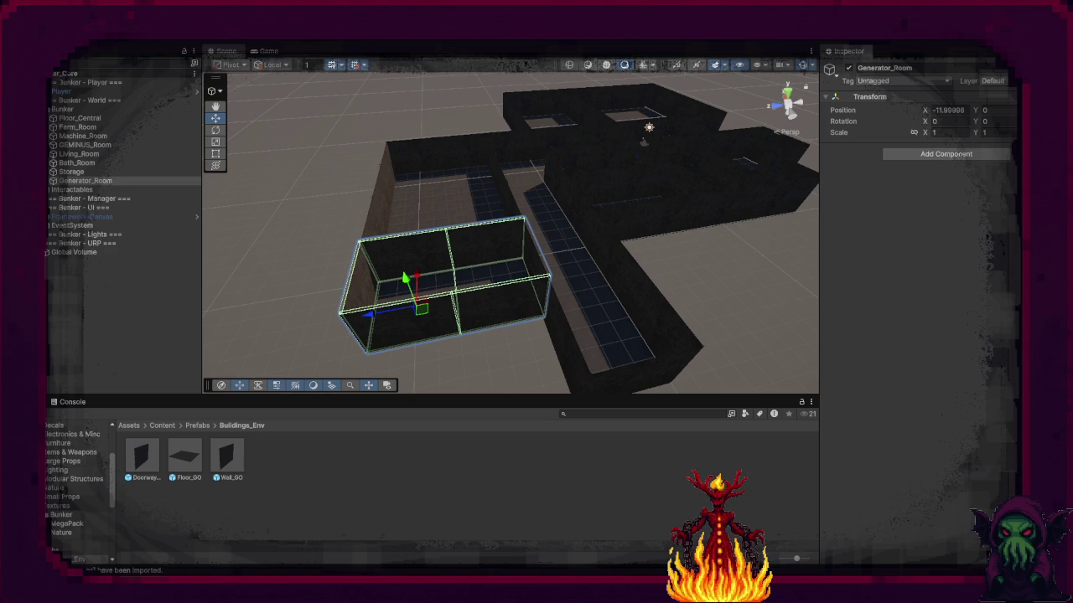
Step: Duplicate Floor_Central's Floor and raise the copy to Y 3 above the room
{"action": "left_click_drag", "start_coordinate": [453, 340], "coordinate": [510, 288]}
{"action": "scroll", "coordinate": [510, 288], "scroll_direction": "up", "scroll_amount": 10}
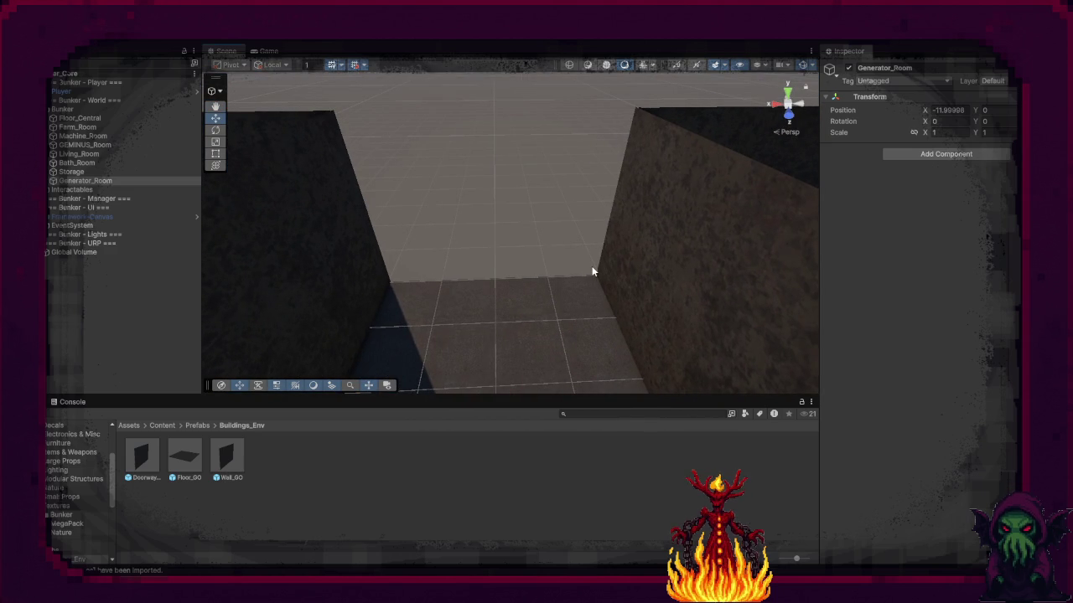
{"action": "left_click", "coordinate": [52, 118]}
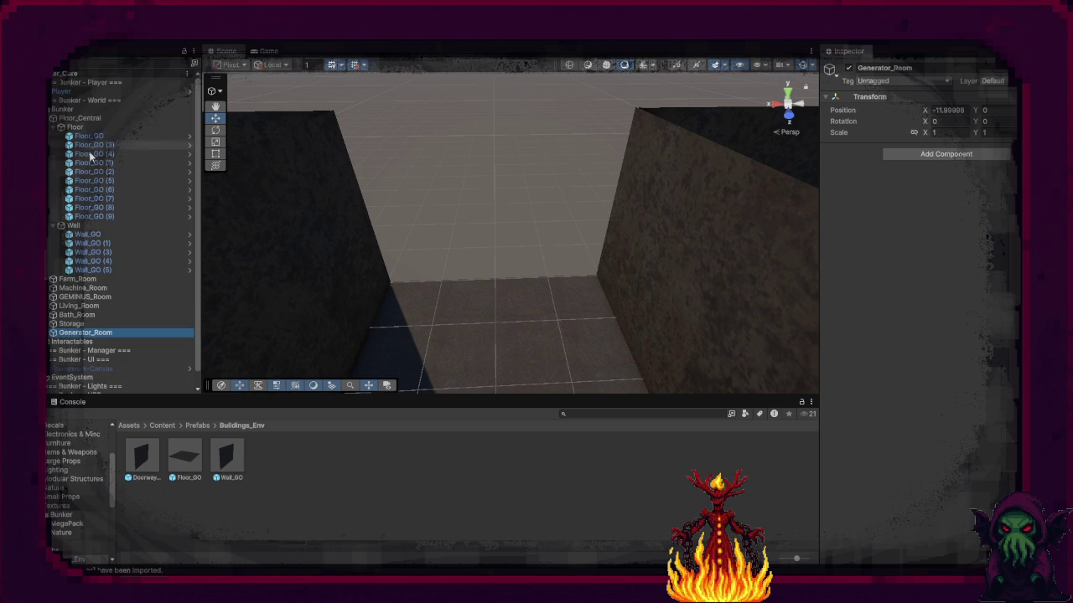
{"action": "left_click", "coordinate": [76, 126]}
{"action": "key", "text": "ctrl+d"}
{"action": "key", "text": "f"}
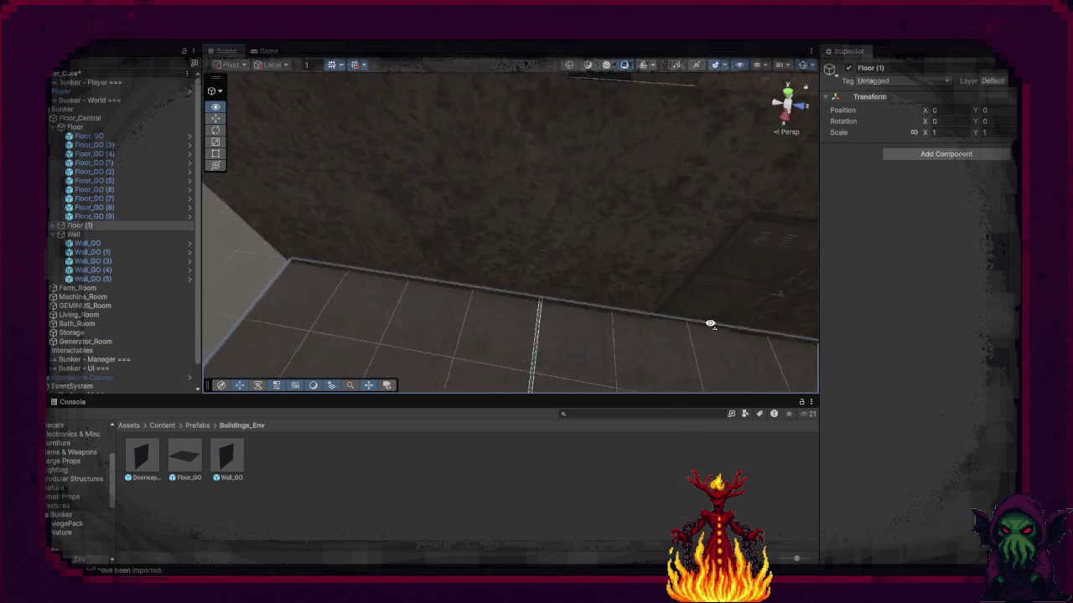
{"action": "key", "text": "w"}
{"action": "left_click_drag", "start_coordinate": [621, 217], "coordinate": [617, 156]}
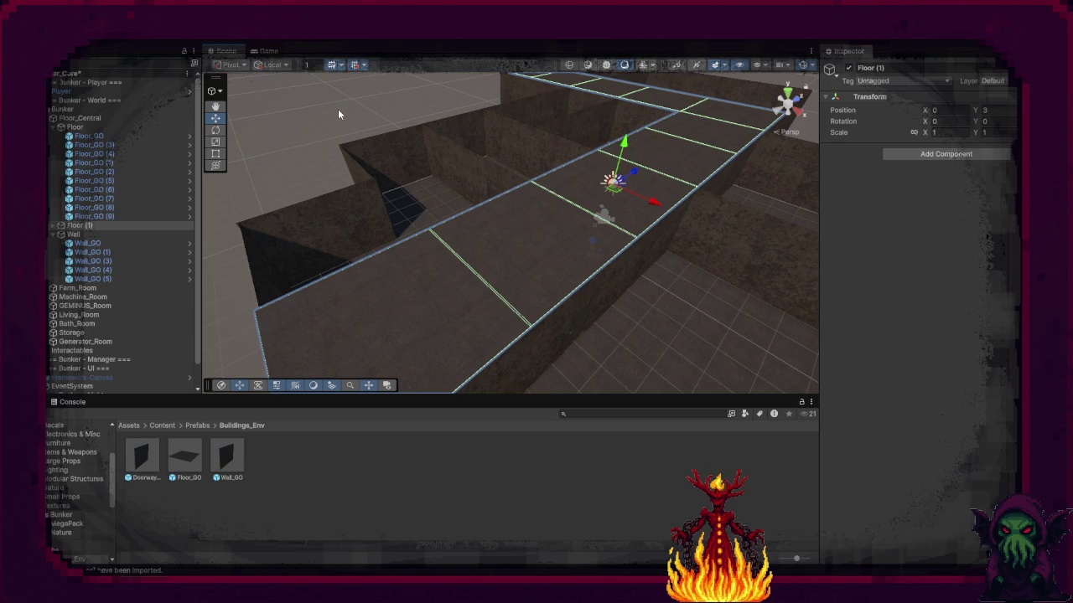
Step: Rename the raised copy Ceiling and deactivate it
{"action": "left_click", "coordinate": [101, 227]}
{"action": "type", "text": "Ceiling"}
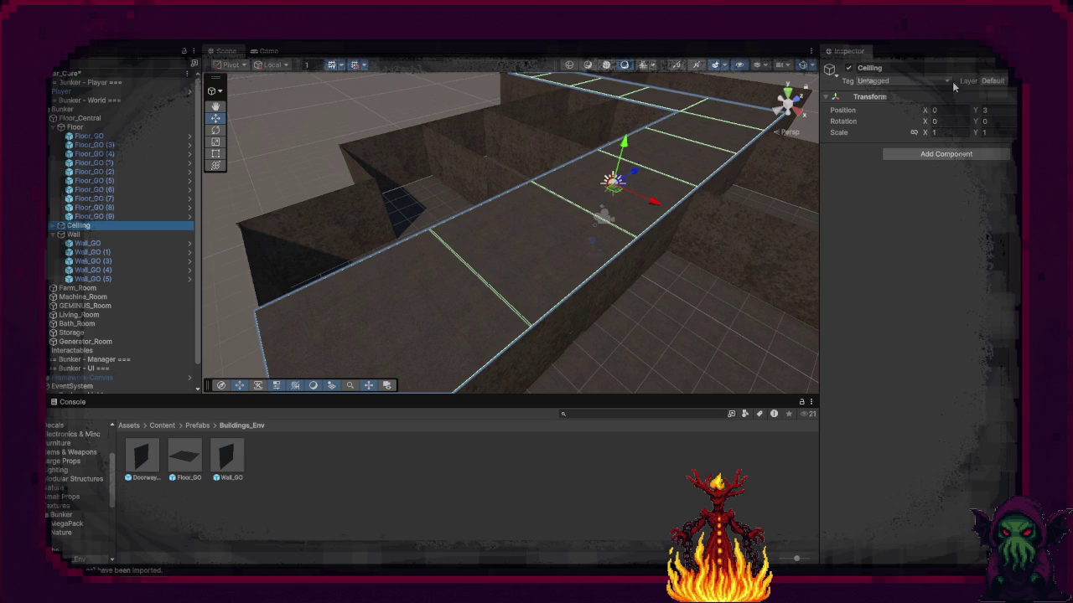
{"action": "left_click", "coordinate": [849, 68]}
{"action": "mouse_move", "coordinate": [458, 268]}
{"action": "left_mouse_down"}
{"action": "mouse_move", "coordinate": [409, 302]}
{"action": "mouse_move", "coordinate": [444, 302]}
{"action": "mouse_move", "coordinate": [187, 283]}
{"action": "mouse_move", "coordinate": [138, 263]}
{"action": "mouse_move", "coordinate": [508, 222]}
{"action": "left_mouse_up"}
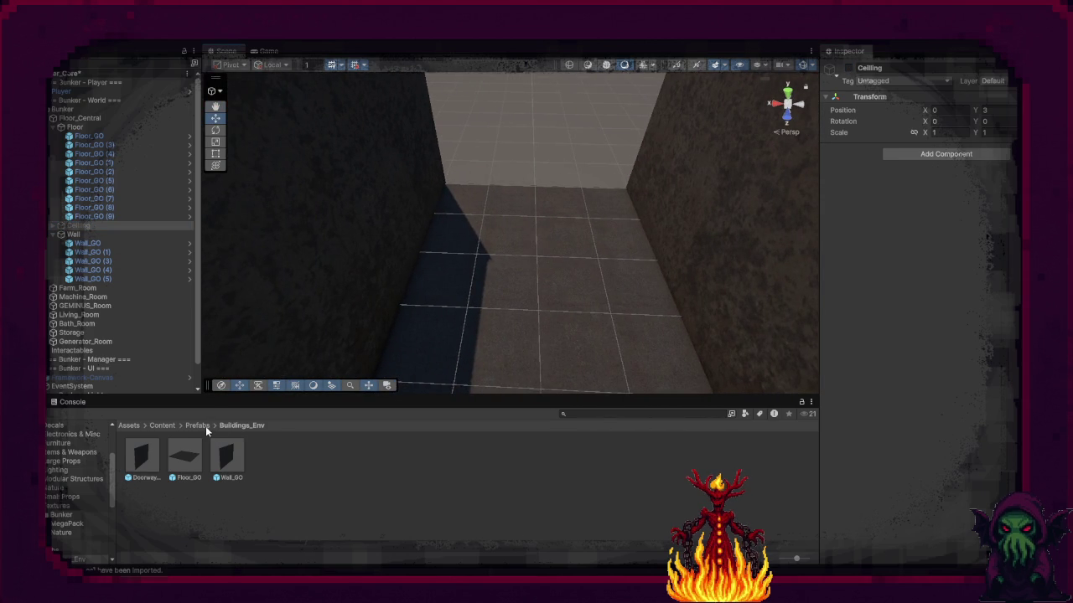
{"action": "left_click", "coordinate": [160, 426]}
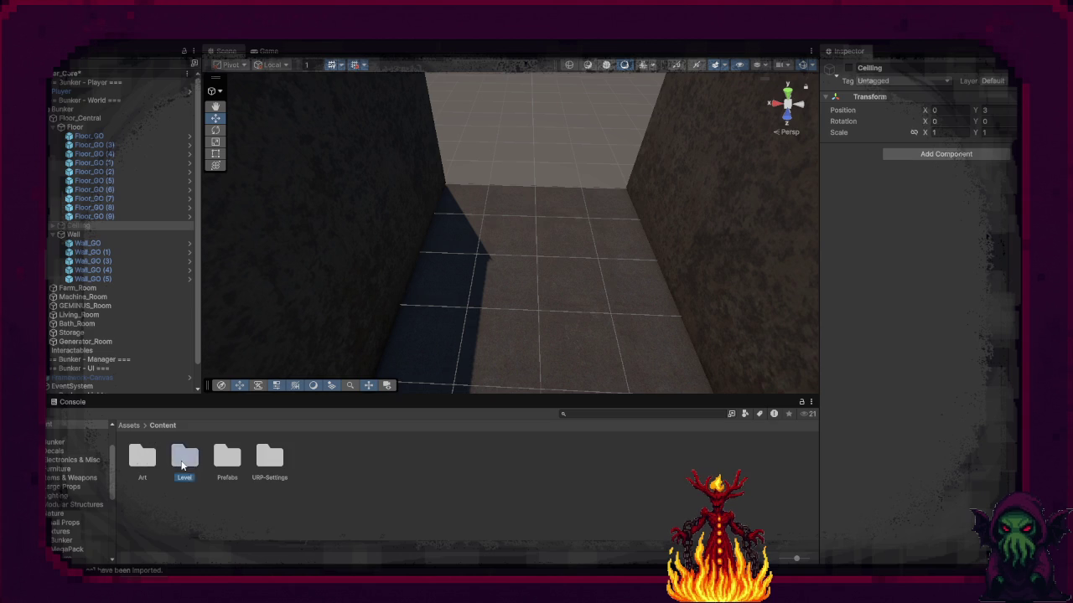
Step: Browse the Project window to Assets > Content > Art > Bunker
{"action": "double_click", "coordinate": [183, 465]}
{"action": "left_click", "coordinate": [162, 426]}
{"action": "double_click", "coordinate": [147, 460]}
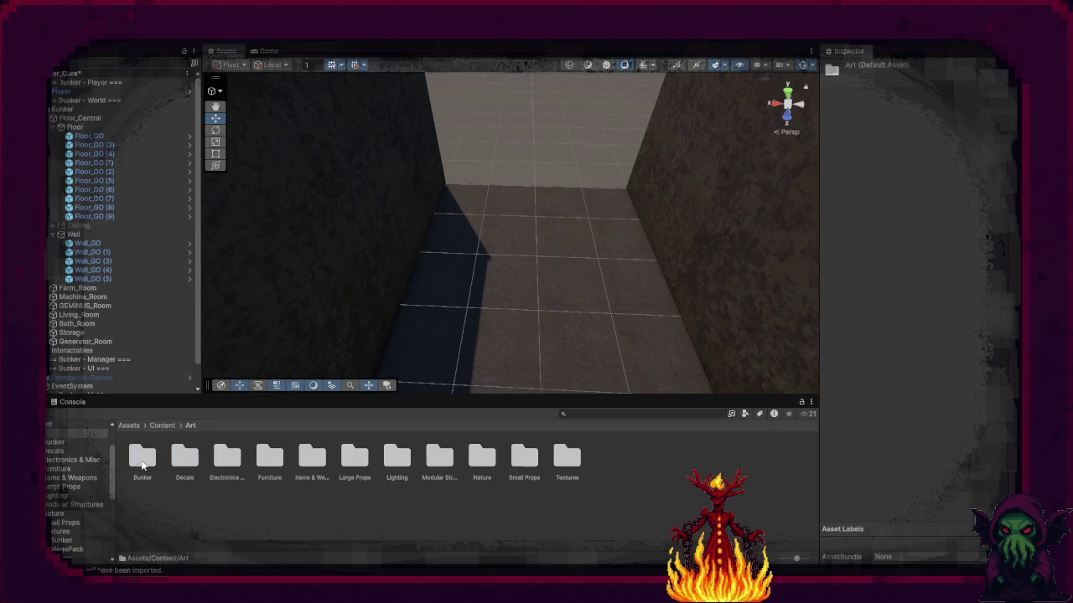
{"action": "double_click", "coordinate": [143, 460]}
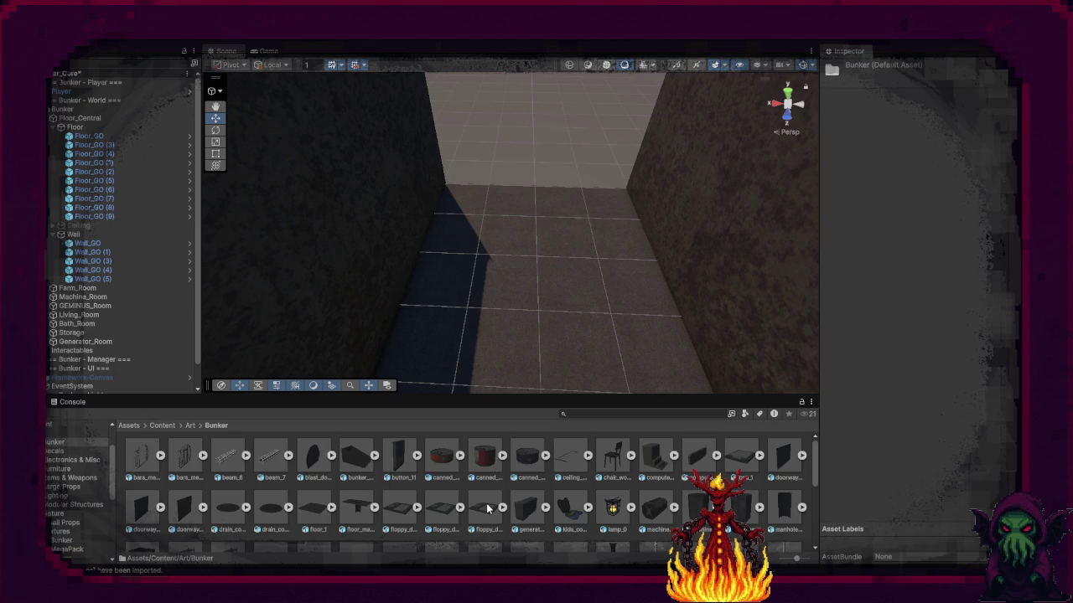
{"action": "scroll", "coordinate": [486, 507], "scroll_direction": "down", "scroll_amount": 1}
{"action": "scroll", "coordinate": [486, 508], "scroll_direction": "up", "scroll_amount": 1}
{"action": "scroll", "coordinate": [486, 507], "scroll_direction": "down", "scroll_amount": 2}
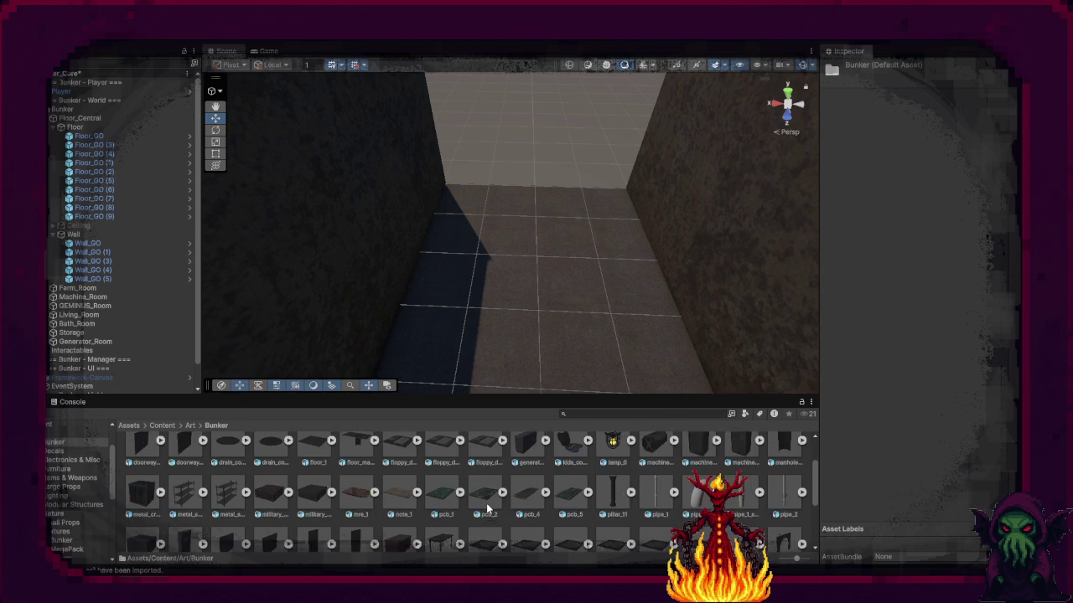
Step: Inspect tunnel_hole_2's preview and place the model in the scene at the corridor's end
{"action": "left_click", "coordinate": [776, 530]}
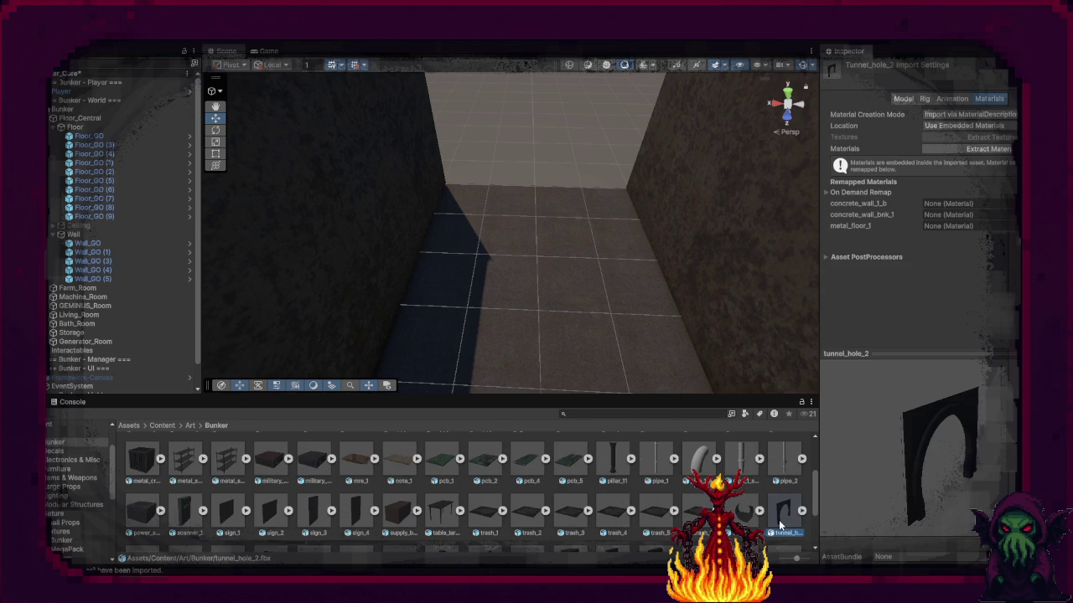
{"action": "mouse_move", "coordinate": [970, 494]}
{"action": "left_mouse_down"}
{"action": "mouse_move", "coordinate": [896, 463]}
{"action": "mouse_move", "coordinate": [767, 493]}
{"action": "mouse_move", "coordinate": [880, 478]}
{"action": "left_mouse_up"}
{"action": "scroll", "coordinate": [635, 520], "scroll_direction": "down", "scroll_amount": 1}
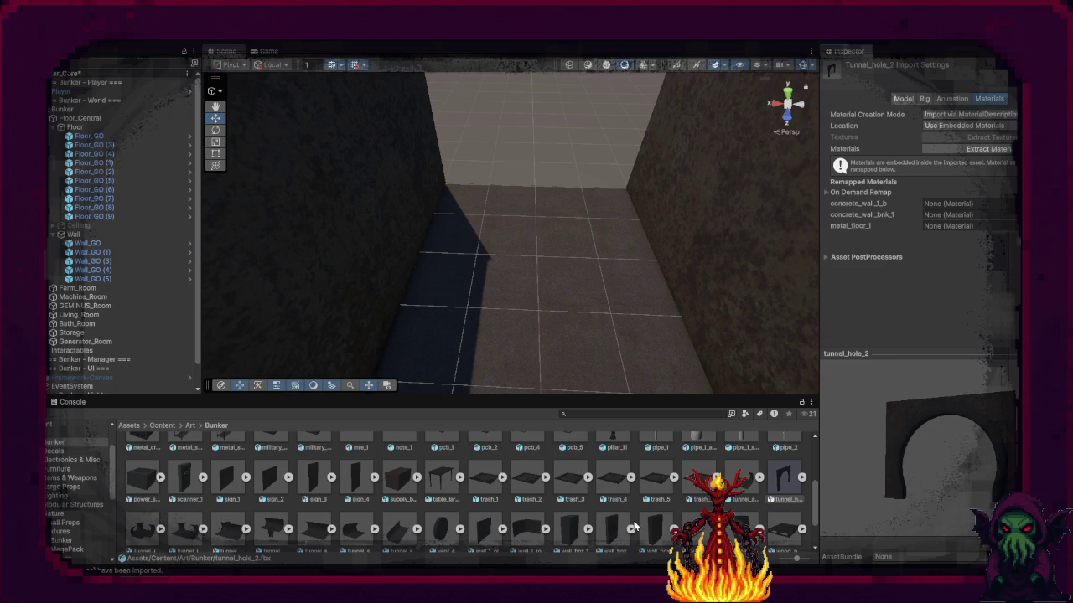
{"action": "scroll", "coordinate": [611, 528], "scroll_direction": "down", "scroll_amount": 1}
{"action": "scroll", "coordinate": [611, 528], "scroll_direction": "up", "scroll_amount": 1}
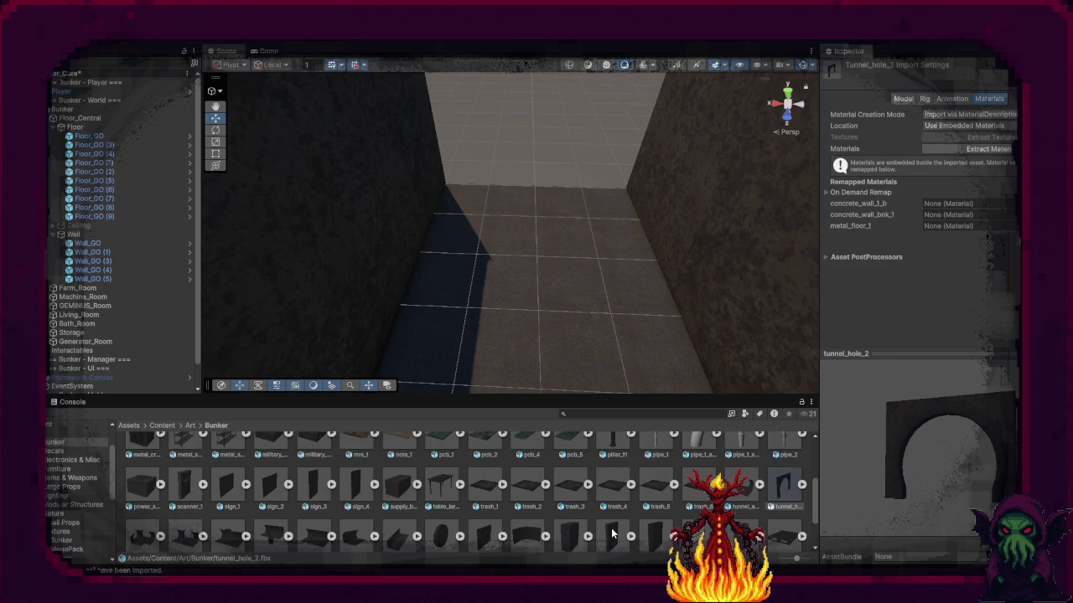
{"action": "scroll", "coordinate": [611, 532], "scroll_direction": "up", "scroll_amount": 1}
{"action": "left_click_drag", "start_coordinate": [784, 518], "coordinate": [539, 198]}
Step: Reset tunnel_hole_2's transform, move it into the central room's Wall group, and slide it along X
{"action": "left_click", "coordinate": [1012, 125]}
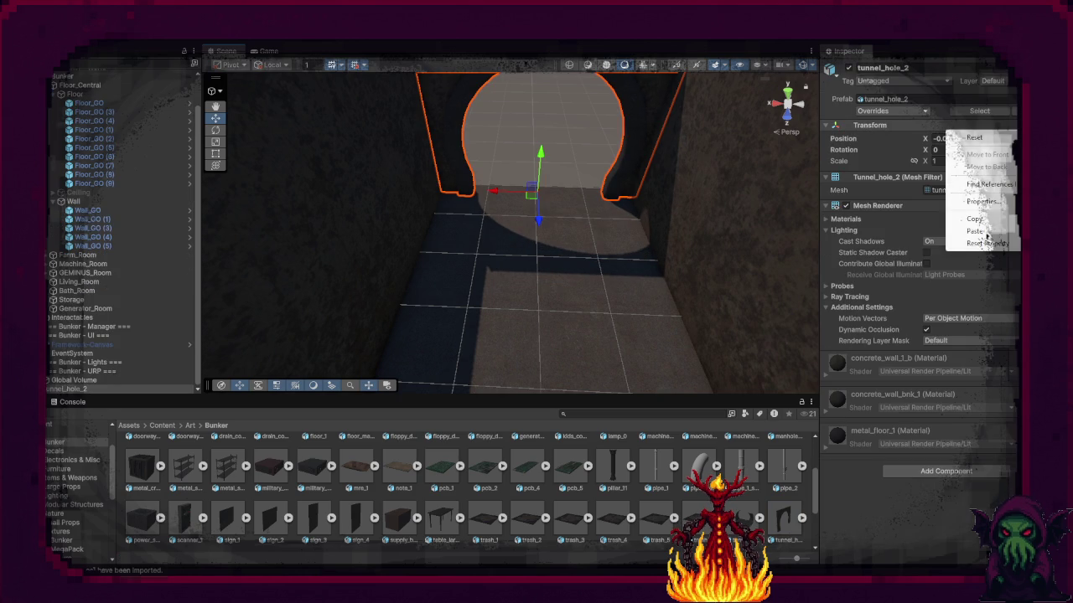
{"action": "left_click", "coordinate": [986, 241]}
{"action": "mouse_move", "coordinate": [67, 390]}
{"action": "left_mouse_down"}
{"action": "mouse_move", "coordinate": [98, 180]}
{"action": "mouse_move", "coordinate": [83, 101]}
{"action": "mouse_move", "coordinate": [92, 249]}
{"action": "left_mouse_up"}
{"action": "key", "text": "f"}
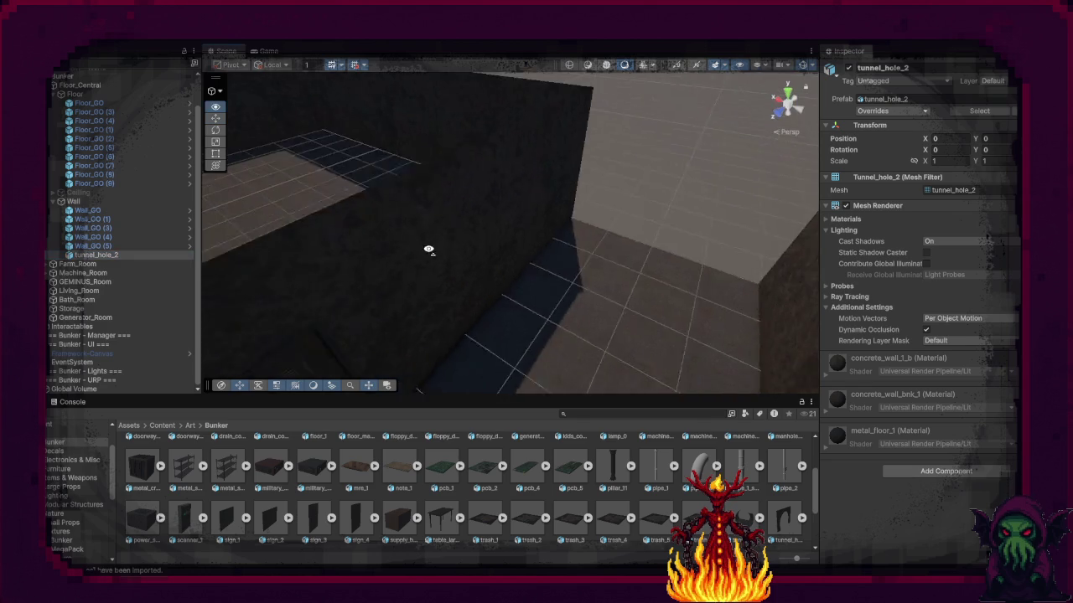
{"action": "mouse_move", "coordinate": [437, 315]}
{"action": "left_mouse_down"}
{"action": "mouse_move", "coordinate": [515, 333]}
{"action": "mouse_move", "coordinate": [678, 342]}
{"action": "left_mouse_up"}
{"action": "mouse_move", "coordinate": [647, 284]}
{"action": "left_mouse_down"}
{"action": "mouse_move", "coordinate": [749, 320]}
{"action": "mouse_move", "coordinate": [505, 318]}
{"action": "left_mouse_up"}
{"action": "scroll", "coordinate": [315, 459], "scroll_direction": "up", "scroll_amount": 3}
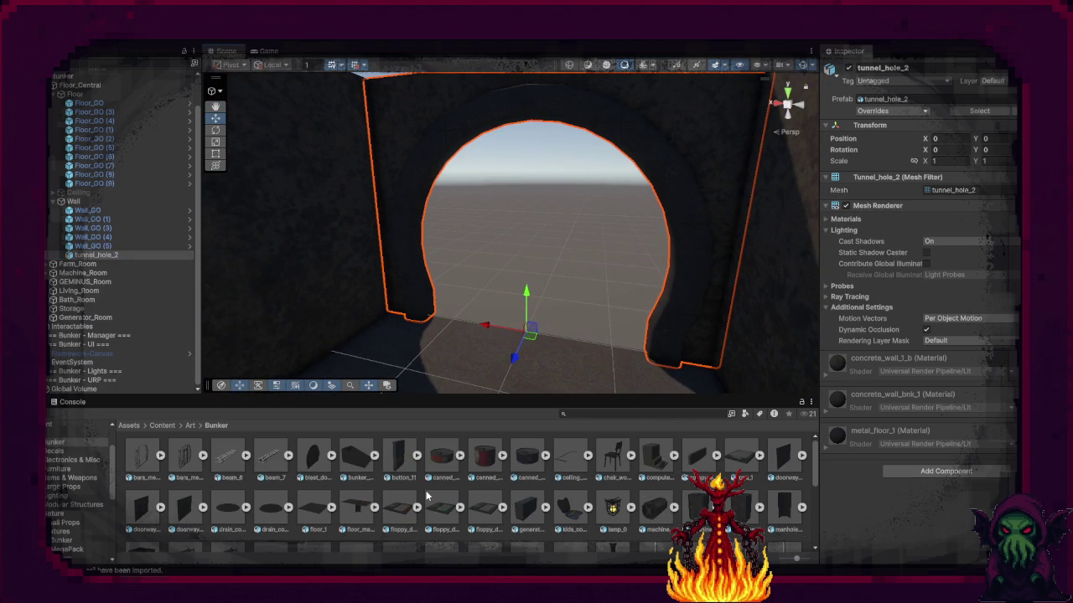
Step: Add a Box Collider to tunnel_hole_2, set its layer to Wall, and parent blast_door_1_frame under it
{"action": "left_click", "coordinate": [946, 474]}
{"action": "type", "text": "box"}
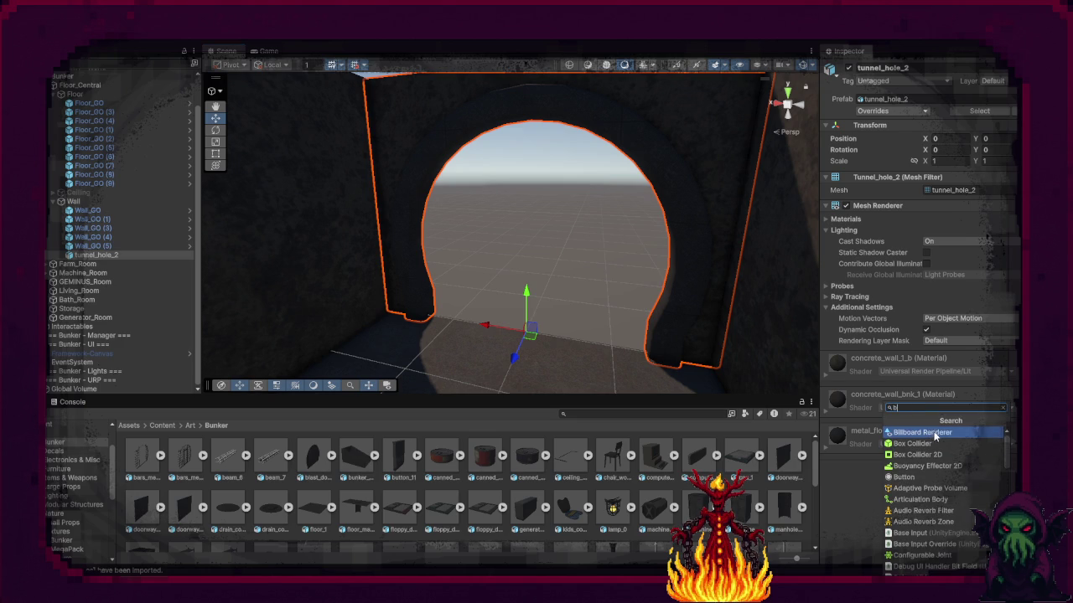
{"action": "left_click", "coordinate": [929, 444]}
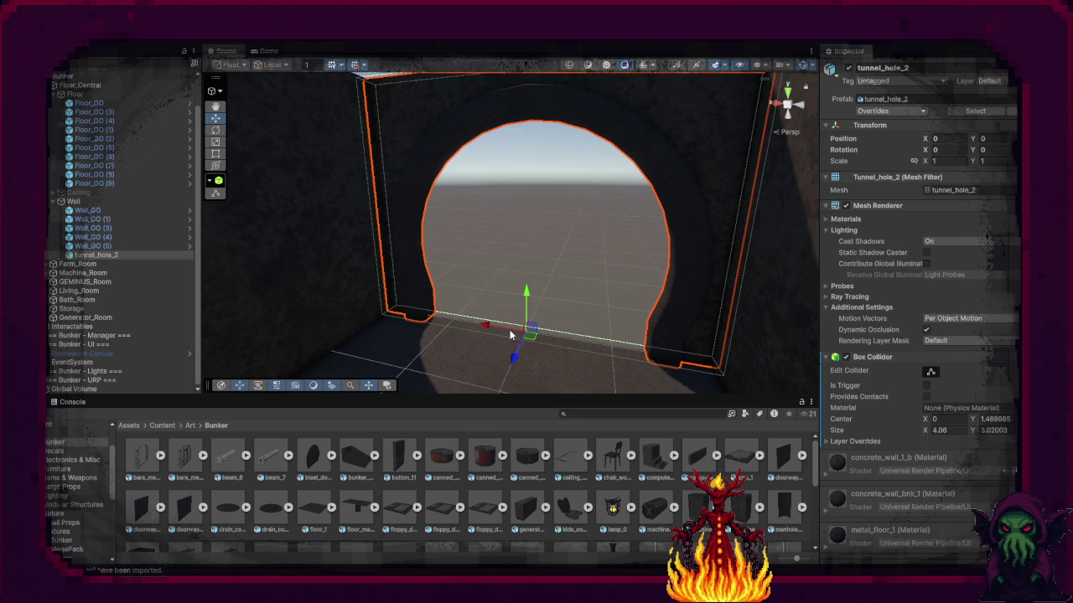
{"action": "left_click", "coordinate": [987, 81]}
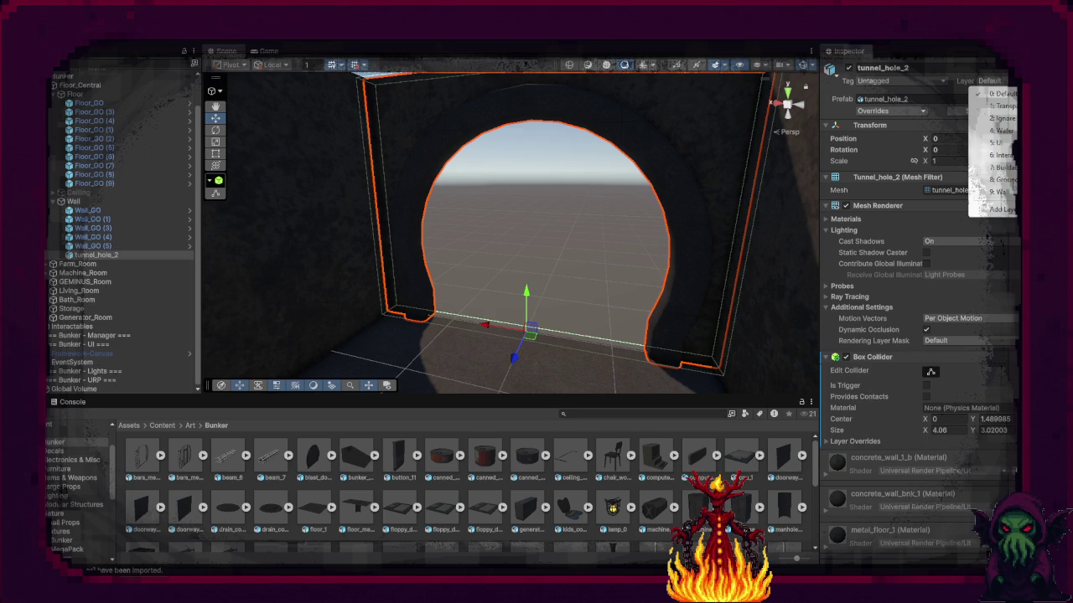
{"action": "left_click", "coordinate": [989, 190]}
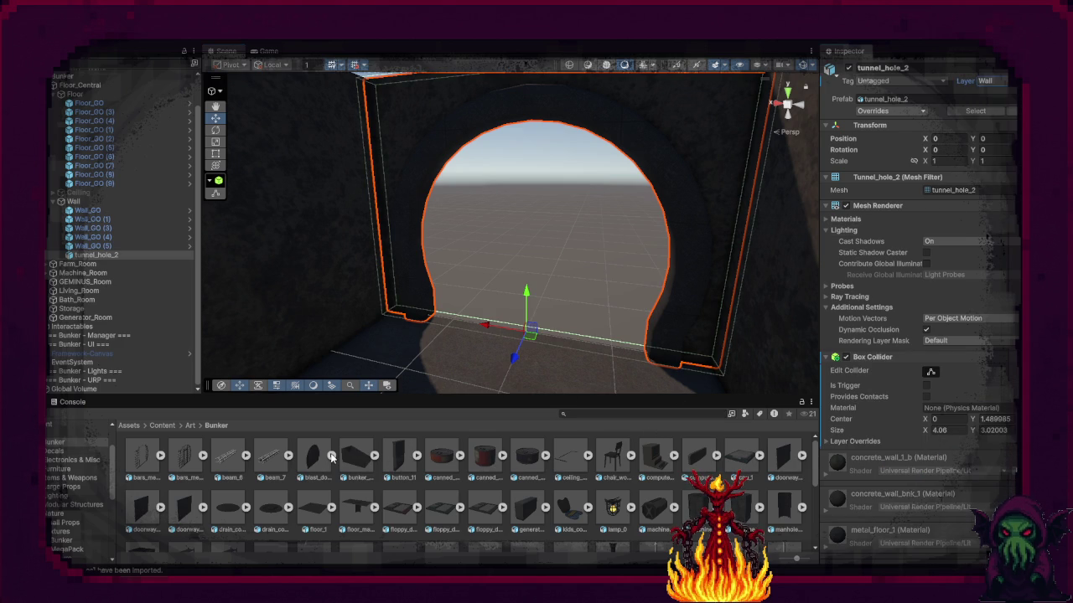
{"action": "left_click", "coordinate": [97, 255]}
{"action": "left_click_drag", "start_coordinate": [97, 260], "coordinate": [96, 262]}
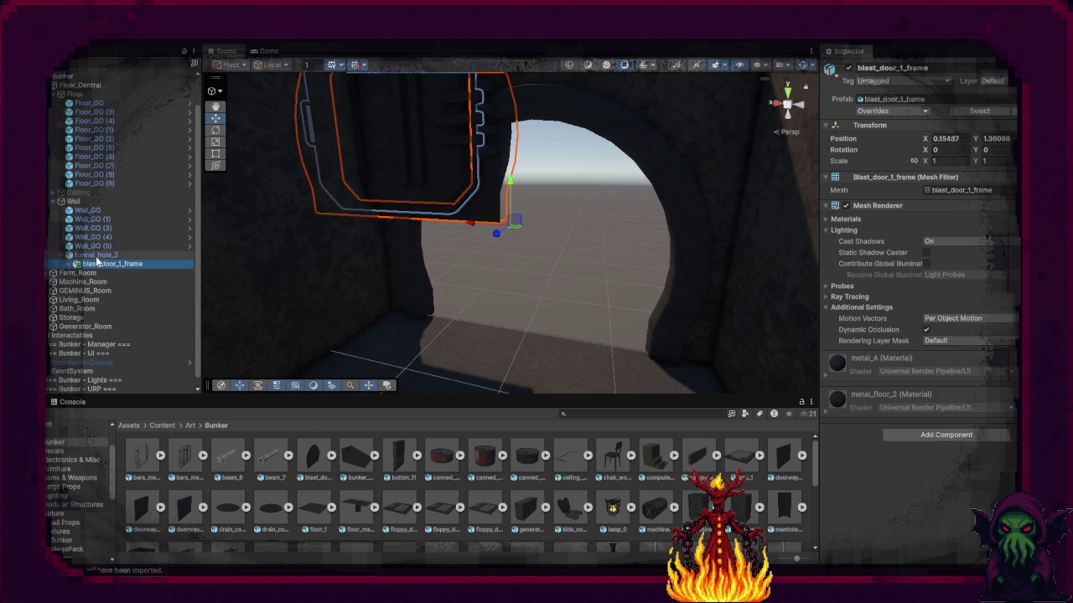
Step: Reset blast_door_1_frame's transform and set its X position to -1.5 inside the tunnel
{"action": "left_click", "coordinate": [1010, 125]}
{"action": "left_click", "coordinate": [987, 240]}
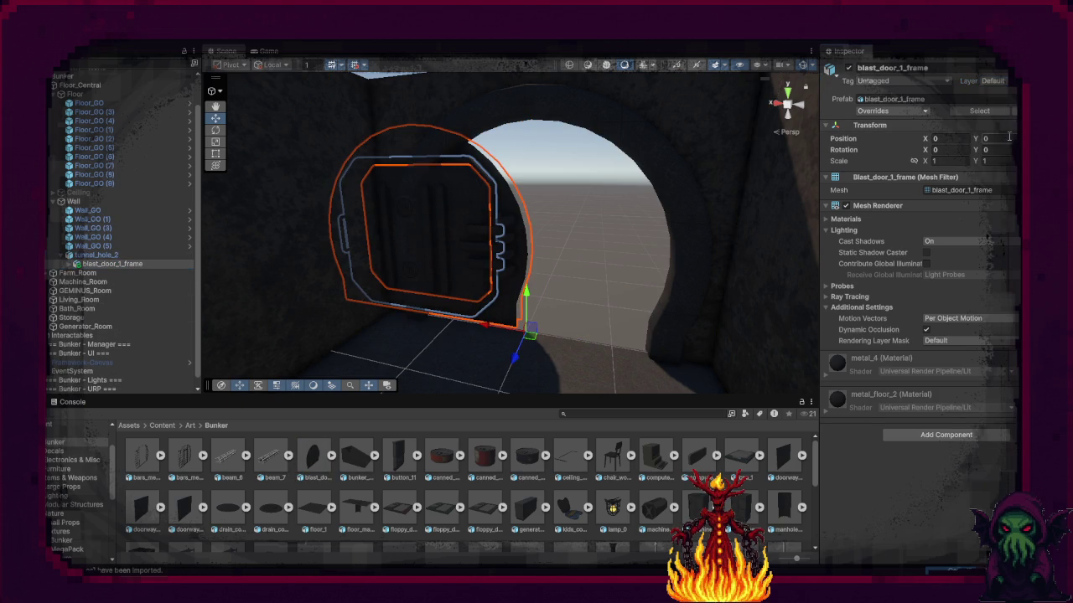
{"action": "left_click_drag", "start_coordinate": [489, 330], "coordinate": [642, 345]}
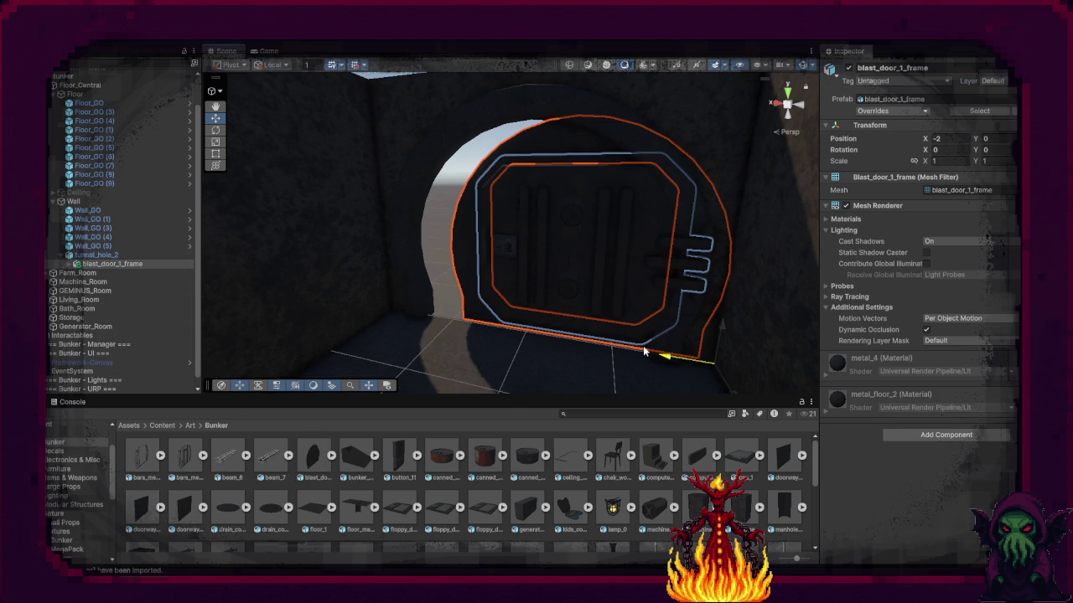
{"action": "left_click", "coordinate": [935, 138]}
{"action": "type", "text": "-1"}
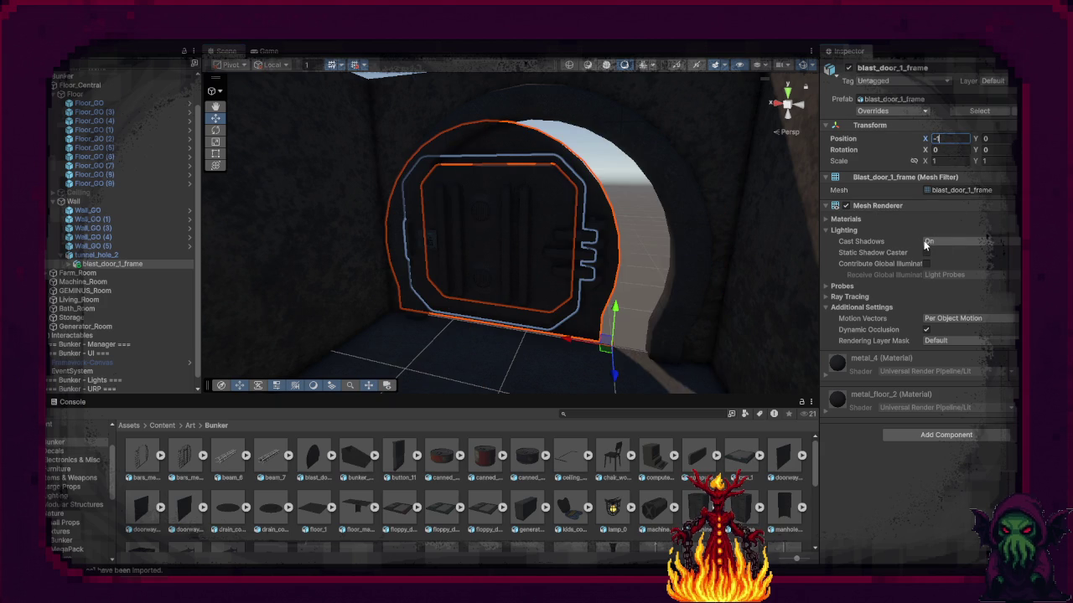
{"action": "type", "text": ".5"}
{"action": "mouse_move", "coordinate": [555, 246]}
{"action": "left_mouse_down"}
{"action": "mouse_move", "coordinate": [589, 206]}
{"action": "mouse_move", "coordinate": [553, 172]}
{"action": "mouse_move", "coordinate": [579, 240]}
{"action": "mouse_move", "coordinate": [572, 202]}
{"action": "left_mouse_up"}
{"action": "left_click", "coordinate": [571, 205]}
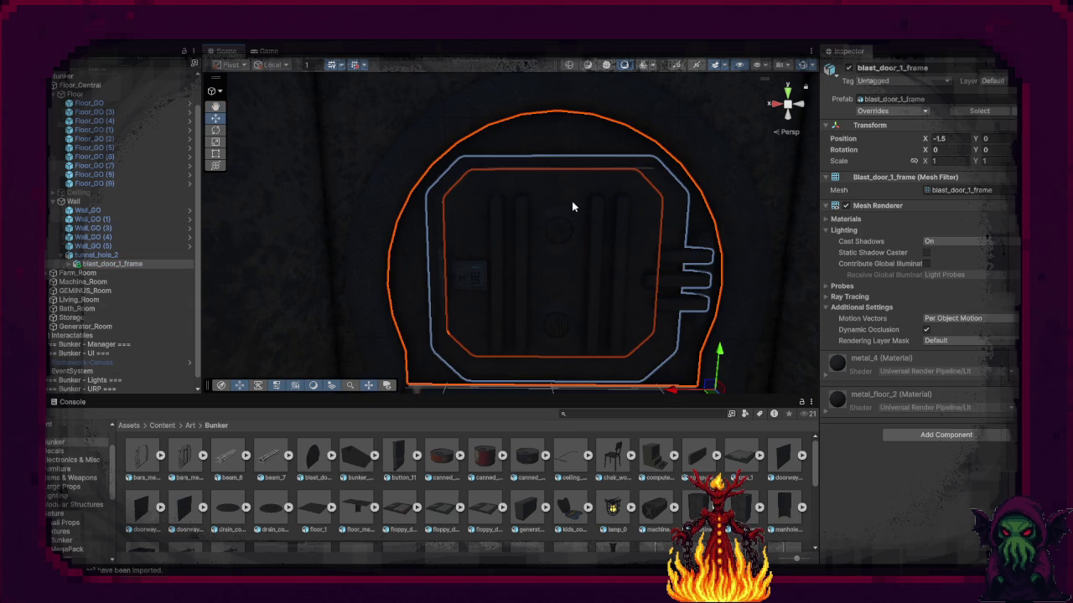
{"action": "scroll", "coordinate": [591, 222], "scroll_direction": "down", "scroll_amount": 2}
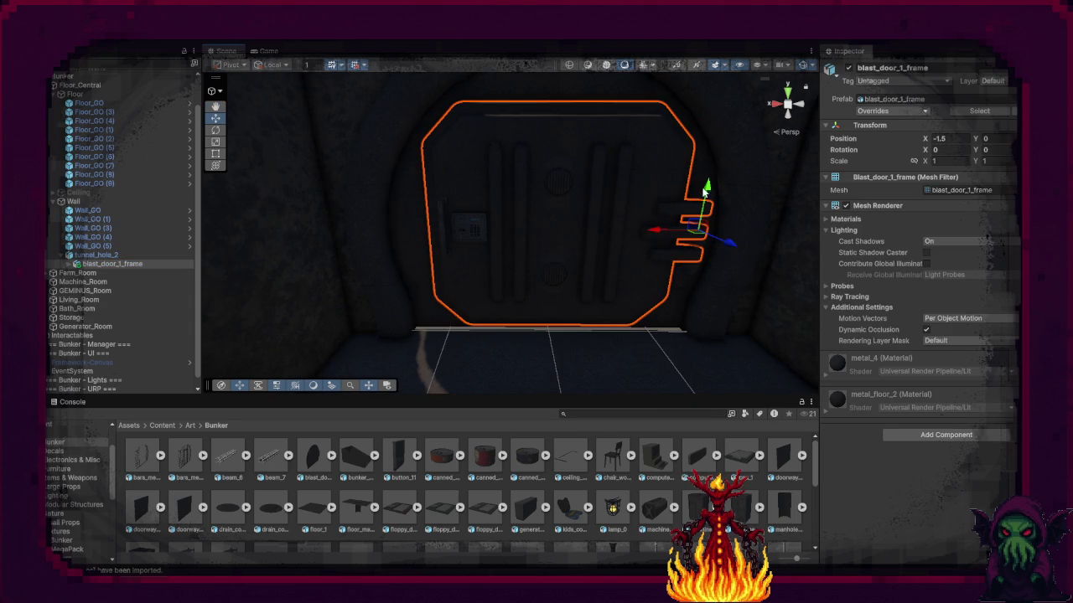
Step: Set the frame's Y scale to 1.1 and lower it slightly to Y -0.049
{"action": "left_click_drag", "start_coordinate": [709, 293], "coordinate": [709, 297]}
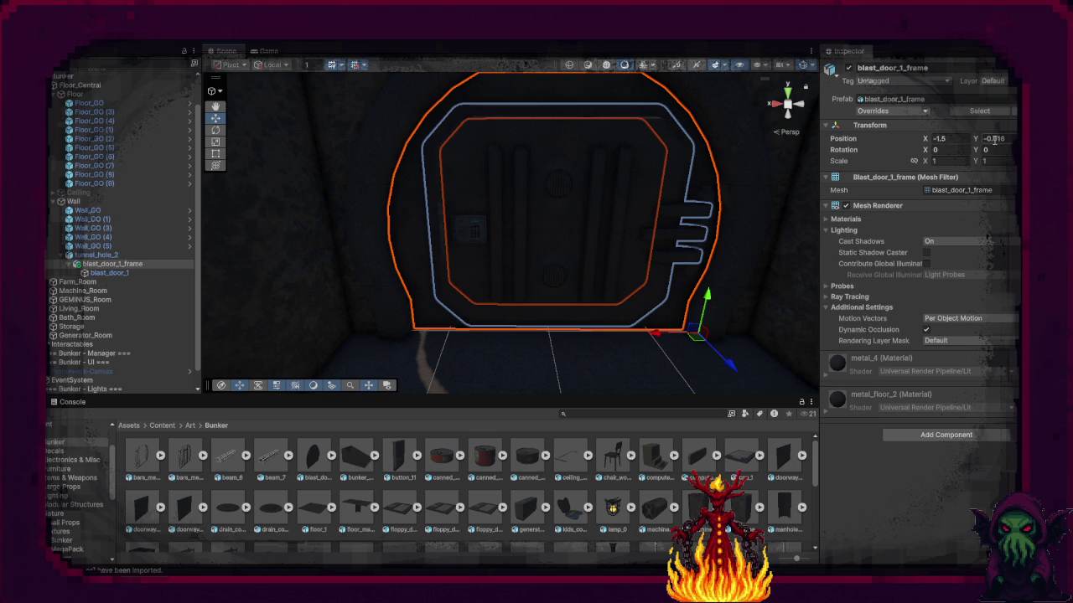
{"action": "type", "text": "0"}
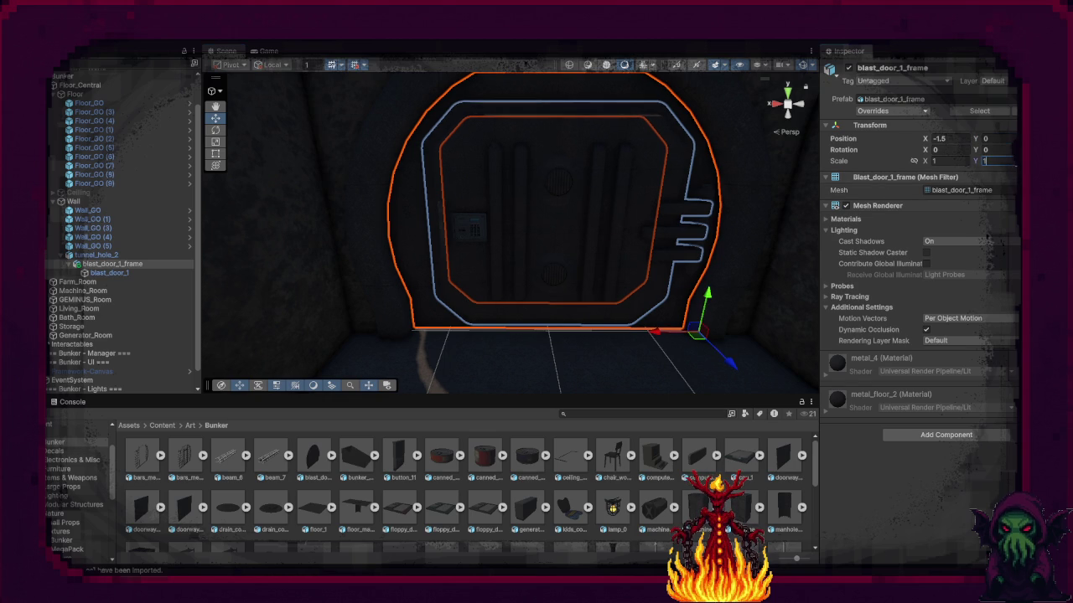
{"action": "type", "text": ".1"}
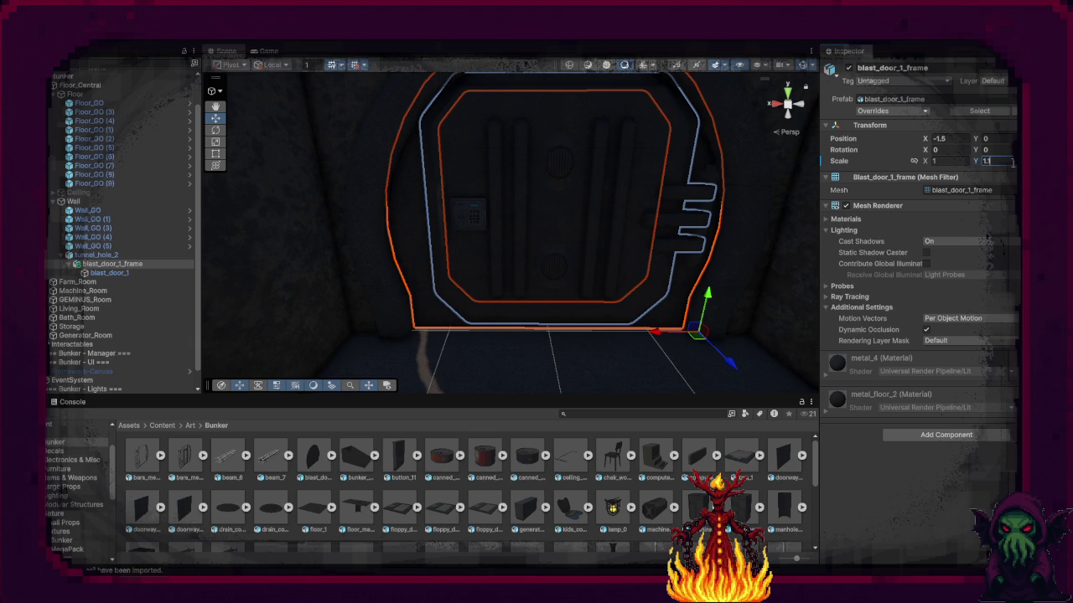
{"action": "key", "text": "BackSpace"}
{"action": "key", "text": "BackSpace"}
{"action": "type", "text": ".1"}
{"action": "key", "text": "BackSpace"}
{"action": "key", "text": "BackSpace"}
{"action": "type", "text": ".1"}
{"action": "mouse_move", "coordinate": [708, 295]}
{"action": "left_mouse_down"}
{"action": "mouse_move", "coordinate": [709, 304]}
{"action": "mouse_move", "coordinate": [598, 120]}
{"action": "mouse_move", "coordinate": [617, 244]}
{"action": "mouse_move", "coordinate": [558, 299]}
{"action": "mouse_move", "coordinate": [620, 254]}
{"action": "left_mouse_up"}
{"action": "left_click", "coordinate": [611, 239]}
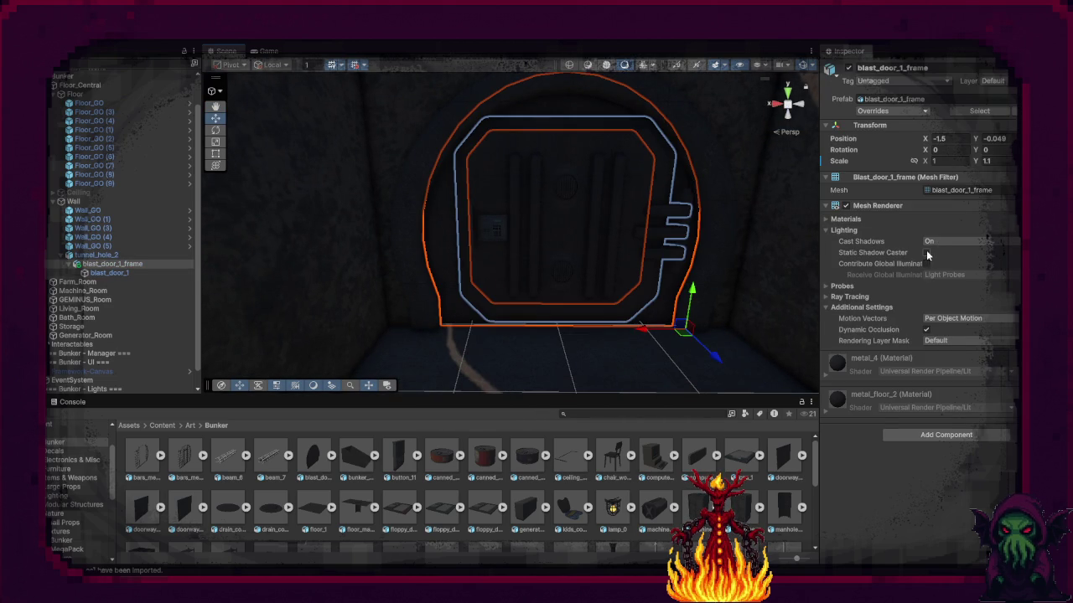
Step: Set blast_door_1_frame's Mesh Renderer Cast Shadows to Two Sided, then deselect it
{"action": "left_click", "coordinate": [929, 243]}
{"action": "left_click", "coordinate": [951, 281]}
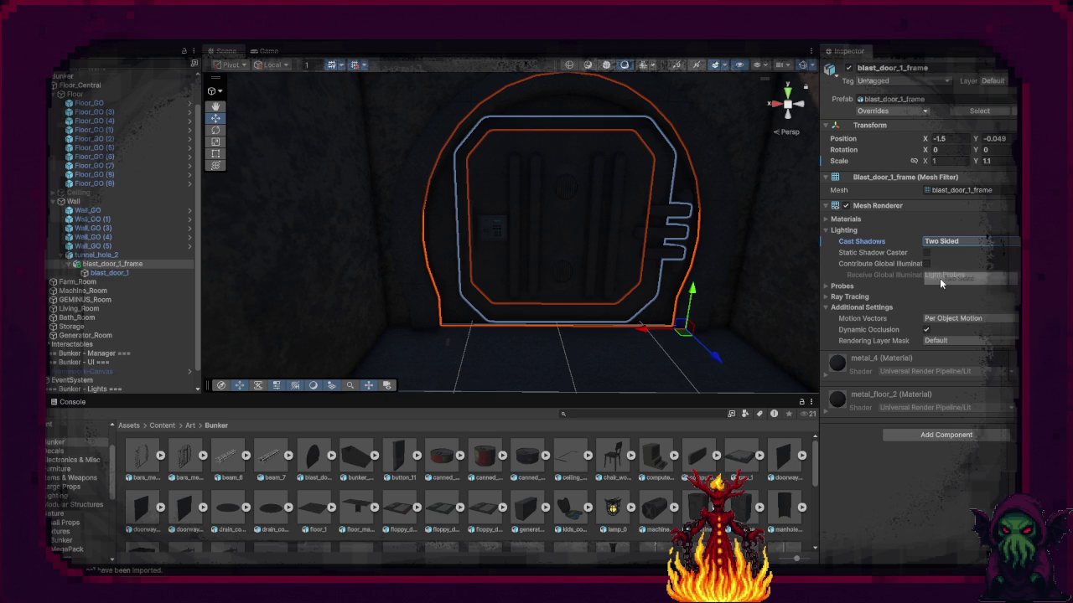
{"action": "left_click", "coordinate": [642, 80]}
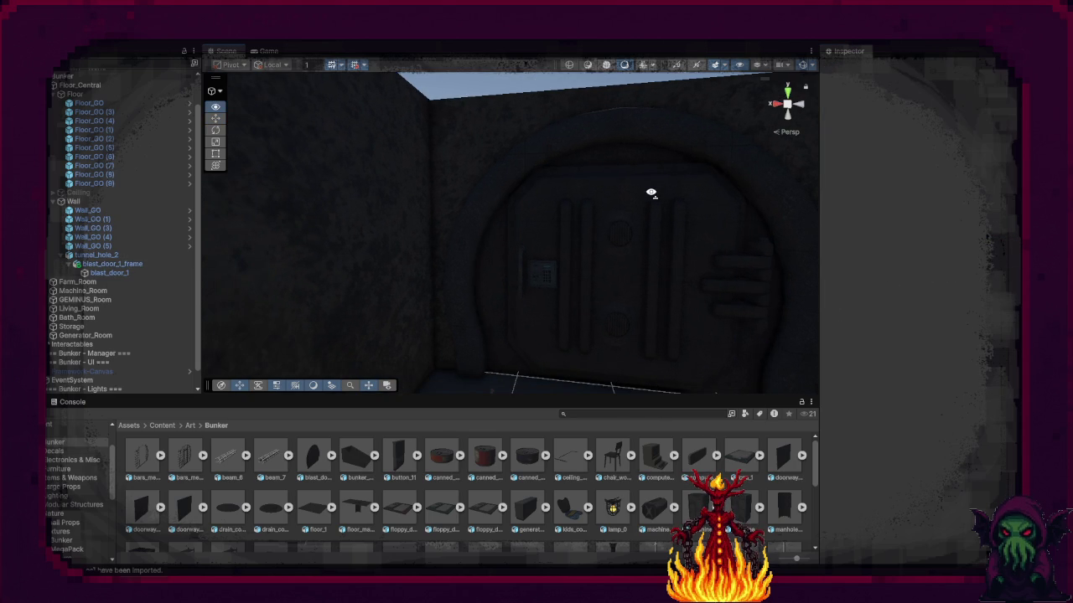
{"action": "right_click", "coordinate": [652, 197]}
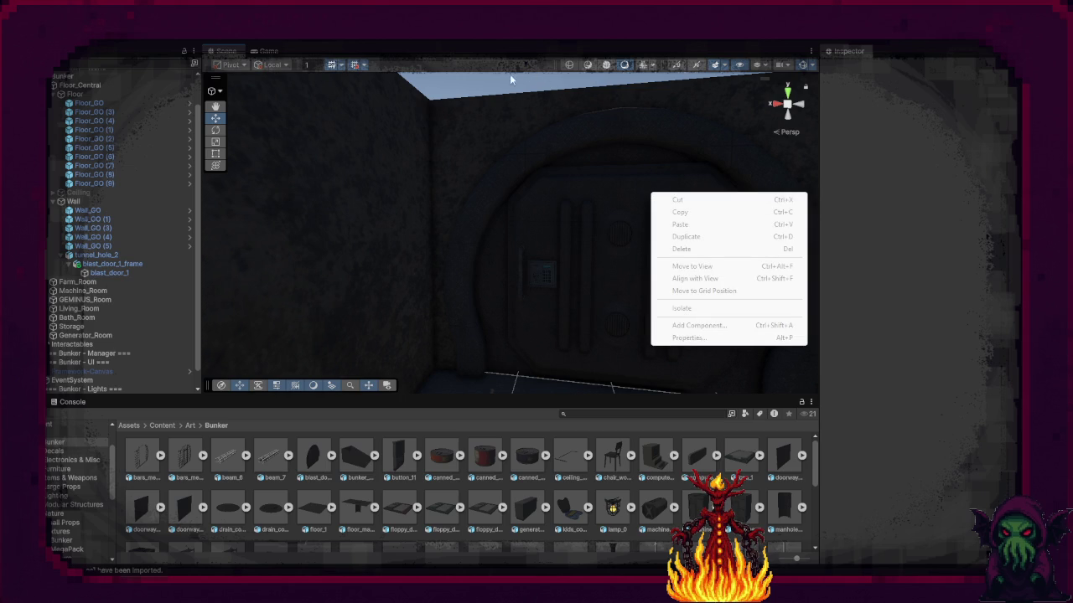
Step: Survey the bunker from an overview, then select the corridor's side door, door_8
{"action": "left_click", "coordinate": [607, 134]}
{"action": "mouse_move", "coordinate": [607, 134]}
{"action": "left_mouse_down"}
{"action": "mouse_move", "coordinate": [574, 175]}
{"action": "mouse_move", "coordinate": [536, 193]}
{"action": "left_mouse_up"}
{"action": "mouse_move", "coordinate": [223, 200]}
{"action": "left_mouse_down"}
{"action": "mouse_move", "coordinate": [377, 251]}
{"action": "mouse_move", "coordinate": [570, 280]}
{"action": "mouse_move", "coordinate": [575, 304]}
{"action": "mouse_move", "coordinate": [473, 283]}
{"action": "left_mouse_up"}
{"action": "scroll", "coordinate": [474, 283], "scroll_direction": "up", "scroll_amount": 8}
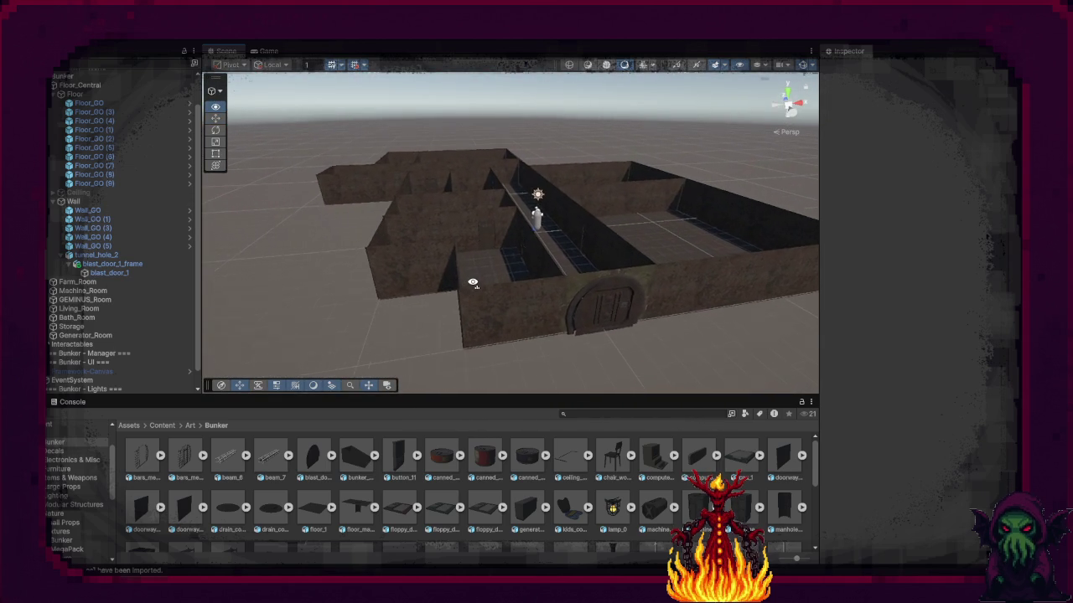
{"action": "scroll", "coordinate": [481, 279], "scroll_direction": "up", "scroll_amount": 3}
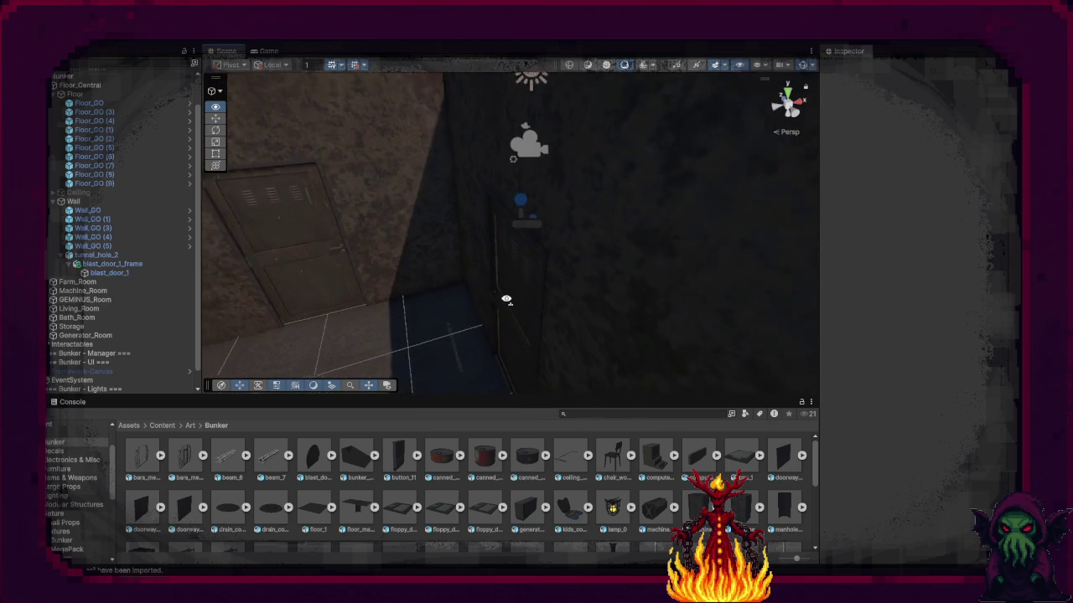
{"action": "left_click", "coordinate": [513, 307]}
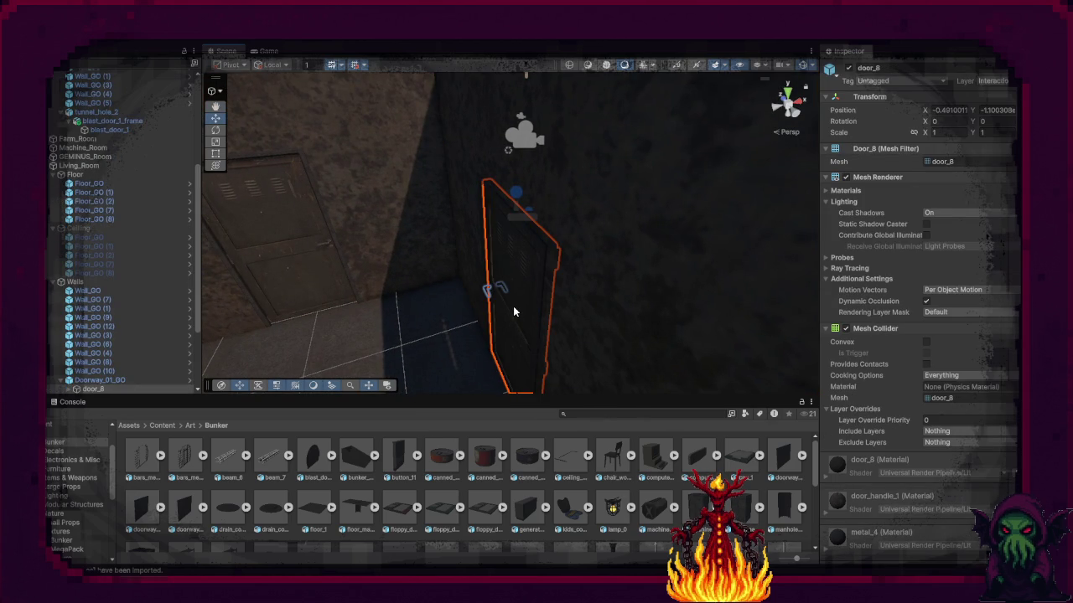
Step: Frame door_8 and rotate it to a Y rotation of -90 degrees
{"action": "scroll", "coordinate": [108, 300], "scroll_direction": "down", "scroll_amount": 3}
{"action": "key", "text": "f"}
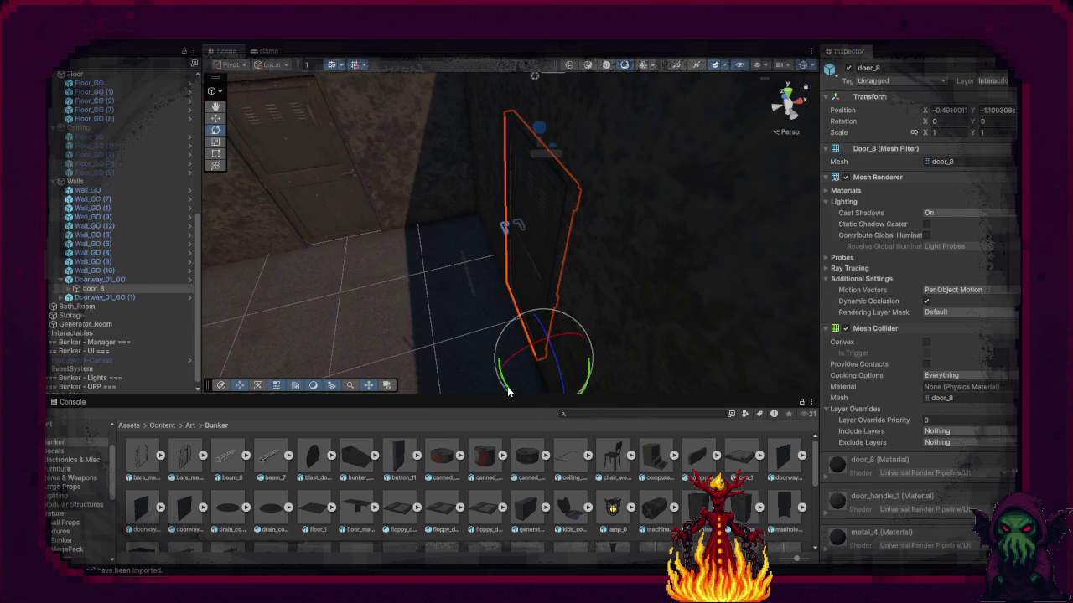
{"action": "mouse_move", "coordinate": [516, 400]}
{"action": "left_mouse_down"}
{"action": "mouse_move", "coordinate": [651, 420]}
{"action": "mouse_move", "coordinate": [689, 408]}
{"action": "left_mouse_up"}
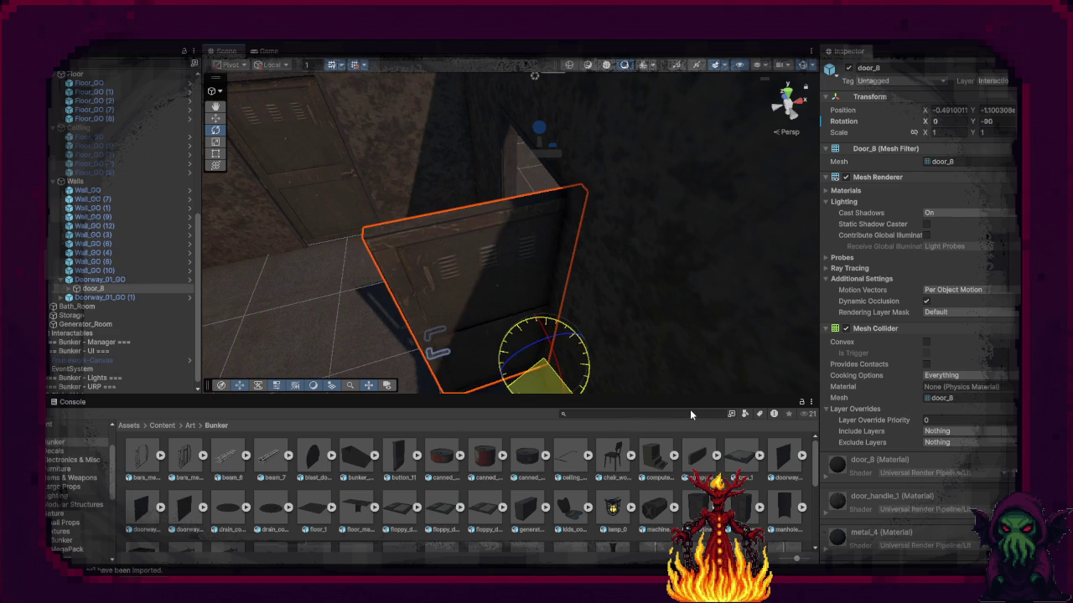
{"action": "mouse_move", "coordinate": [662, 368]}
{"action": "left_mouse_down"}
{"action": "mouse_move", "coordinate": [711, 271]}
{"action": "mouse_move", "coordinate": [636, 276]}
{"action": "left_mouse_up"}
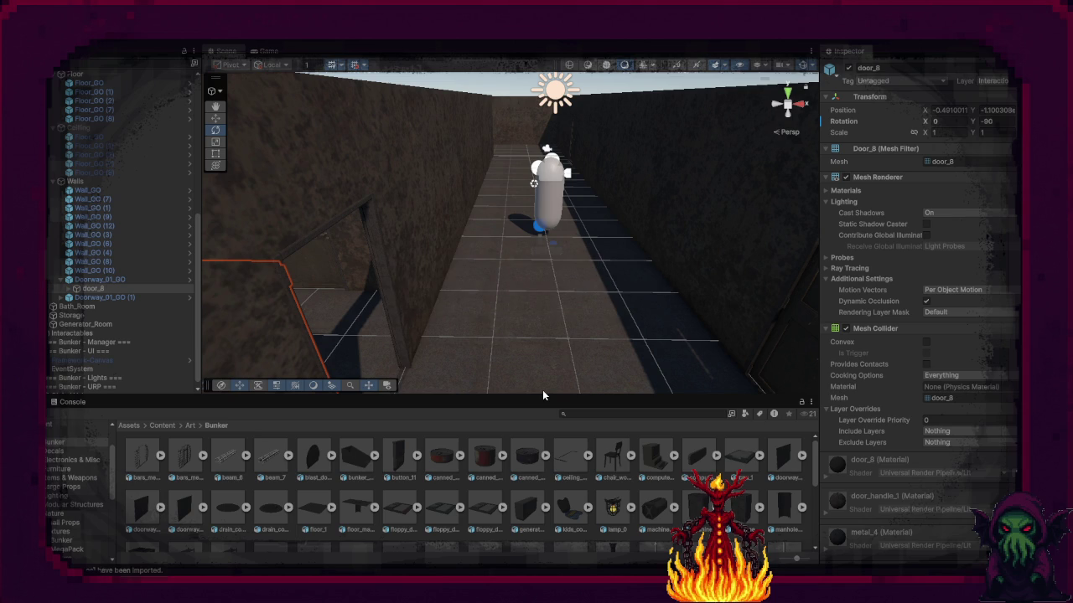
Step: Play-test the level, walking through the side door room and down the corridor, then stop playing
{"action": "key", "text": "ctrl+p"}
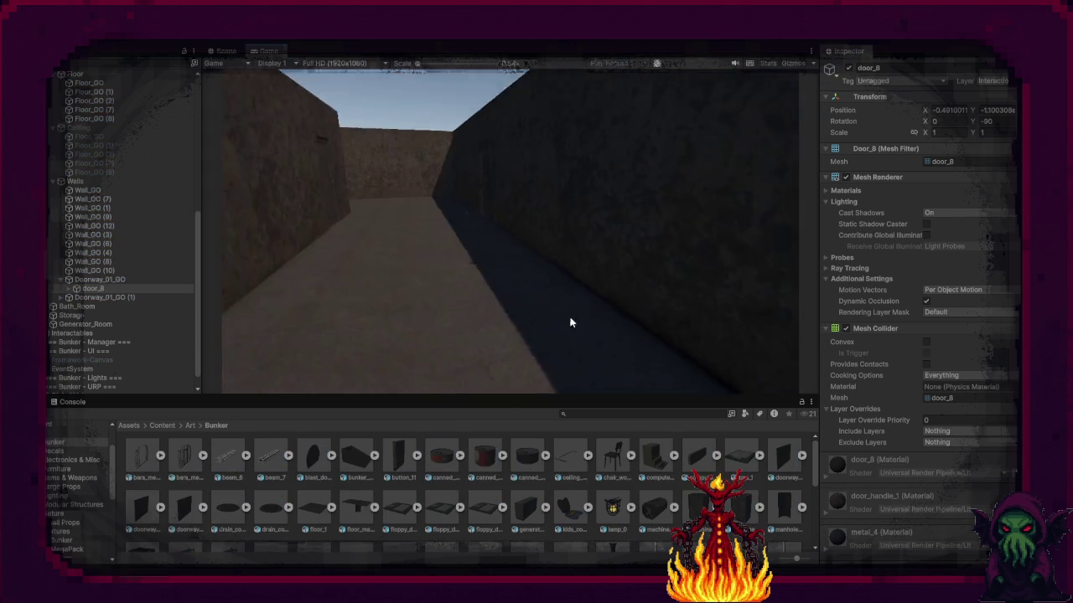
{"action": "key", "text": "w"}
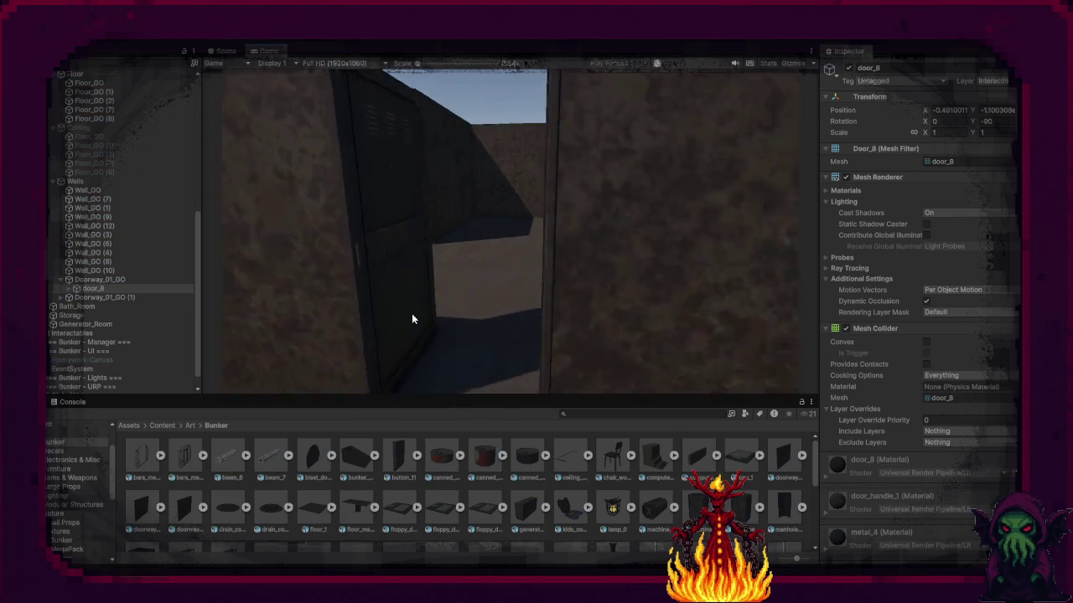
{"action": "key", "text": "w"}
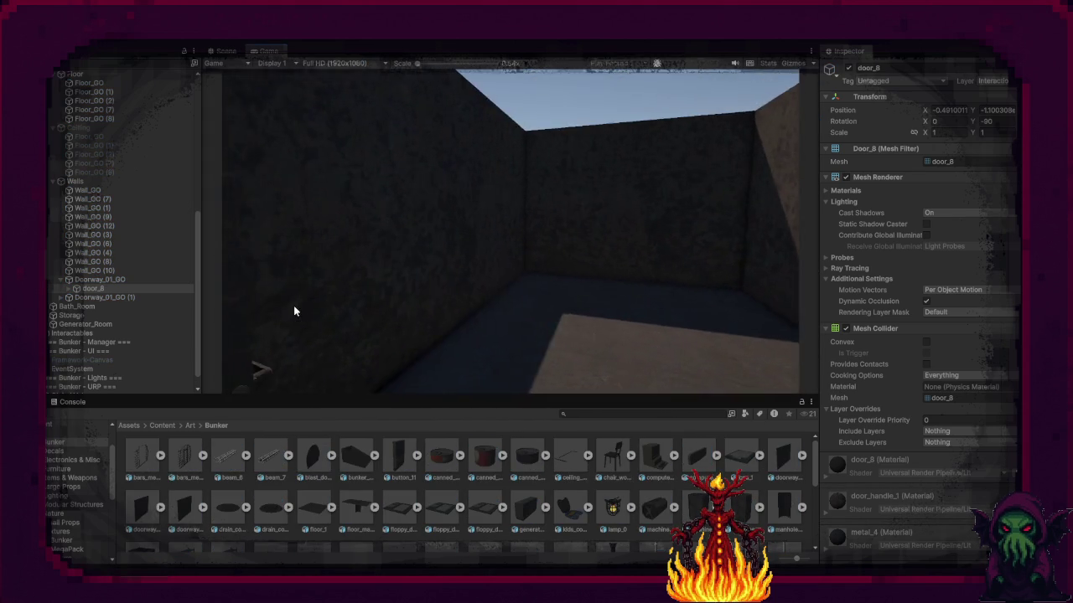
{"action": "key", "text": "w"}
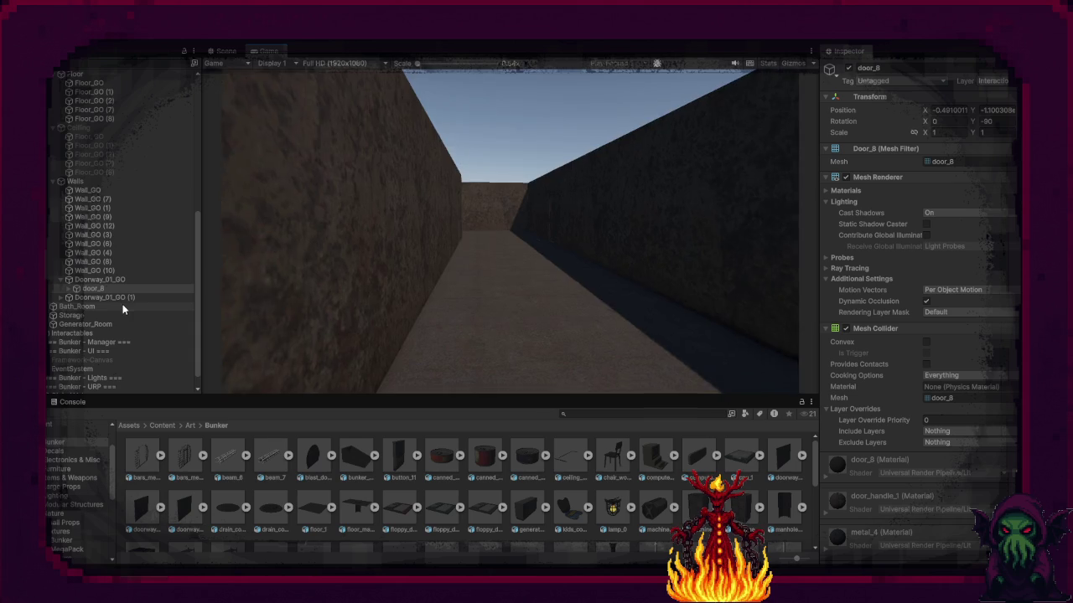
{"action": "key", "text": "w"}
{"action": "key", "text": "w"}
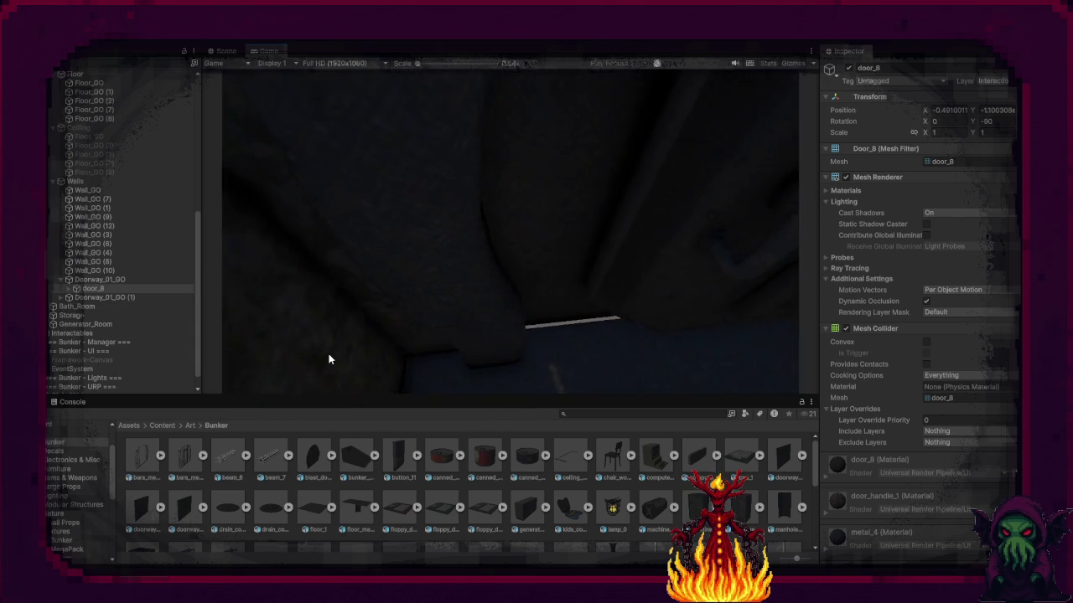
{"action": "key", "text": "w"}
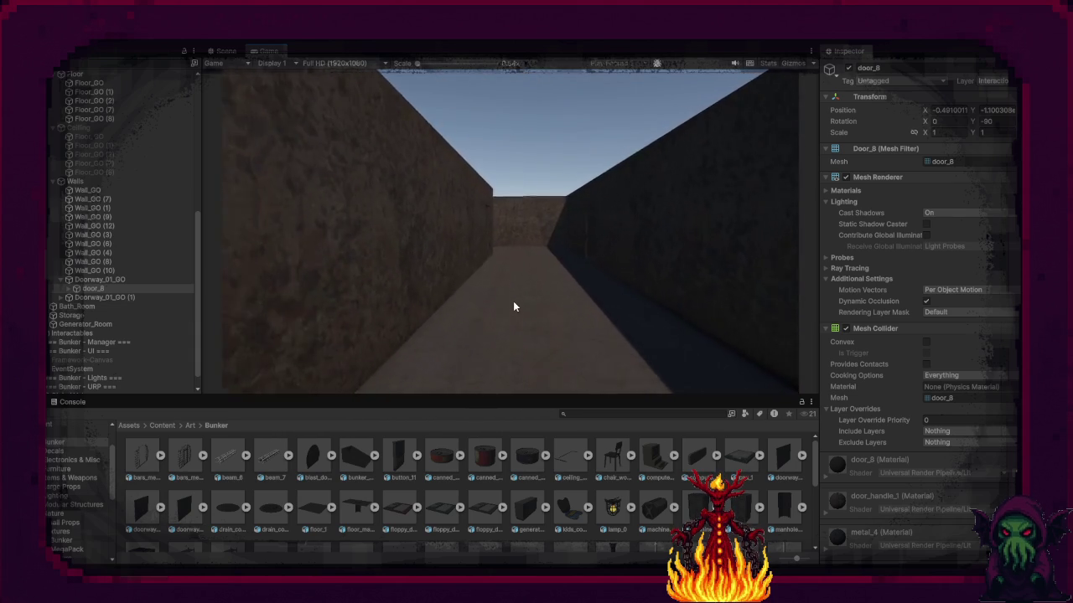
{"action": "key", "text": "w"}
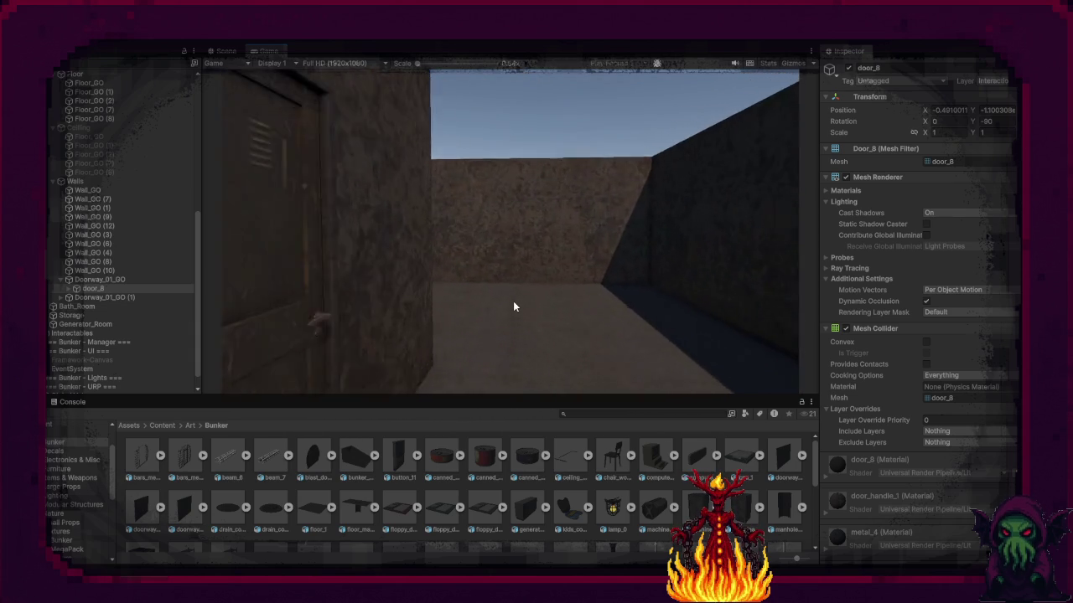
{"action": "key", "text": "w"}
{"action": "key", "text": "w"}
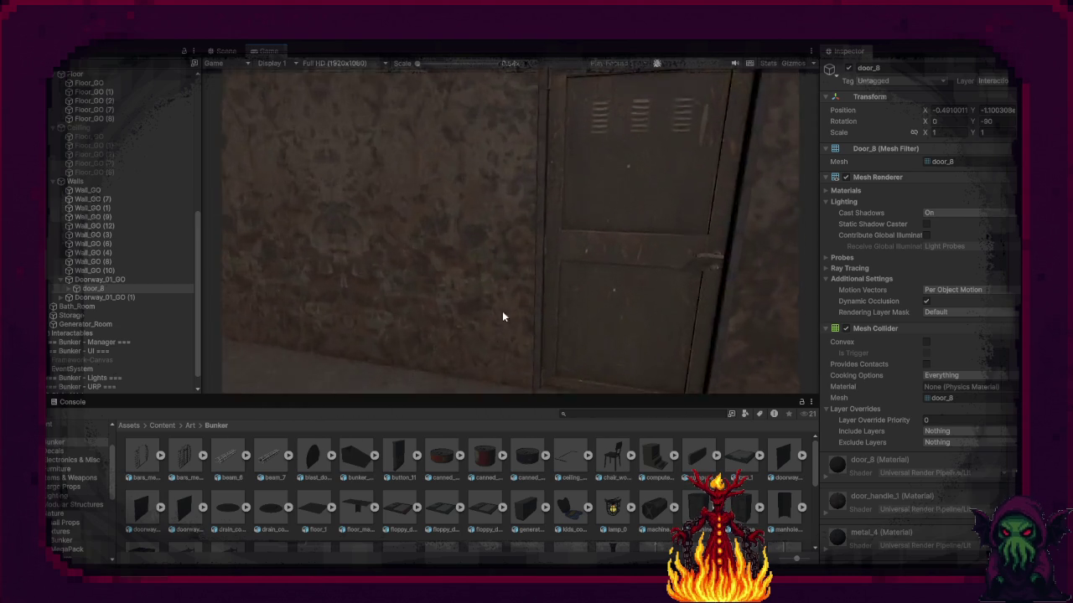
{"action": "mouse_move", "coordinate": [576, 104]}
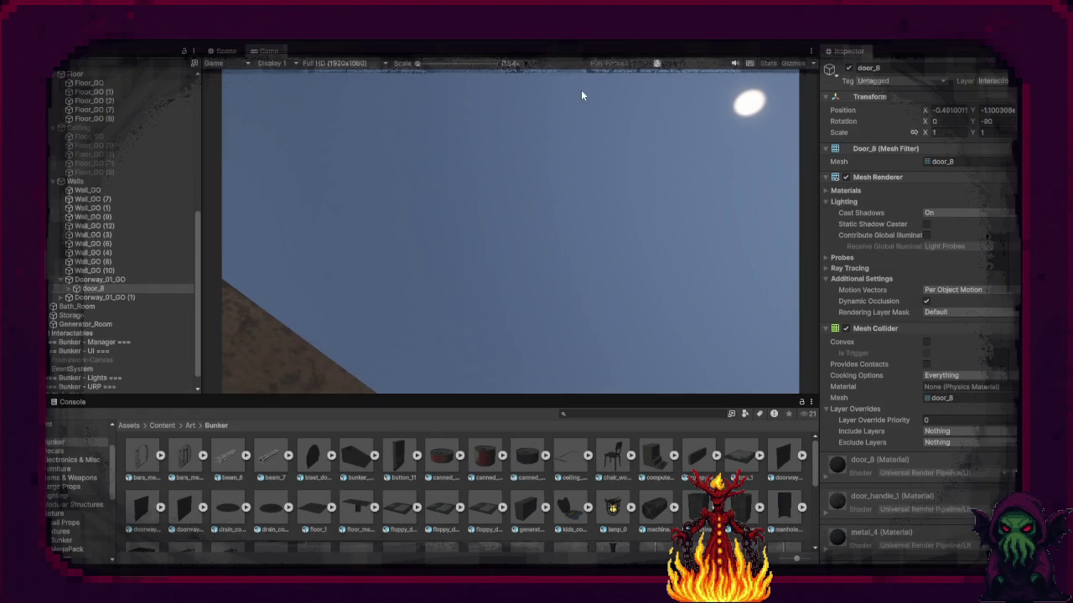
{"action": "left_click", "coordinate": [561, 44]}
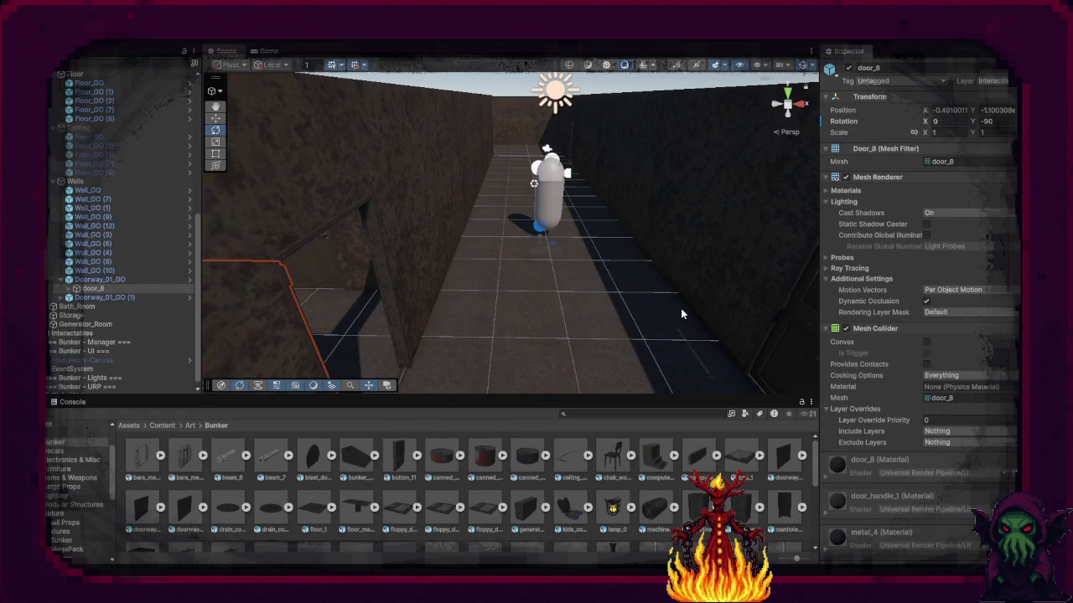
Step: Collapse the Walls, Ceiling and Living_Room child groups in the Hierarchy
{"action": "left_click_drag", "start_coordinate": [589, 283], "coordinate": [569, 348]}
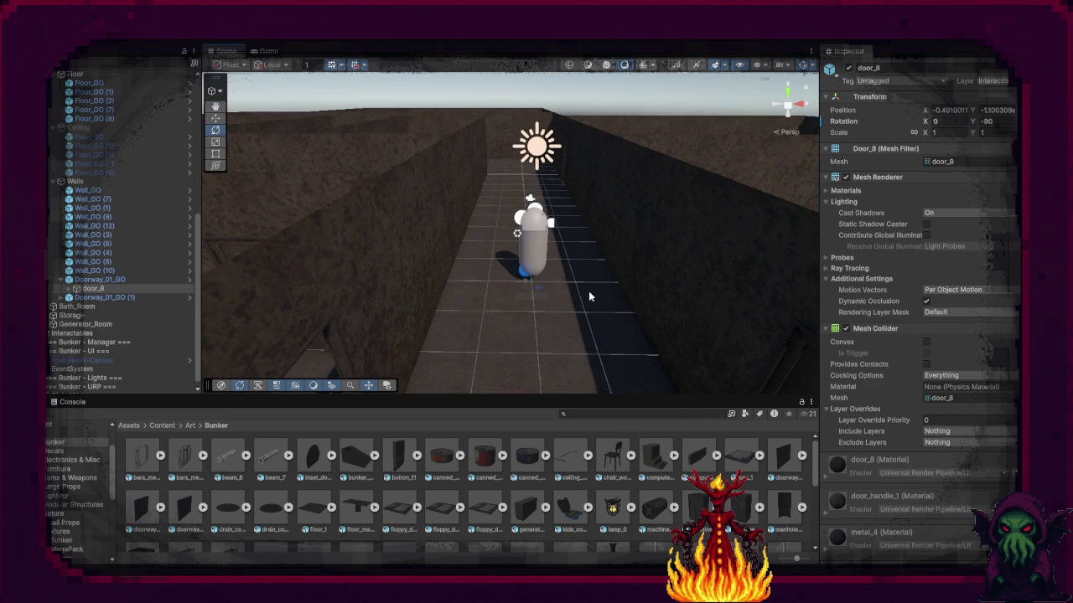
{"action": "scroll", "coordinate": [129, 253], "scroll_direction": "up", "scroll_amount": 4}
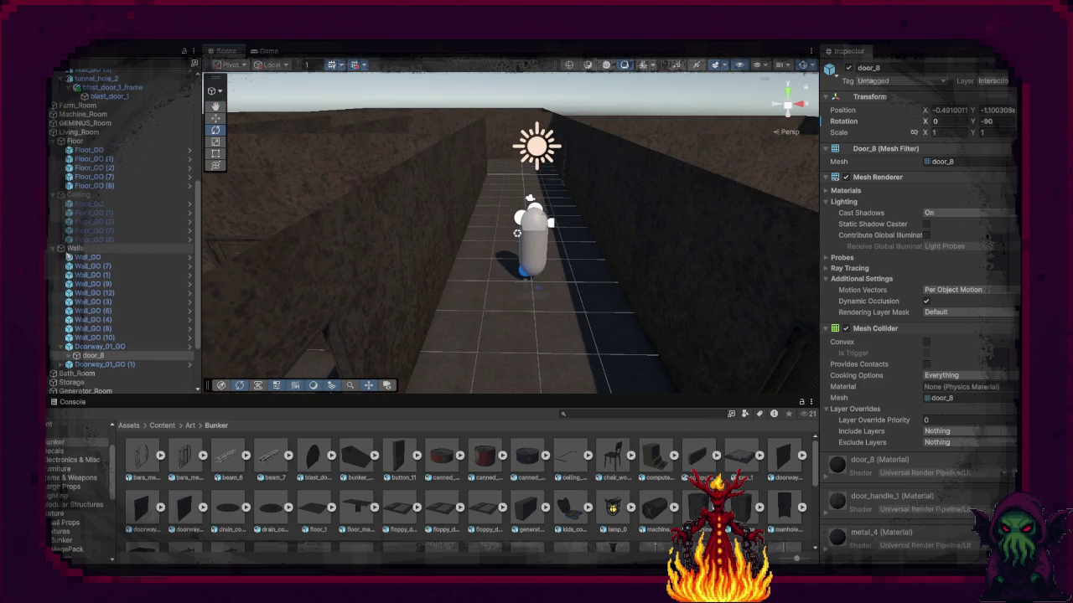
{"action": "left_click", "coordinate": [57, 250]}
{"action": "left_click", "coordinate": [59, 237]}
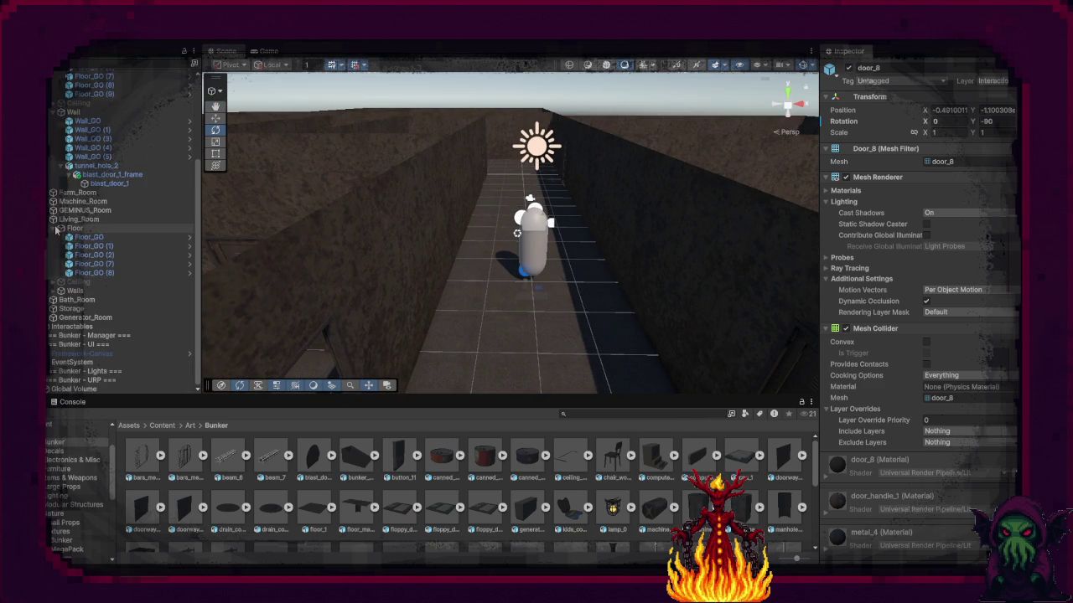
{"action": "left_click", "coordinate": [57, 228]}
{"action": "left_click", "coordinate": [48, 266]}
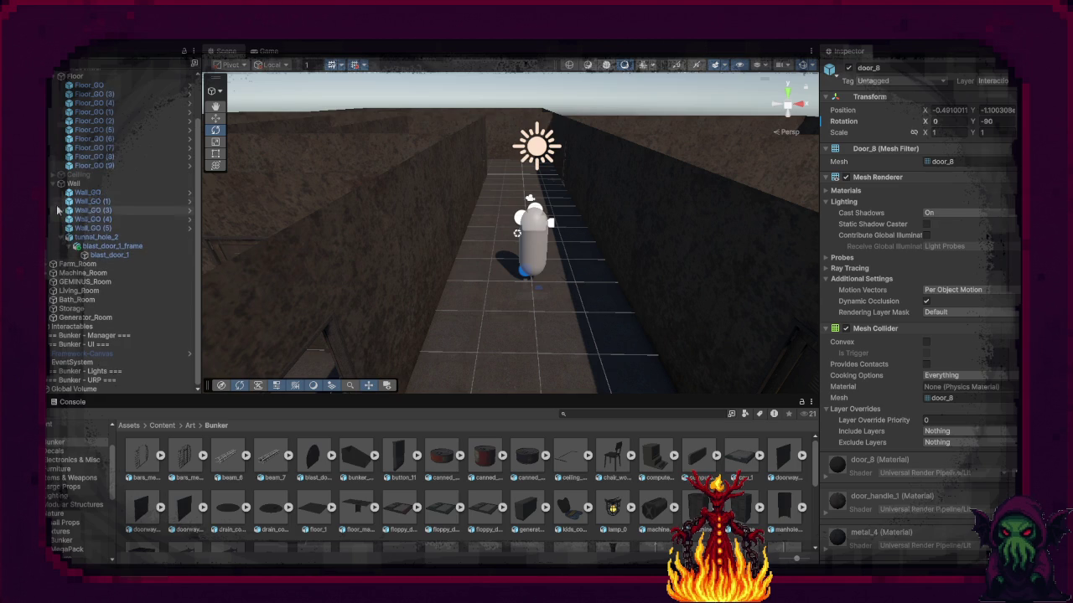
Step: Collapse the Wall, Floor, Floor_Central and Bunker groups to top level and deselect the door
{"action": "left_click", "coordinate": [52, 183]}
{"action": "left_click", "coordinate": [60, 127]}
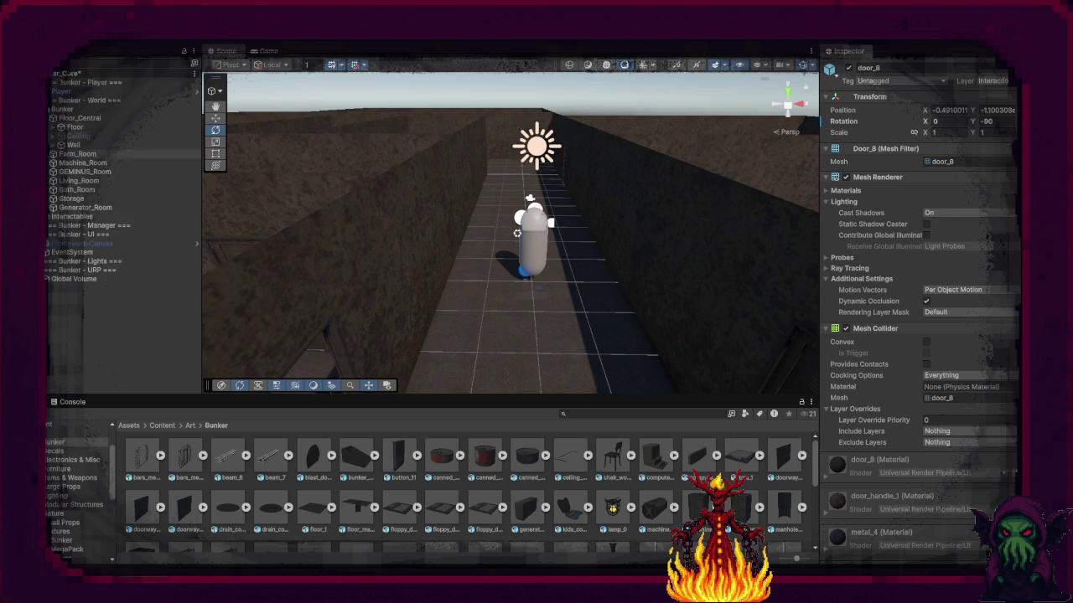
{"action": "left_click", "coordinate": [49, 118]}
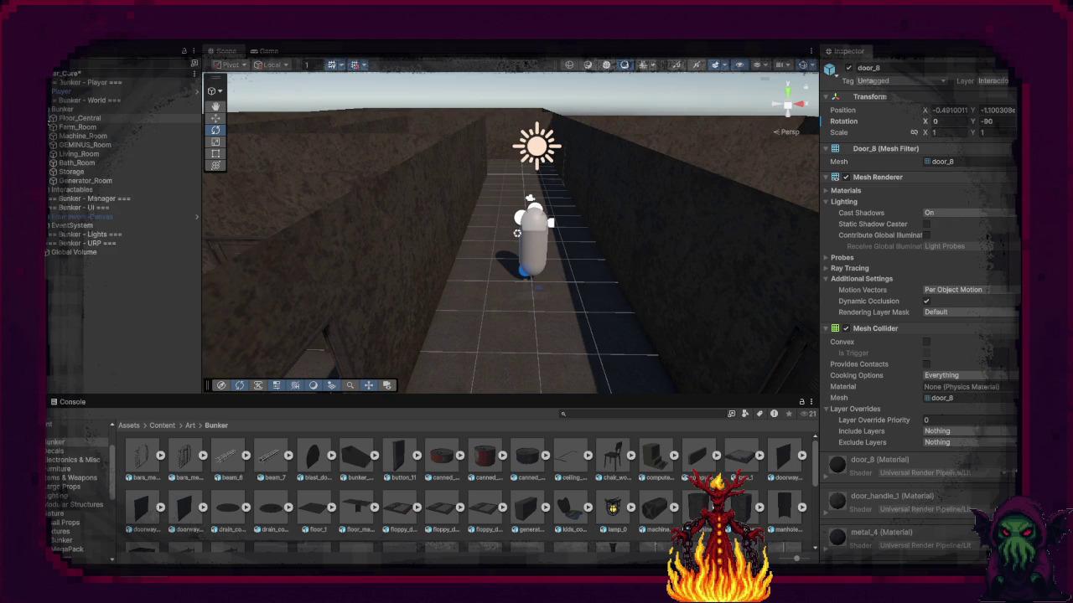
{"action": "left_click", "coordinate": [47, 109]}
{"action": "left_click", "coordinate": [82, 230]}
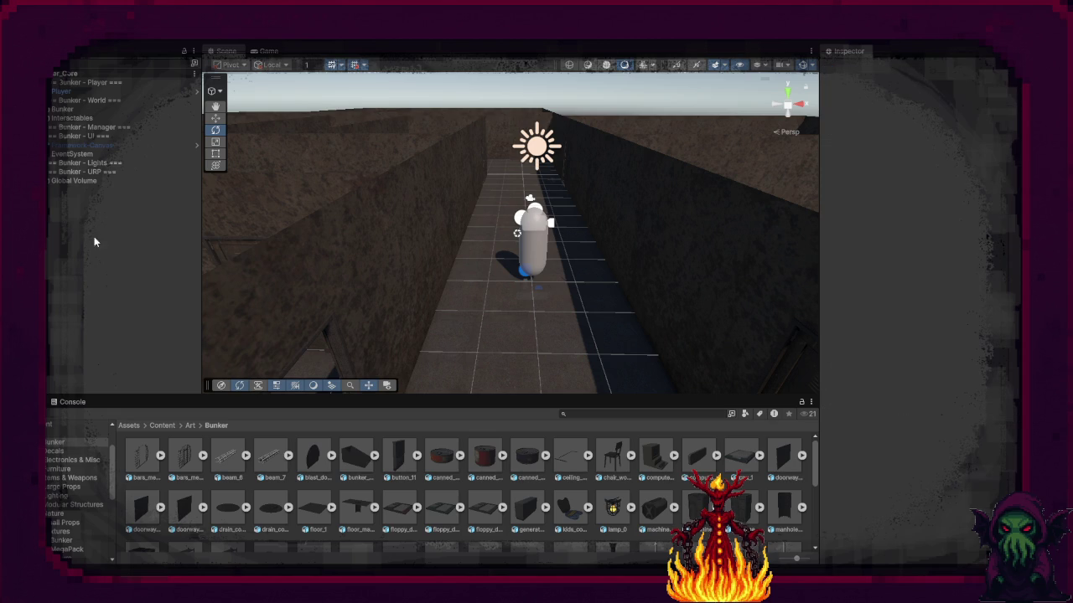
{"action": "mouse_move", "coordinate": [289, 294]}
{"action": "left_mouse_down"}
{"action": "mouse_move", "coordinate": [611, 302]}
{"action": "mouse_move", "coordinate": [618, 256]}
{"action": "mouse_move", "coordinate": [505, 277]}
{"action": "mouse_move", "coordinate": [465, 270]}
{"action": "mouse_move", "coordinate": [485, 270]}
{"action": "left_mouse_up"}
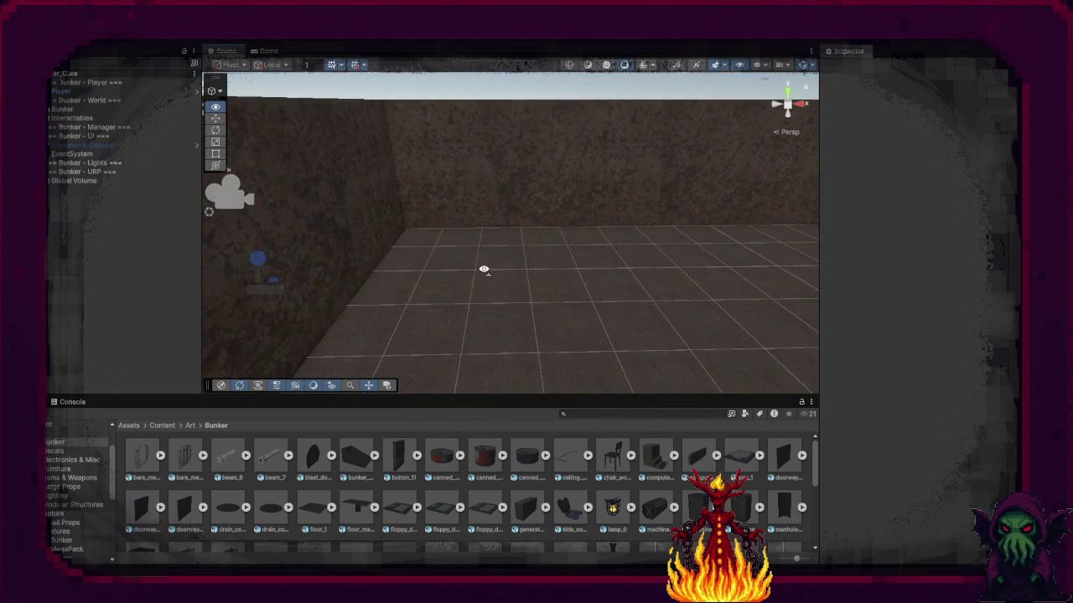
{"action": "key", "text": "super"}
Step: Search Windows for 'blender' and launch Blender 5.1
{"action": "type", "text": "ble"}
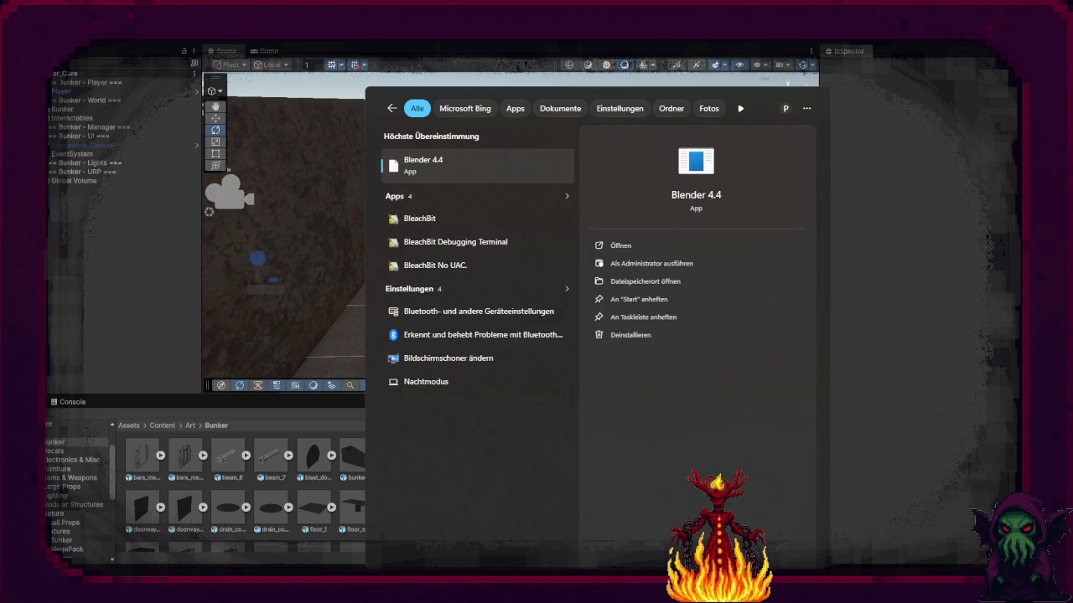
{"action": "type", "text": "nder"}
{"action": "key", "text": "Down"}
{"action": "key", "text": "Down"}
{"action": "key", "text": "Down"}
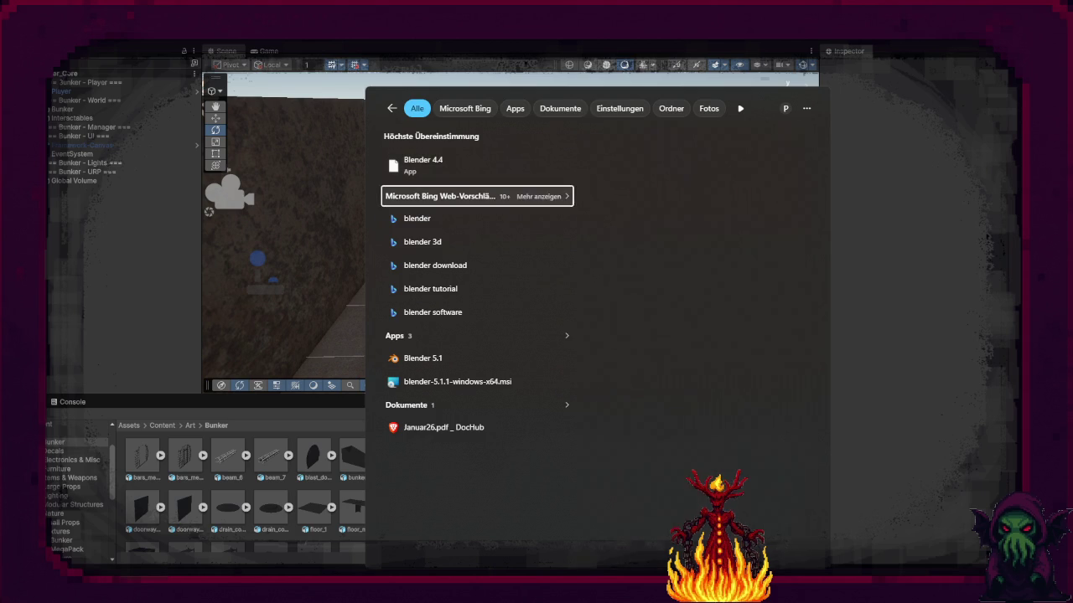
{"action": "key", "text": "Down"}
{"action": "key", "text": "Down"}
{"action": "key", "text": "Down"}
{"action": "key", "text": "Return"}
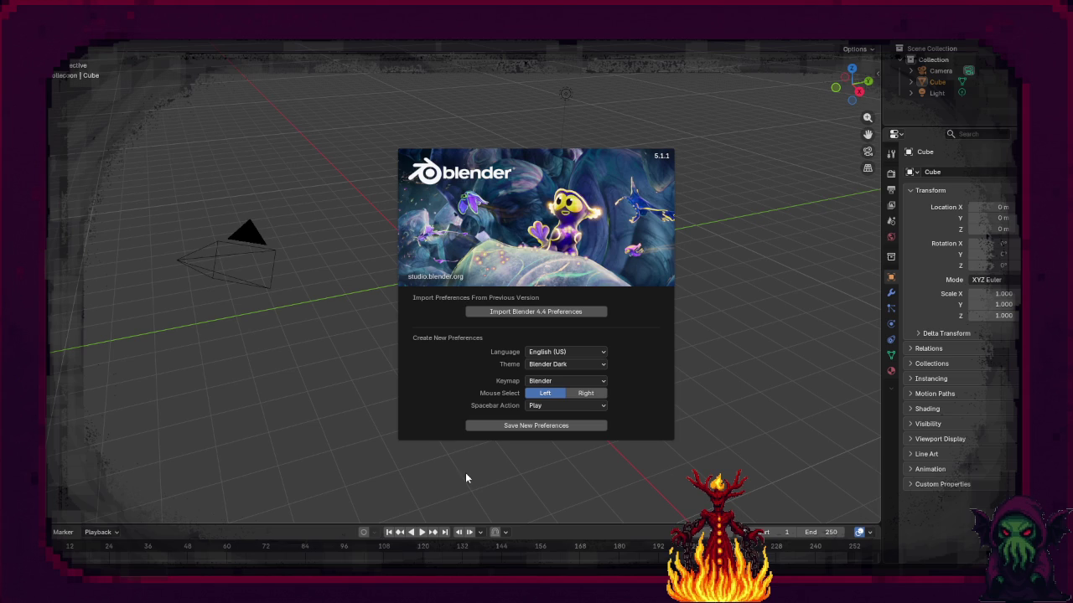
Step: Set Spacebar Action to Search and save the new preferences
{"action": "left_click", "coordinate": [555, 407]}
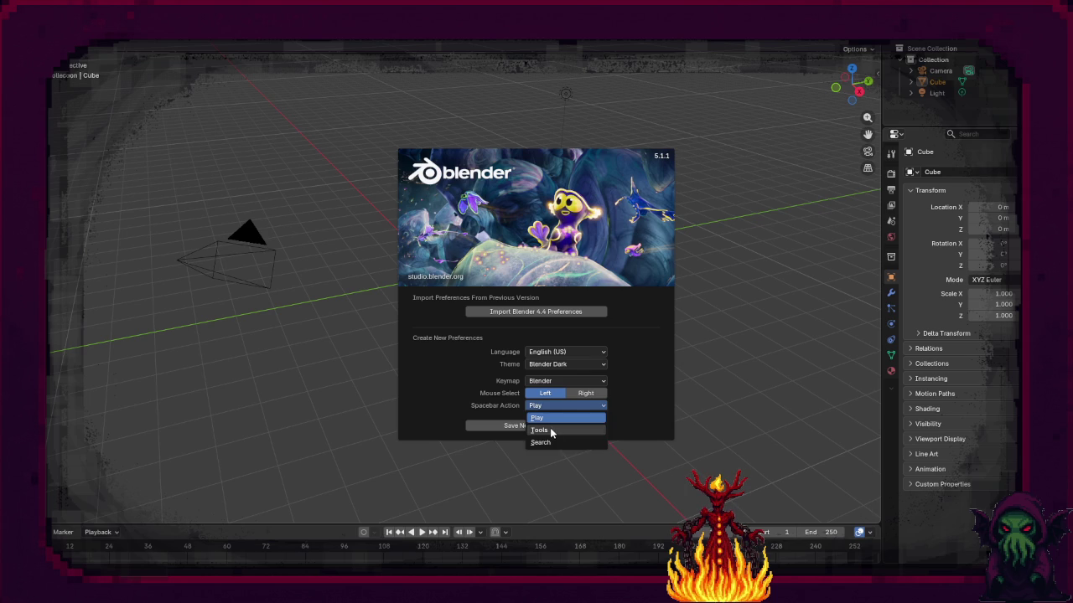
{"action": "left_click", "coordinate": [543, 442]}
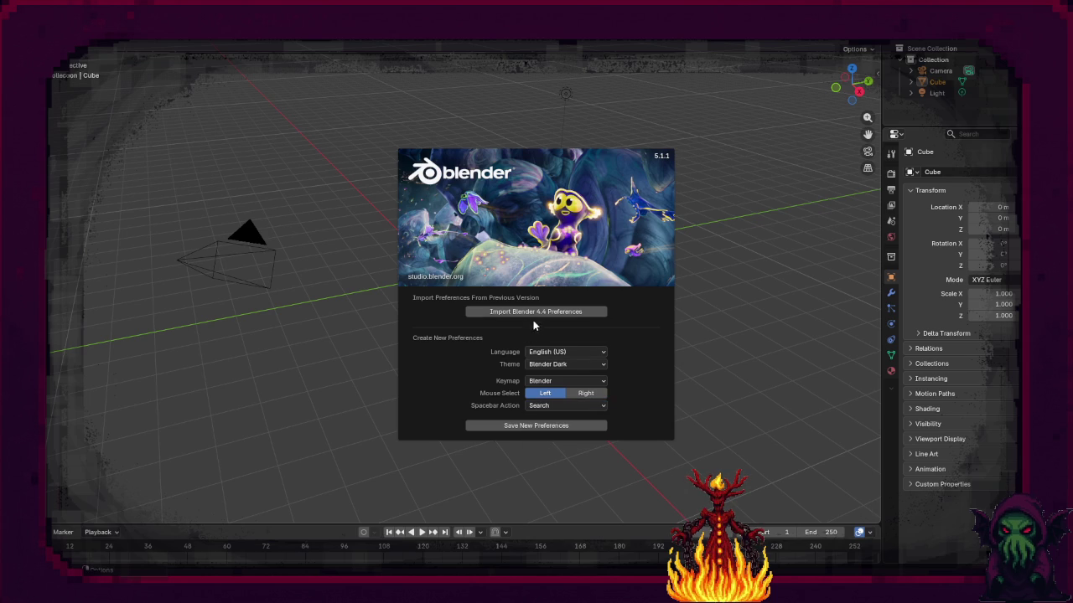
{"action": "left_click", "coordinate": [535, 426]}
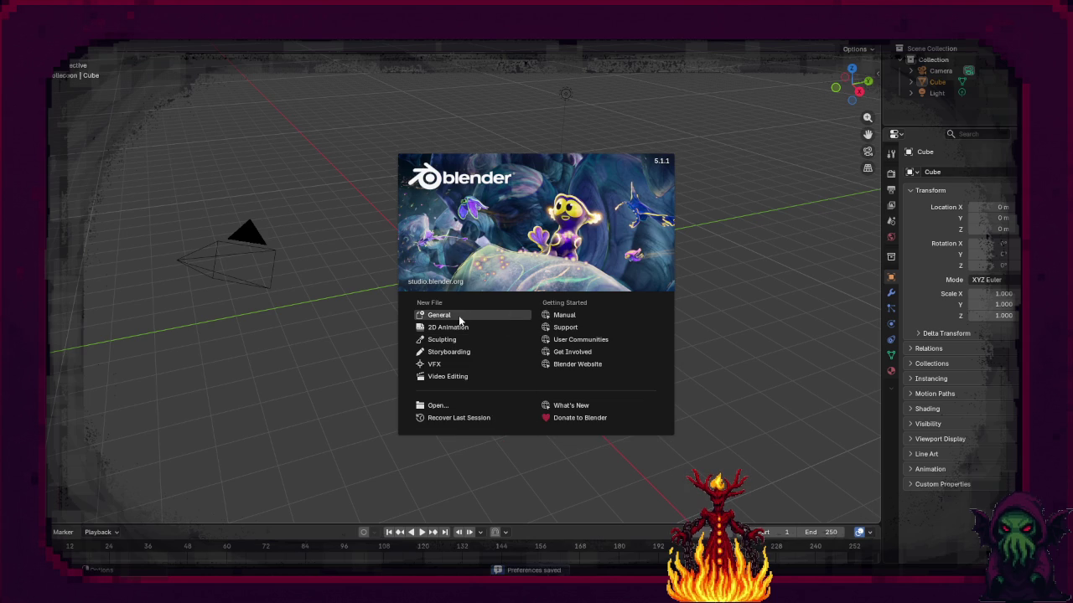
Step: Start a General scene and delete the default cube
{"action": "left_click", "coordinate": [459, 319]}
{"action": "key", "text": "Delete"}
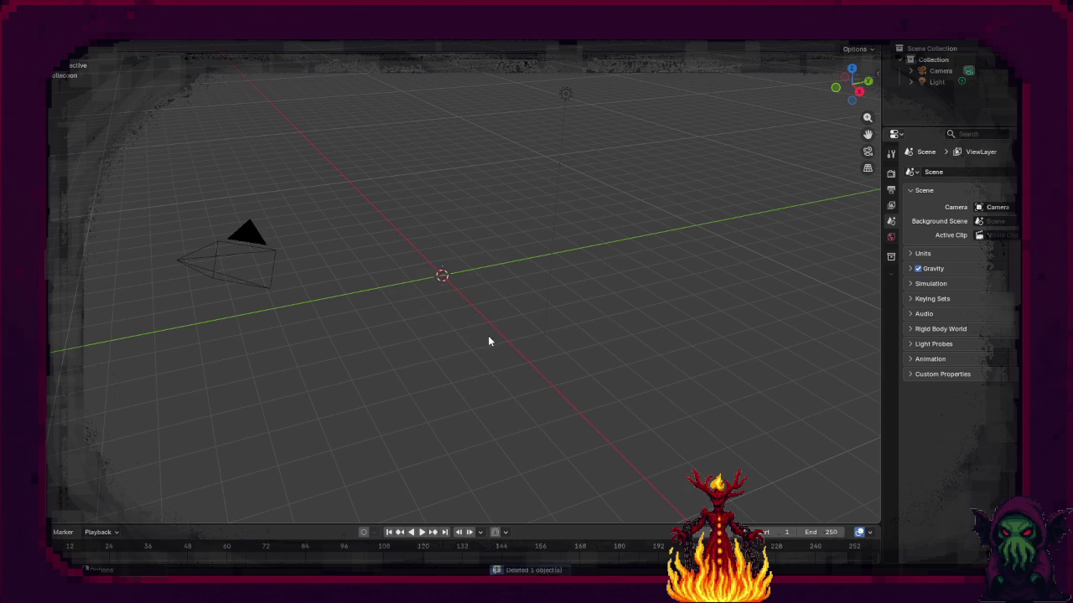
{"action": "left_click_drag", "start_coordinate": [498, 376], "coordinate": [460, 373]}
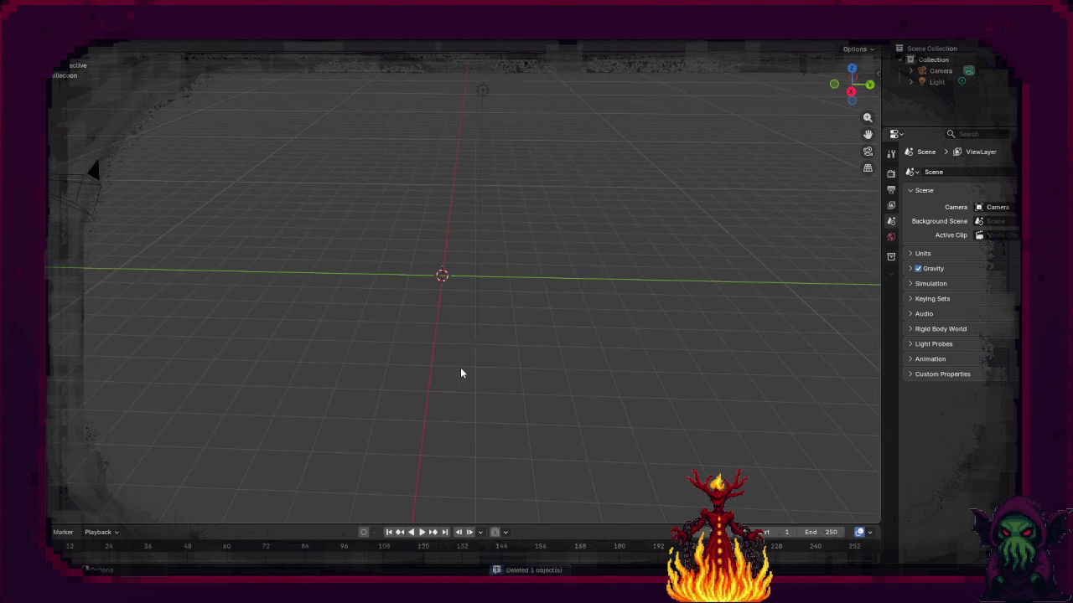
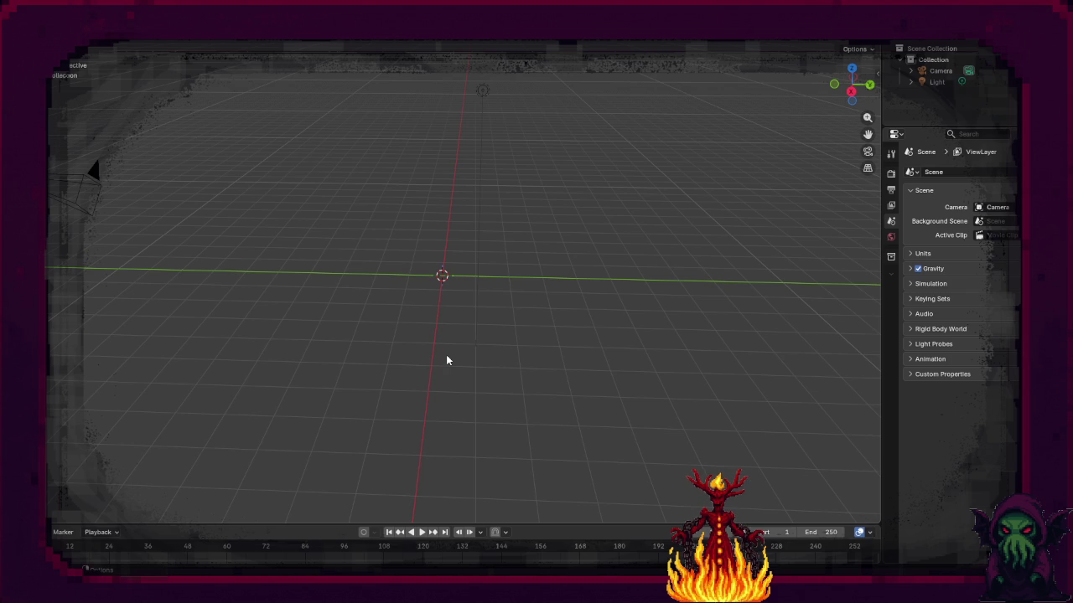
Step: Add a plane and move it to 1 m X, 1 m Y on the floor grid
{"action": "mouse_move", "coordinate": [366, 352]}
{"action": "left_mouse_down"}
{"action": "mouse_move", "coordinate": [374, 393]}
{"action": "mouse_move", "coordinate": [481, 422]}
{"action": "mouse_move", "coordinate": [497, 412]}
{"action": "left_mouse_up"}
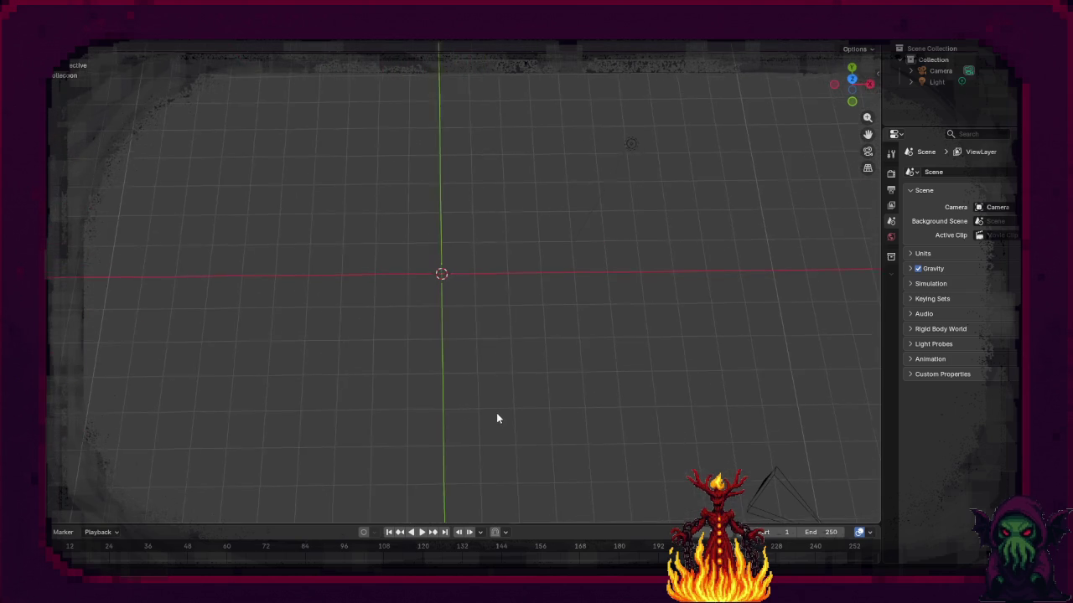
{"action": "mouse_move", "coordinate": [470, 316]}
{"action": "left_mouse_down"}
{"action": "mouse_move", "coordinate": [462, 266]}
{"action": "mouse_move", "coordinate": [474, 233]}
{"action": "mouse_move", "coordinate": [465, 263]}
{"action": "mouse_move", "coordinate": [493, 315]}
{"action": "mouse_move", "coordinate": [508, 311]}
{"action": "left_mouse_up"}
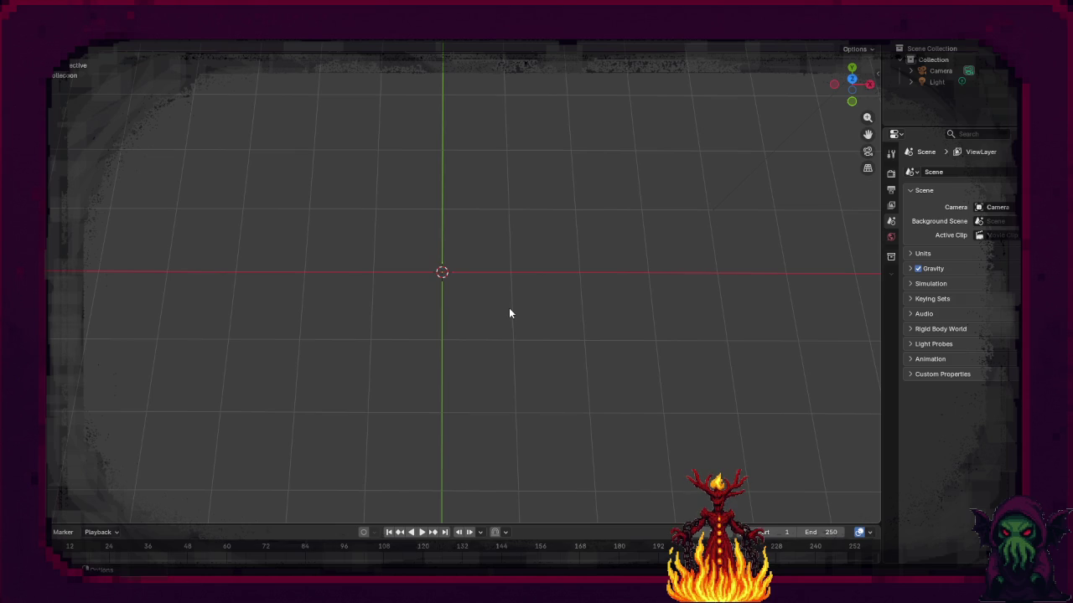
{"action": "key", "text": "shift+a"}
{"action": "mouse_move", "coordinate": [501, 322]}
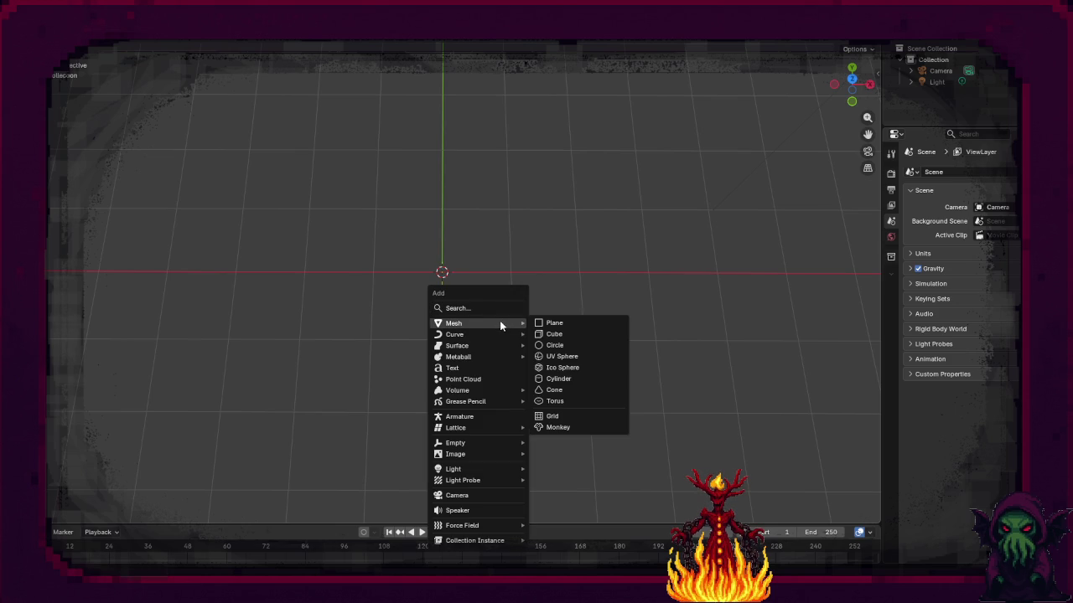
{"action": "left_click", "coordinate": [567, 321]}
{"action": "key", "text": "g"}
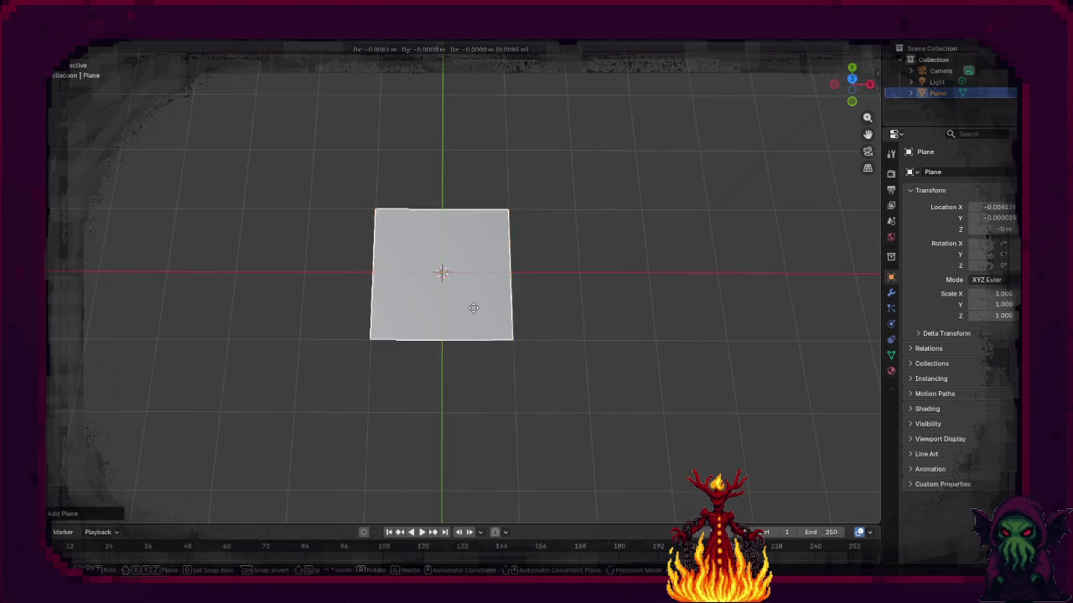
{"action": "left_click", "coordinate": [536, 256]}
{"action": "mouse_move", "coordinate": [594, 265]}
{"action": "left_mouse_down"}
{"action": "mouse_move", "coordinate": [541, 354]}
{"action": "mouse_move", "coordinate": [543, 326]}
{"action": "mouse_move", "coordinate": [507, 280]}
{"action": "mouse_move", "coordinate": [533, 295]}
{"action": "left_mouse_up"}
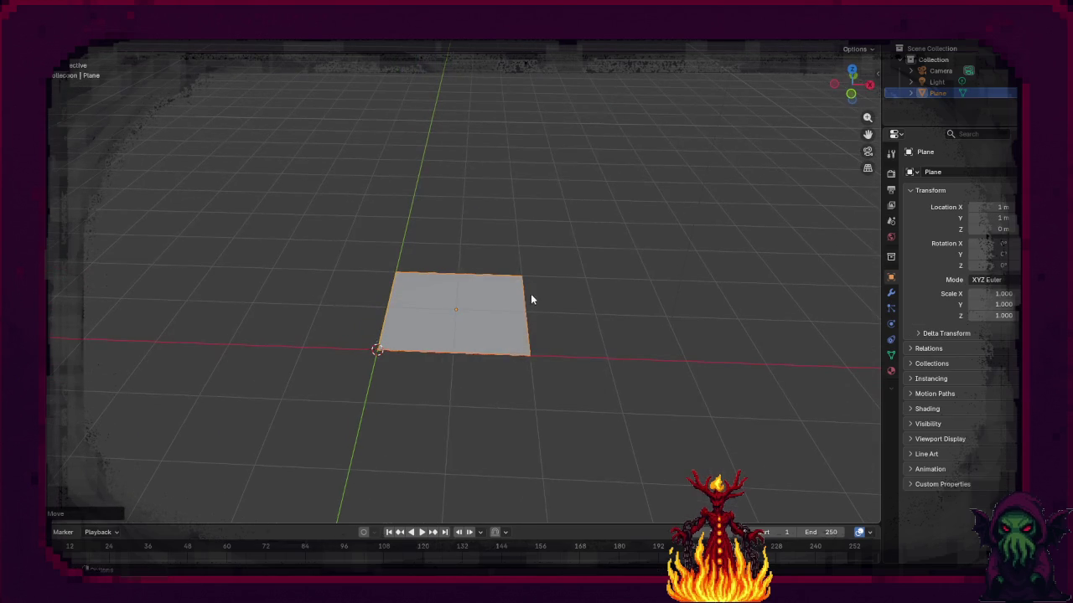
Step: Delete the camera and light from the scene
{"action": "key", "text": "shift+a"}
{"action": "mouse_move", "coordinate": [530, 307]}
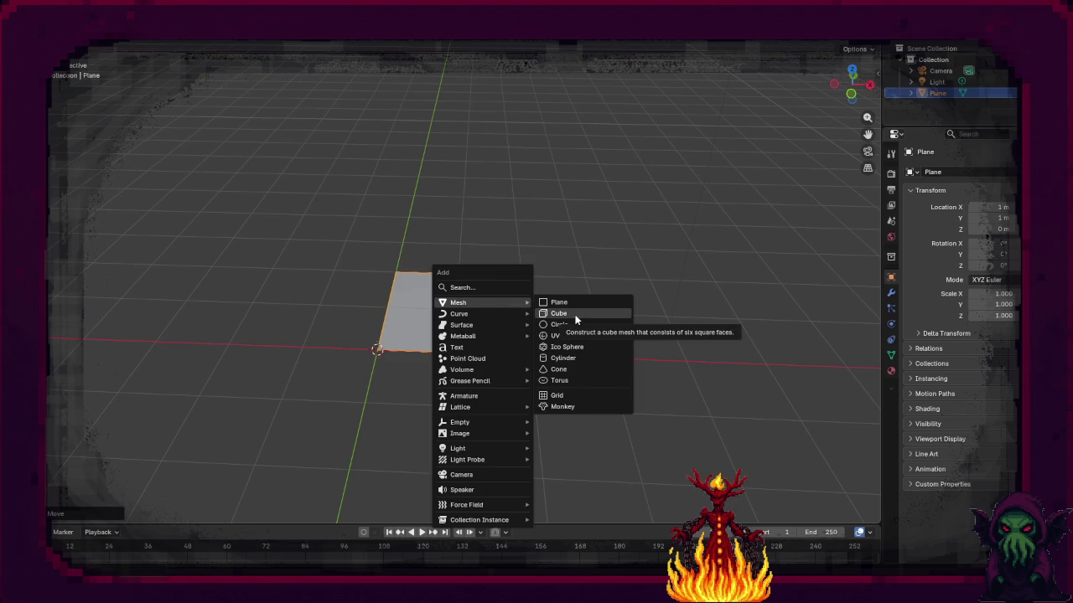
{"action": "left_click", "coordinate": [939, 82]}
{"action": "left_click", "coordinate": [938, 70]}
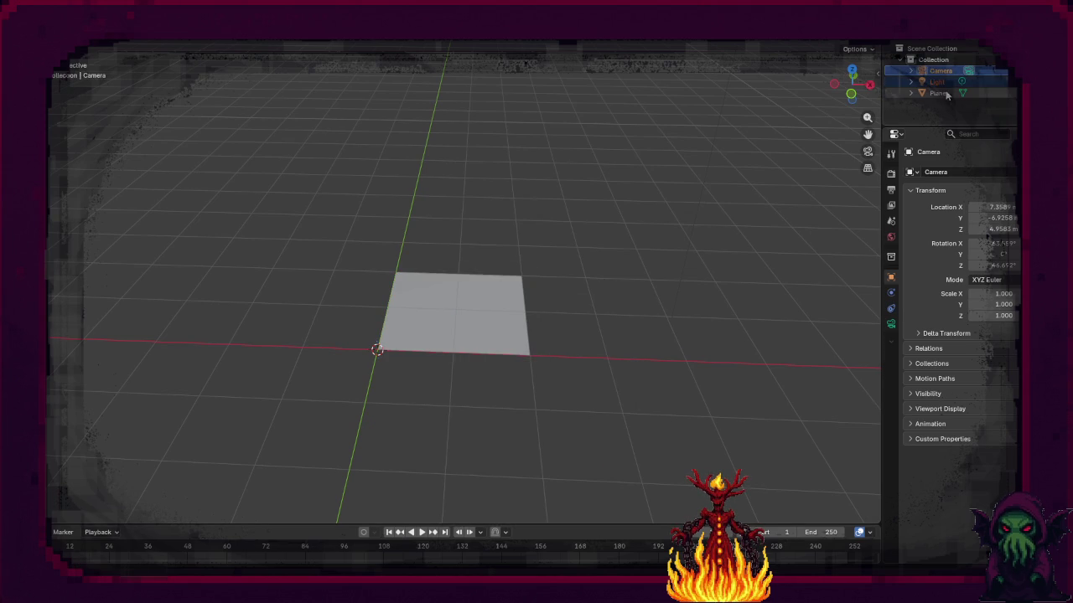
{"action": "key", "text": "x"}
{"action": "key", "text": "shift+a"}
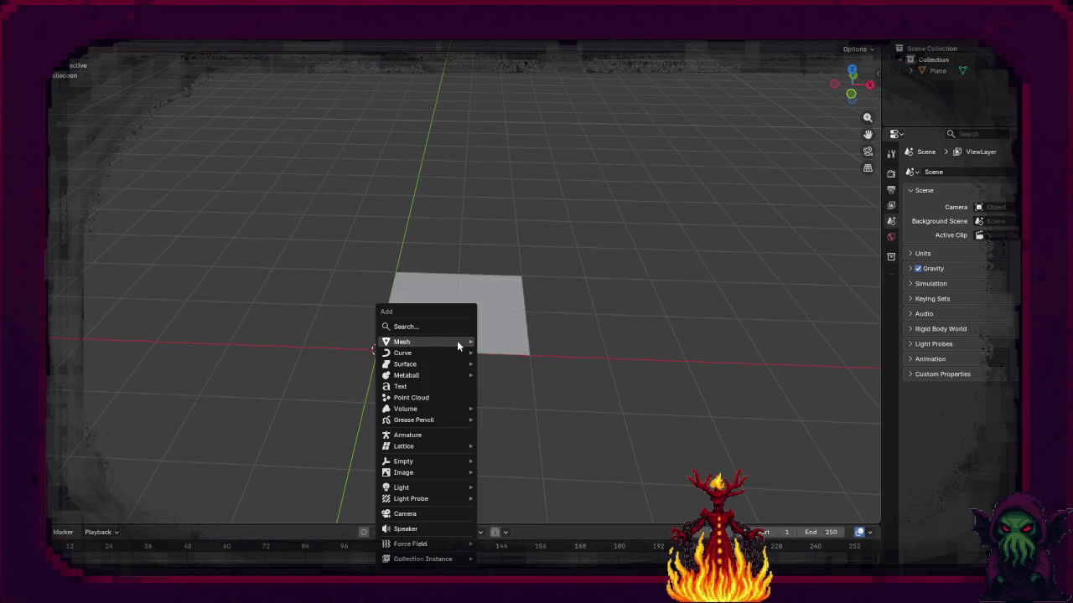
Step: Add a cube at the origin, discarding a trial stretch along X
{"action": "mouse_move", "coordinate": [456, 340]}
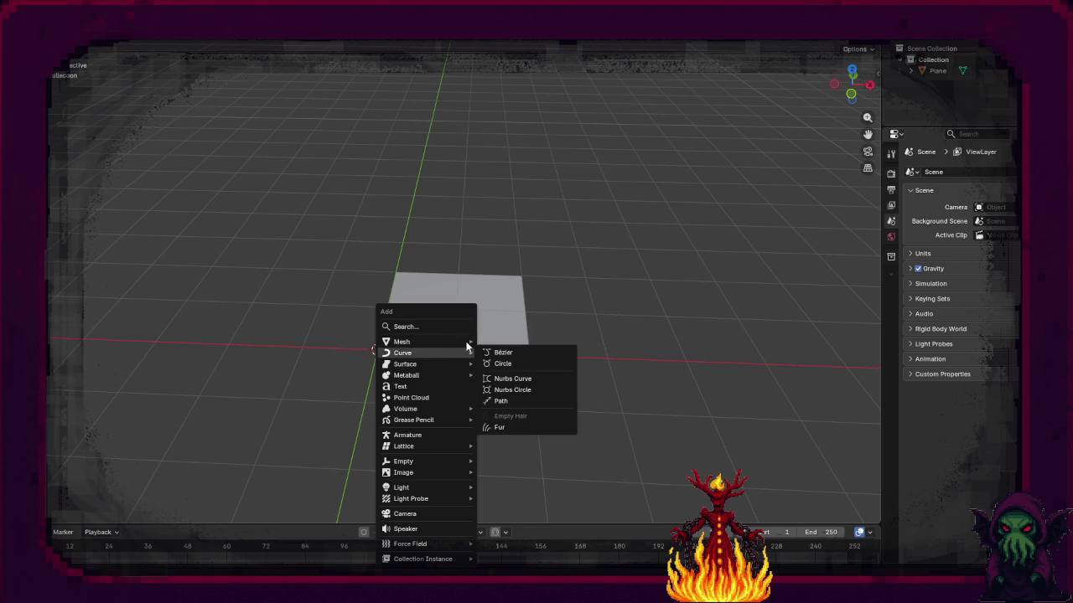
{"action": "left_click", "coordinate": [513, 353]}
{"action": "key", "text": "s"}
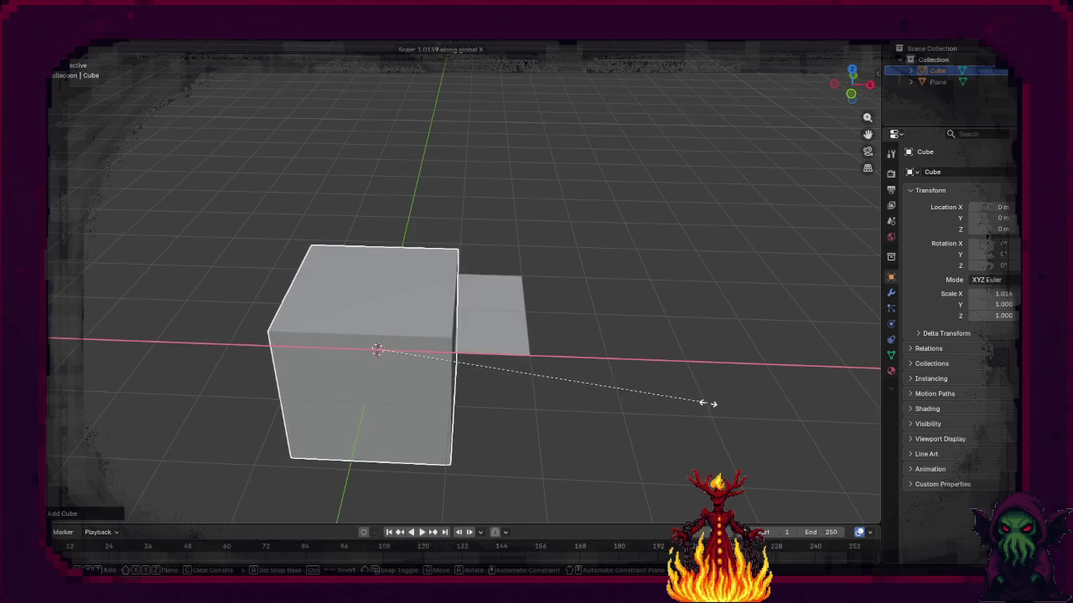
{"action": "key", "text": "x"}
{"action": "key", "text": "2"}
{"action": "key", "text": "0"}
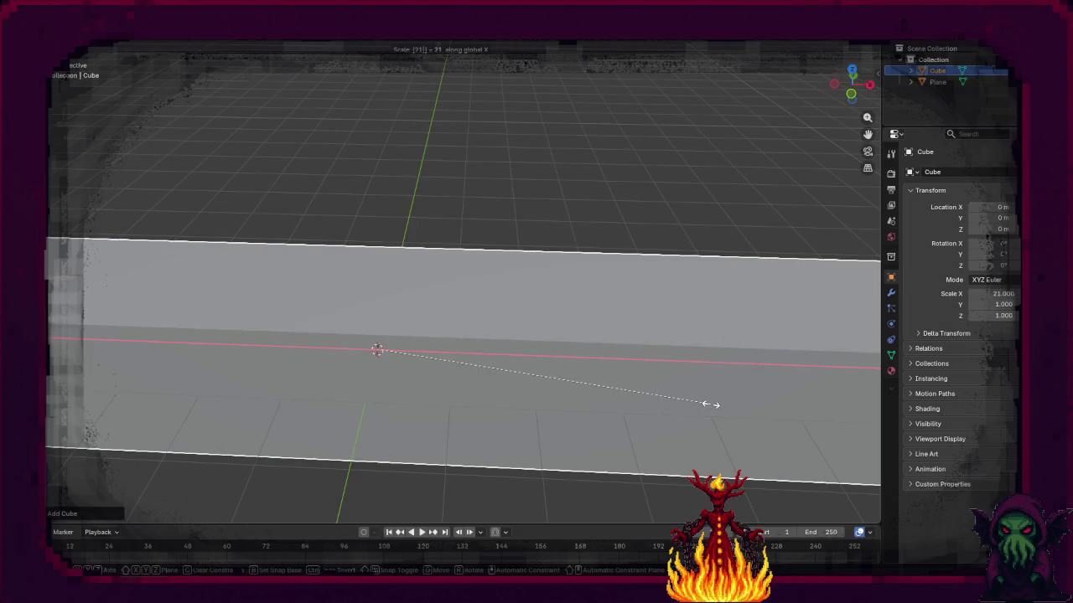
{"action": "key", "text": "Escape"}
{"action": "right_click", "coordinate": [710, 410]}
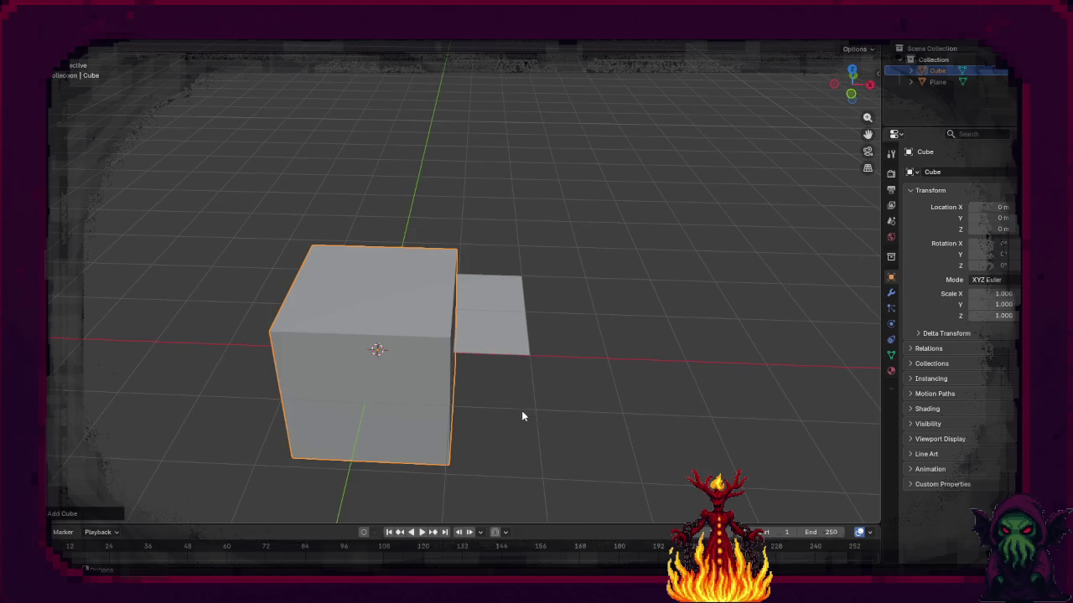
Step: Scale the cube to -0.05 along Y
{"action": "key", "text": "s"}
{"action": "key", "text": "x"}
{"action": "key", "text": "y"}
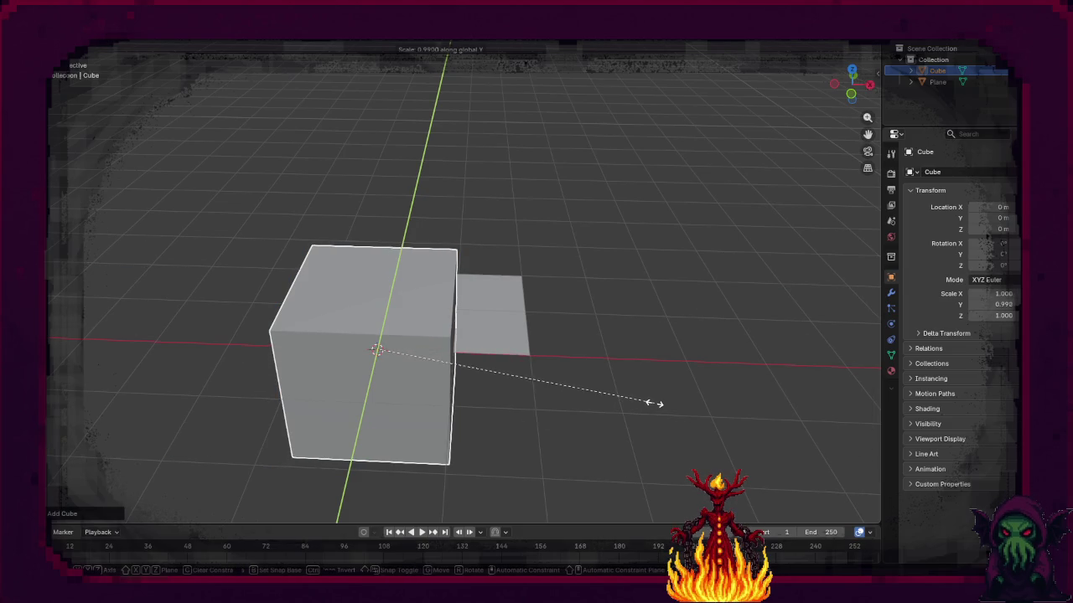
{"action": "type", "text": "-15"}
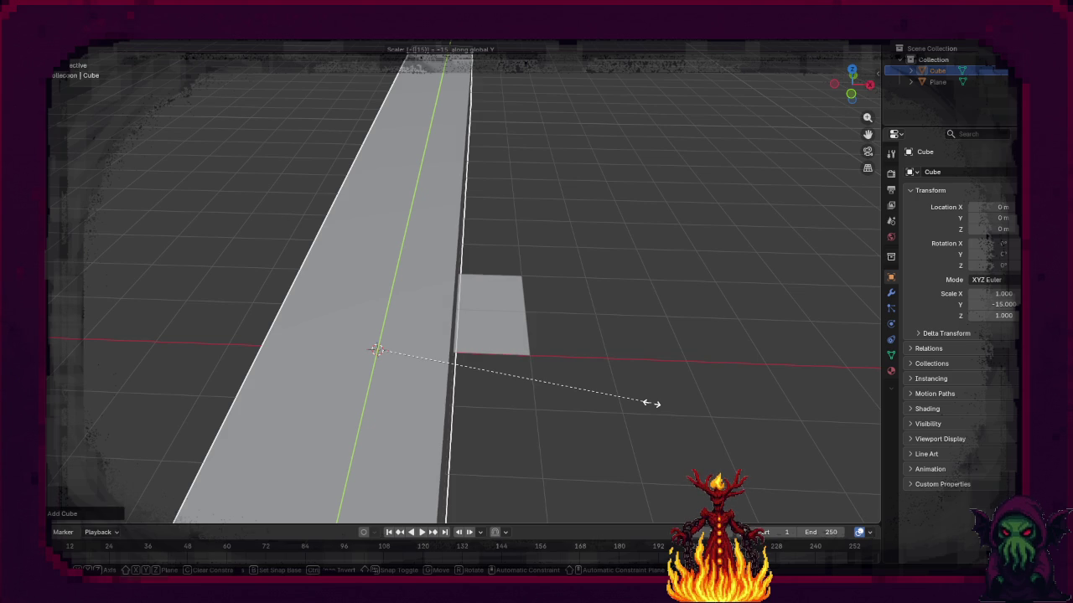
{"action": "key", "text": "Left"}
{"action": "key", "text": "Left"}
{"action": "type", "text": "."}
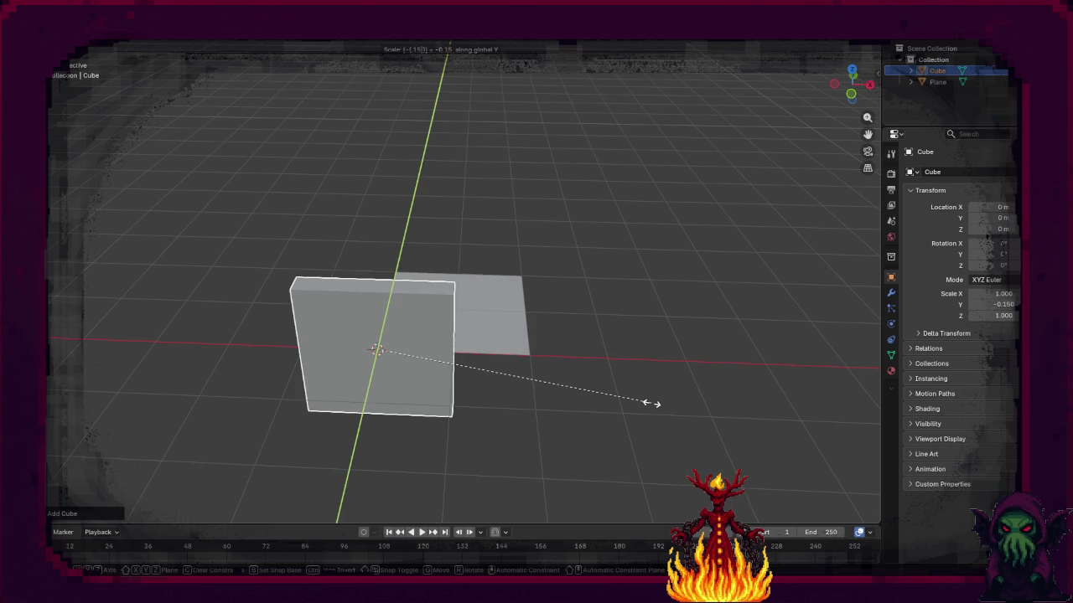
{"action": "key", "text": "BackSpace"}
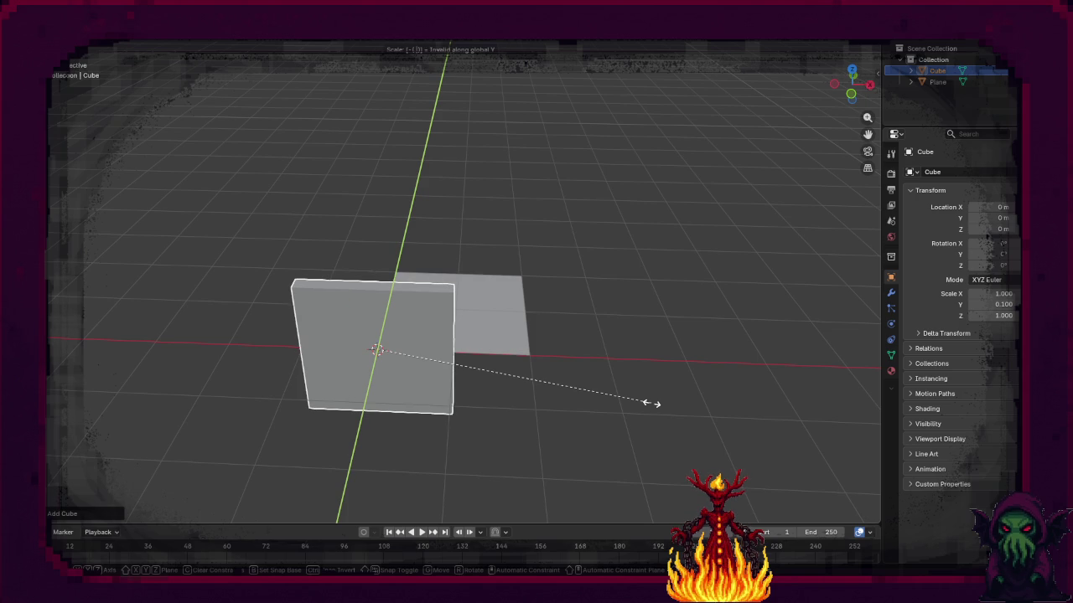
{"action": "type", "text": ".05"}
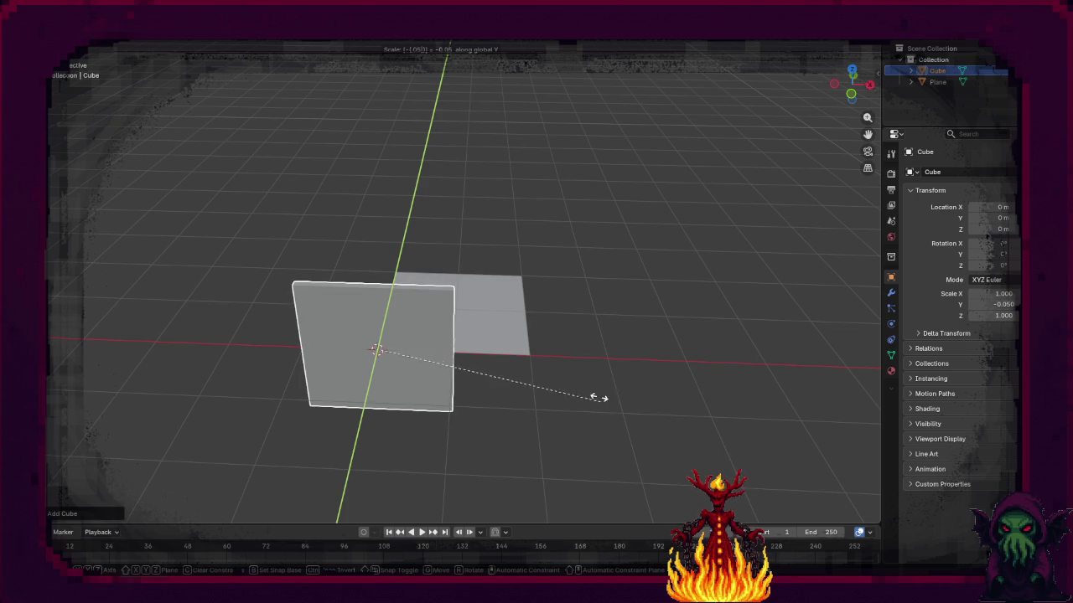
{"action": "key", "text": "Return"}
Step: Scale the slab to 0.07 along Z to form a thin plank
{"action": "mouse_move", "coordinate": [602, 387]}
{"action": "left_mouse_down"}
{"action": "mouse_move", "coordinate": [586, 372]}
{"action": "mouse_move", "coordinate": [493, 371]}
{"action": "mouse_move", "coordinate": [536, 352]}
{"action": "mouse_move", "coordinate": [531, 333]}
{"action": "left_mouse_up"}
{"action": "key", "text": "s"}
{"action": "key", "text": "z"}
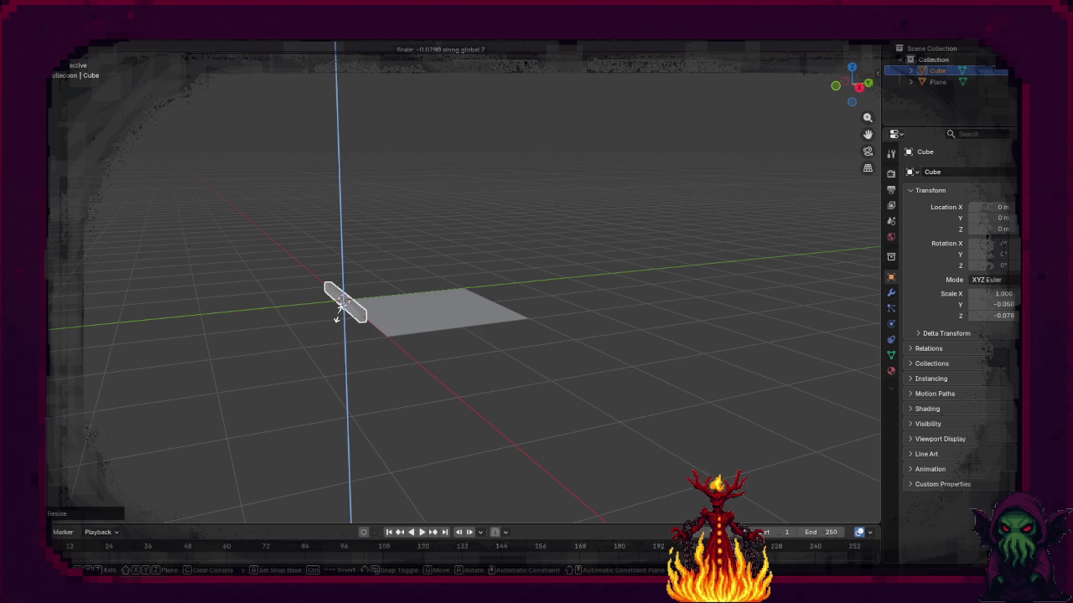
{"action": "key", "text": "minus"}
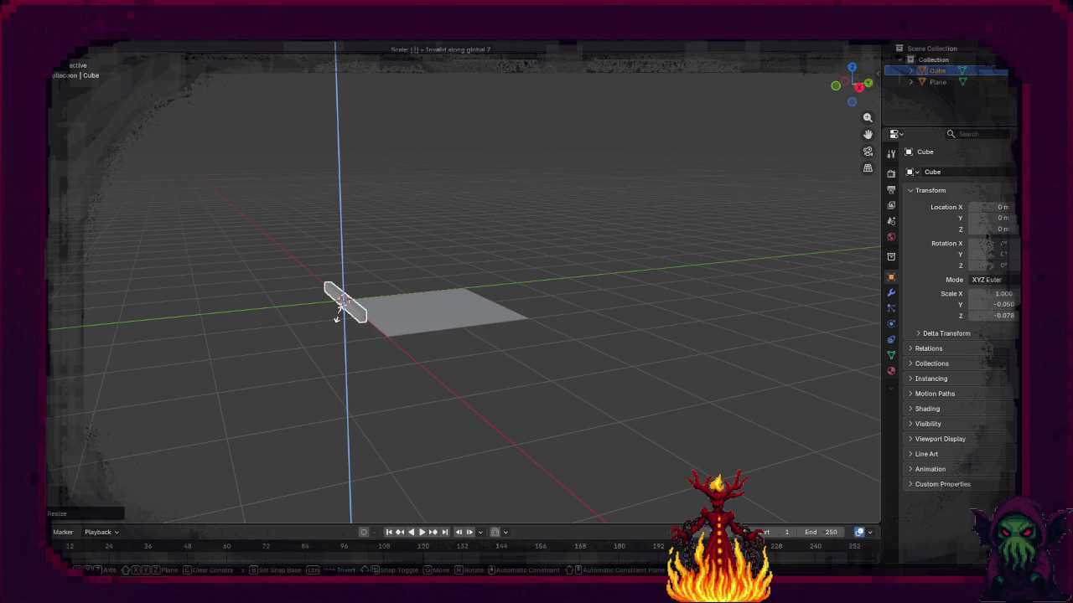
{"action": "key", "text": "BackSpace"}
{"action": "type", "text": ".07"}
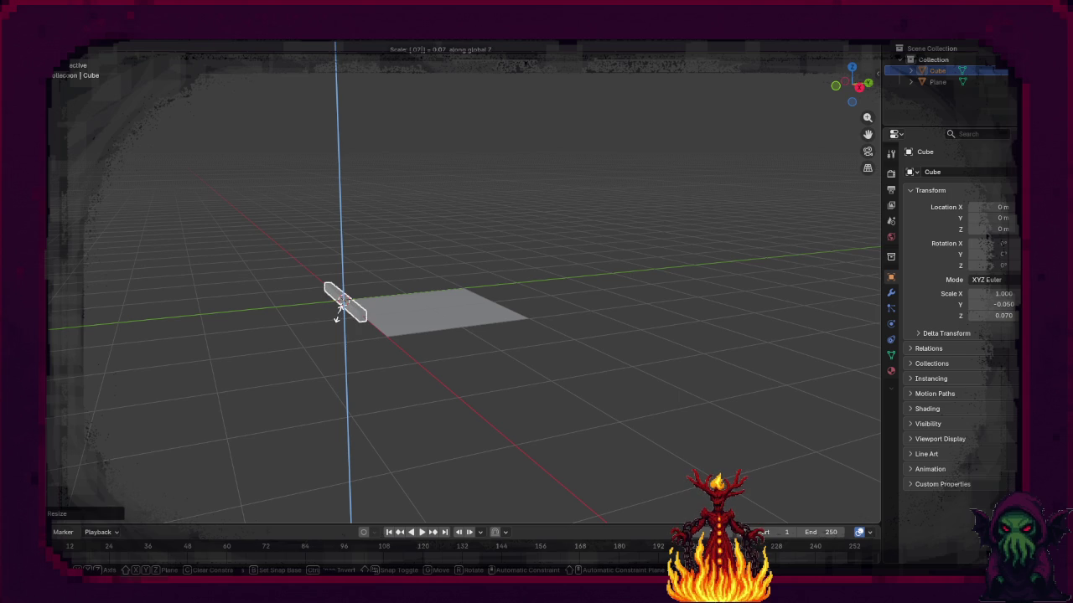
{"action": "key", "text": "Return"}
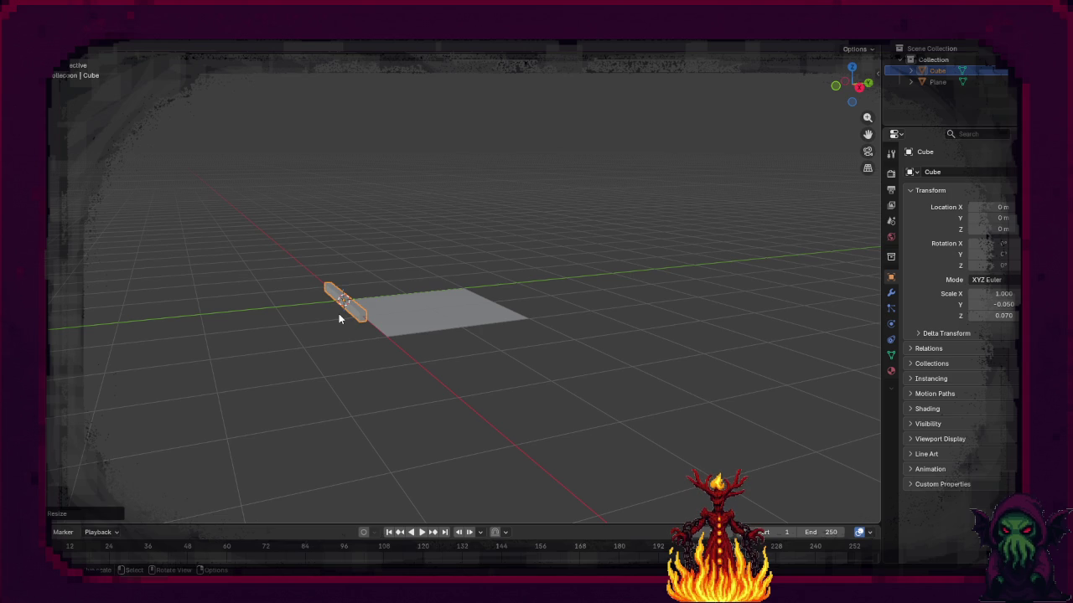
Step: Frame the plank and move it to X = 1 m
{"action": "key", "text": "KP_Decimal"}
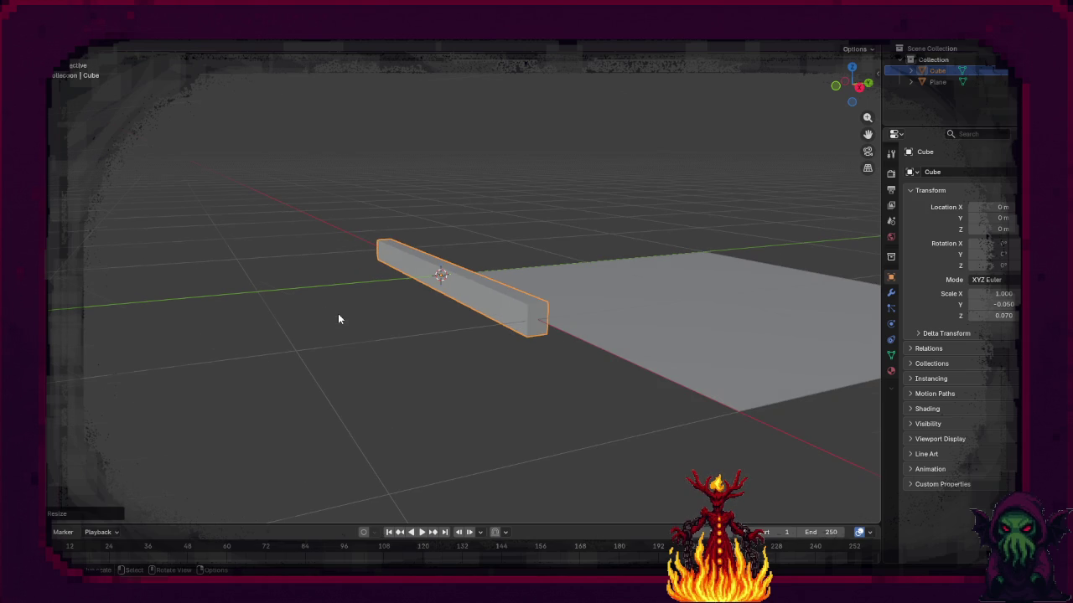
{"action": "left_click_drag", "start_coordinate": [358, 327], "coordinate": [442, 354]}
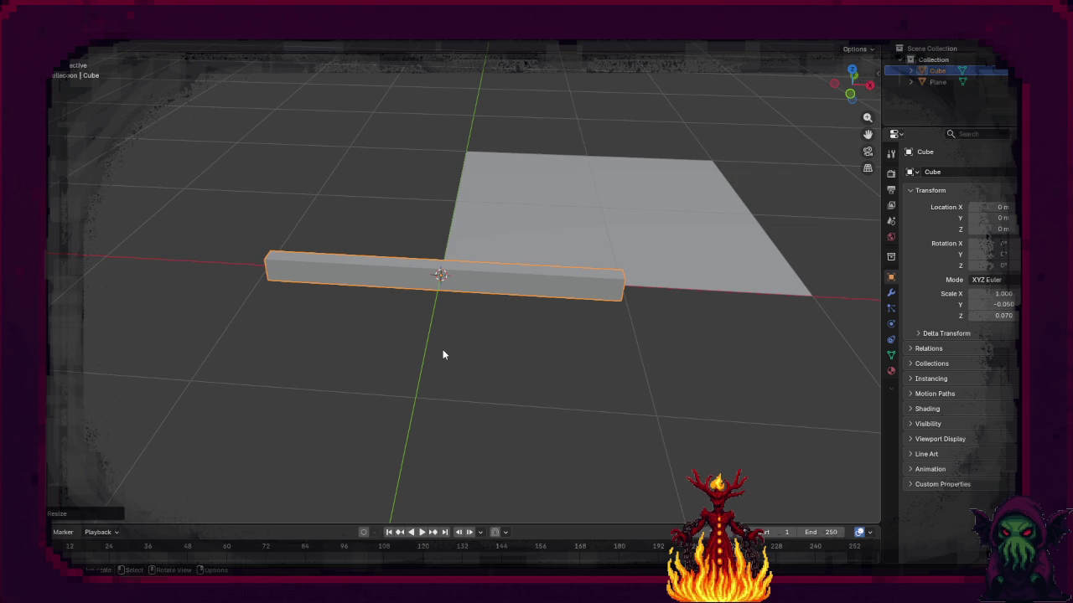
{"action": "key", "text": "g"}
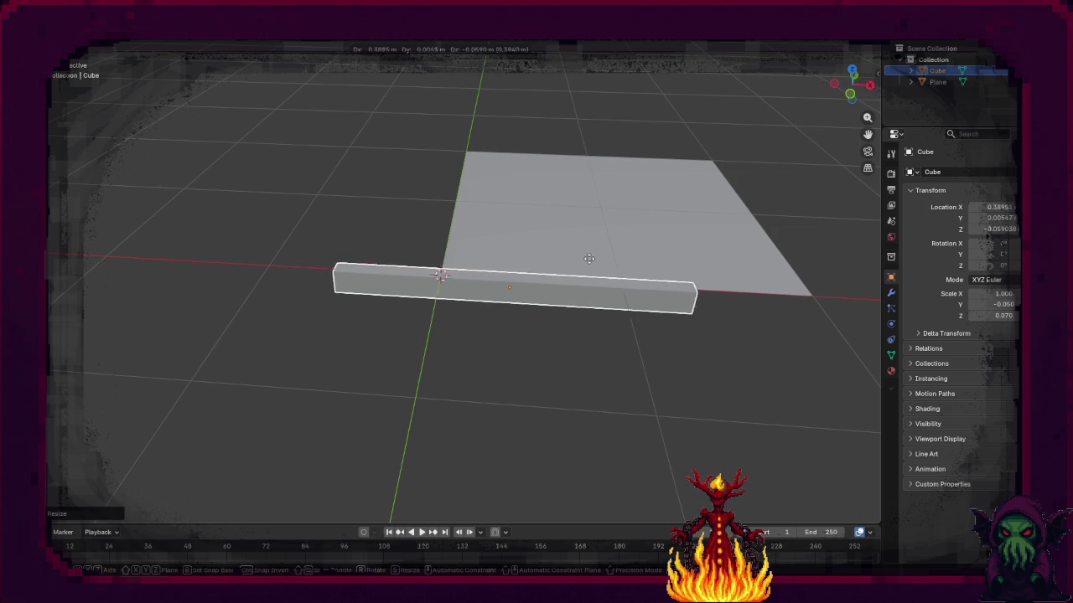
{"action": "type", "text": "x2"}
{"action": "key", "text": "BackSpace"}
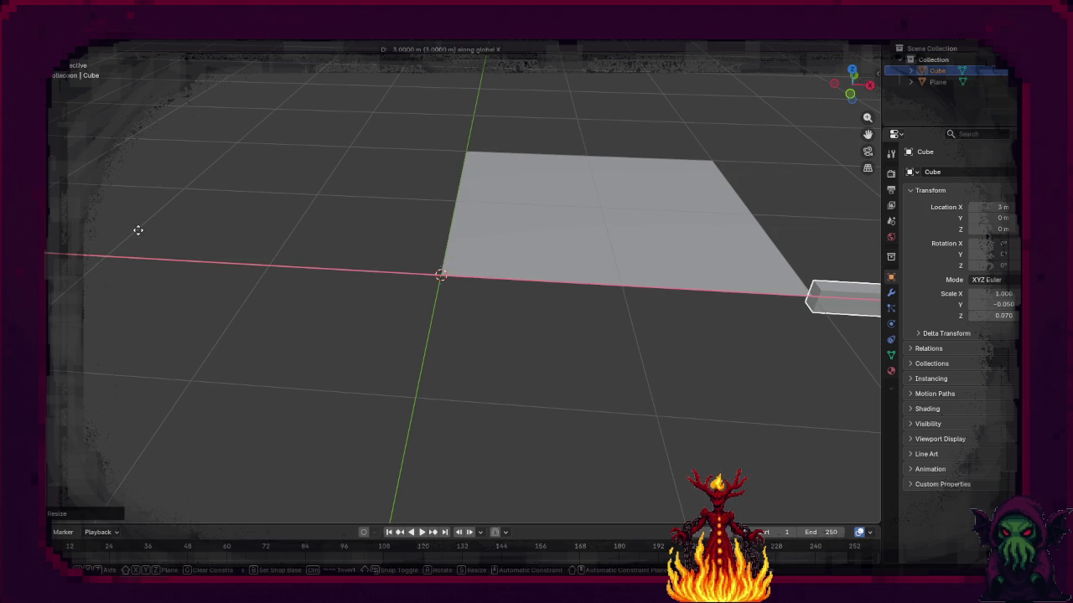
{"action": "type", "text": "1"}
{"action": "key", "text": "Return"}
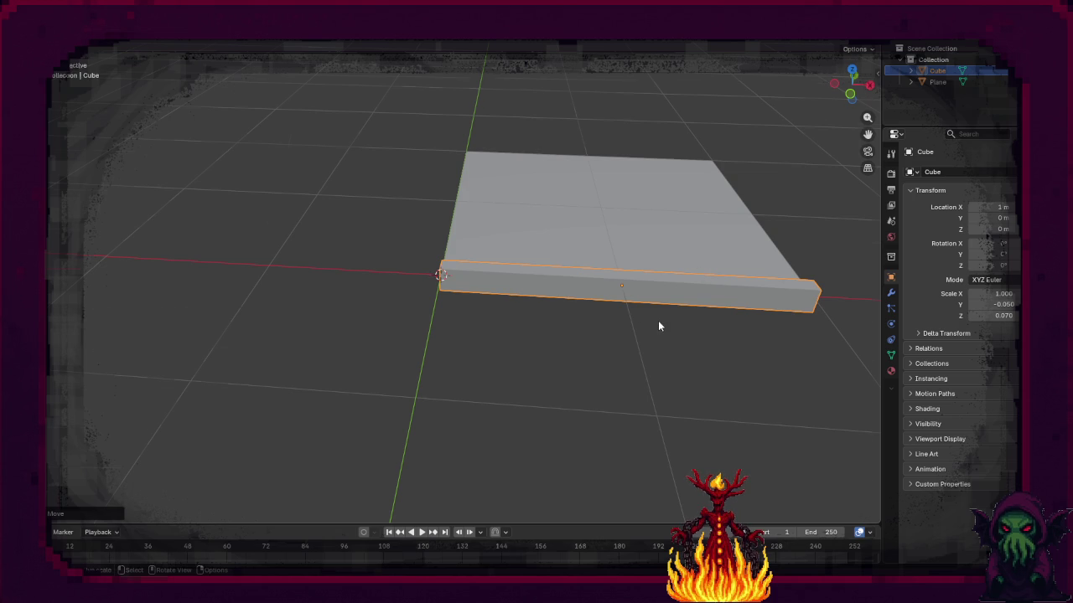
Step: Switch to front orthographic view and start lifting the plank along Z
{"action": "key", "text": "KP_1"}
{"action": "key", "text": "g"}
{"action": "key", "text": "z"}
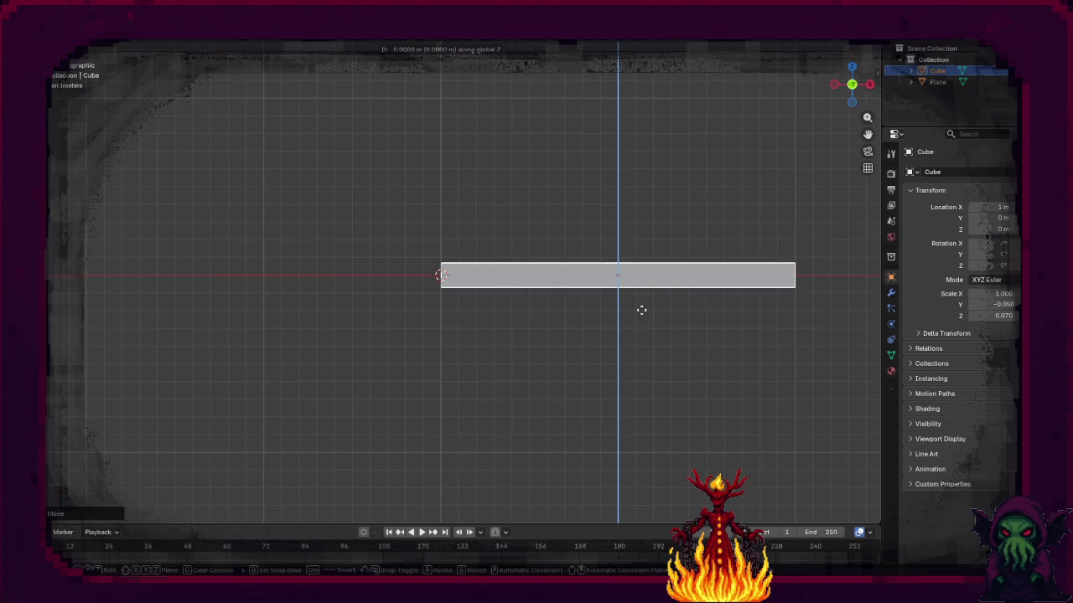
Step: Set the plank at Z = 0.07 m so it rests on the plane's edge
{"action": "left_click", "coordinate": [637, 178]}
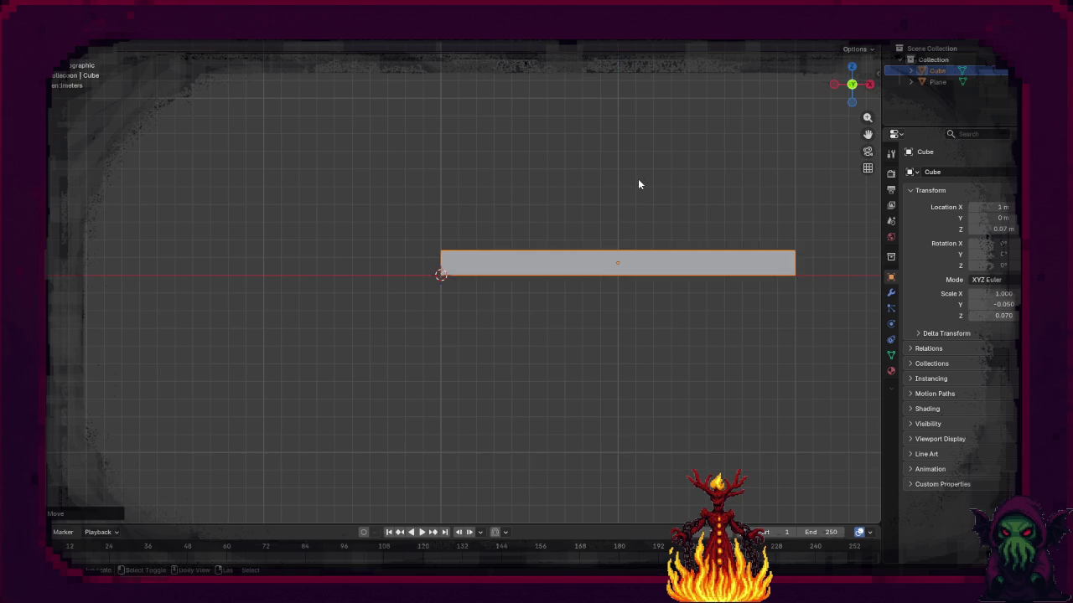
{"action": "mouse_move", "coordinate": [694, 292]}
{"action": "left_mouse_down"}
{"action": "mouse_move", "coordinate": [642, 318]}
{"action": "mouse_move", "coordinate": [507, 327]}
{"action": "left_mouse_up"}
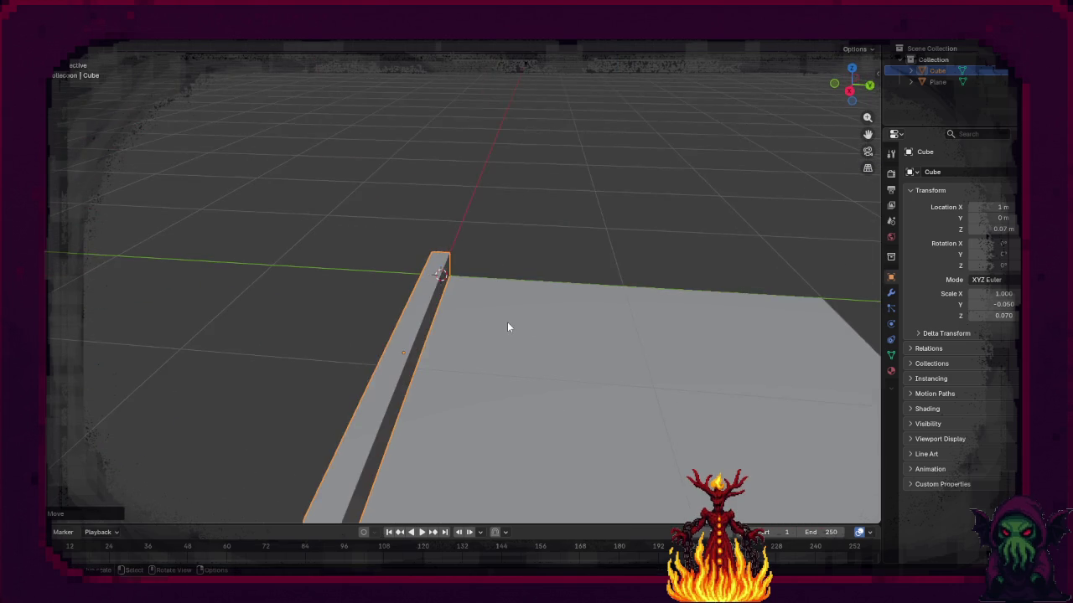
{"action": "scroll", "coordinate": [507, 327], "scroll_direction": "up", "scroll_amount": 1}
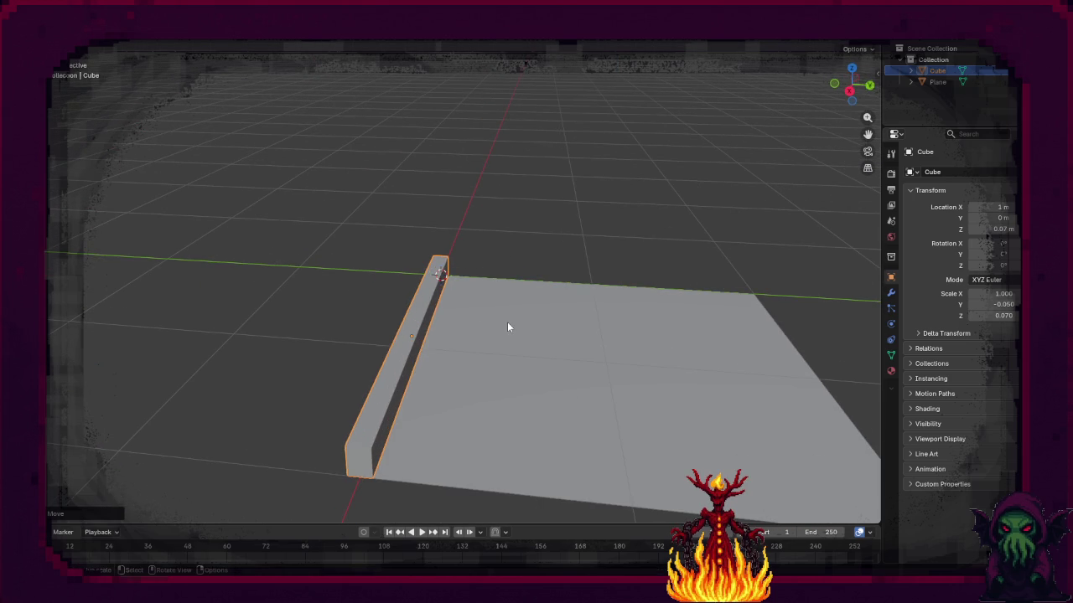
{"action": "scroll", "coordinate": [507, 327], "scroll_direction": "down", "scroll_amount": 3}
{"action": "left_click_drag", "start_coordinate": [508, 326], "coordinate": [522, 335]}
{"action": "scroll", "coordinate": [519, 343], "scroll_direction": "up", "scroll_amount": 3}
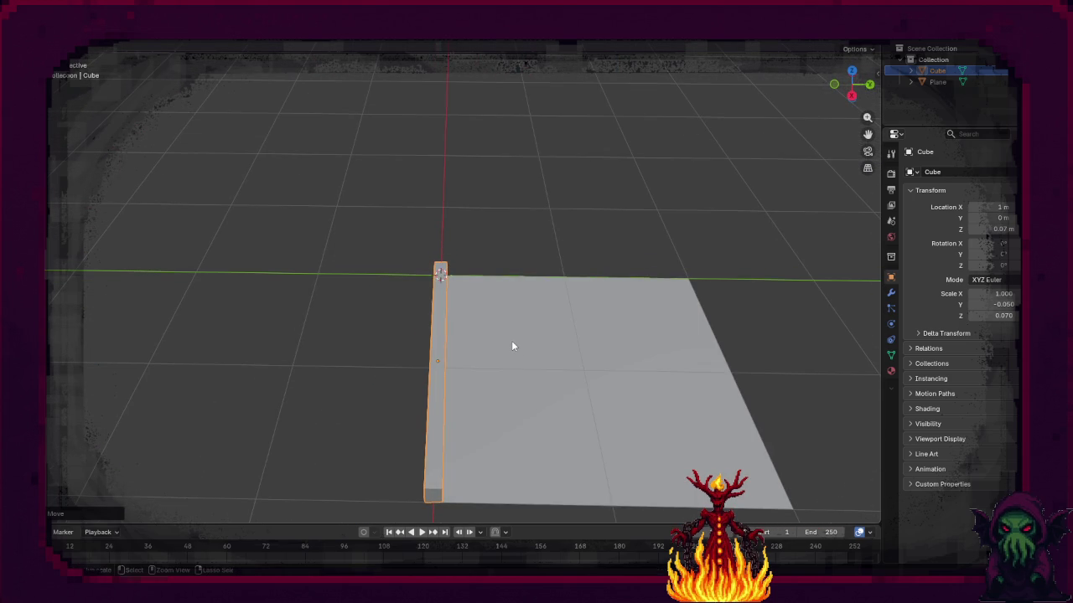
{"action": "key", "text": "c"}
{"action": "key", "text": "Escape"}
Step: Duplicate the wall 2 m along Y to the plane's far edge and reselect the original
{"action": "key", "text": "shift+d"}
{"action": "key", "text": "y"}
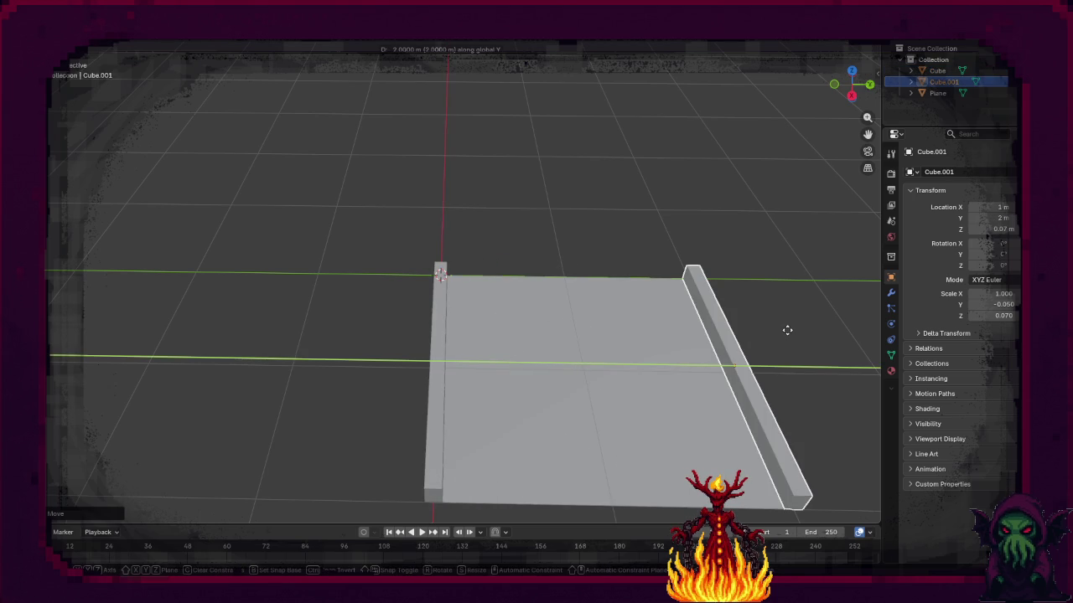
{"action": "left_click", "coordinate": [786, 330]}
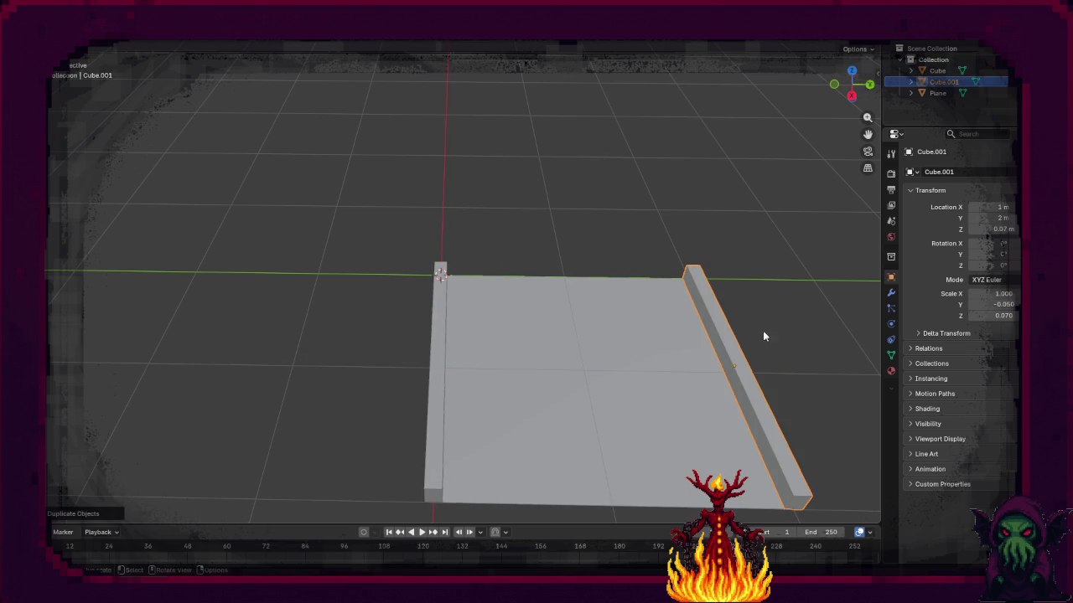
{"action": "left_click", "coordinate": [434, 351]}
{"action": "left_click_drag", "start_coordinate": [434, 351], "coordinate": [532, 317]}
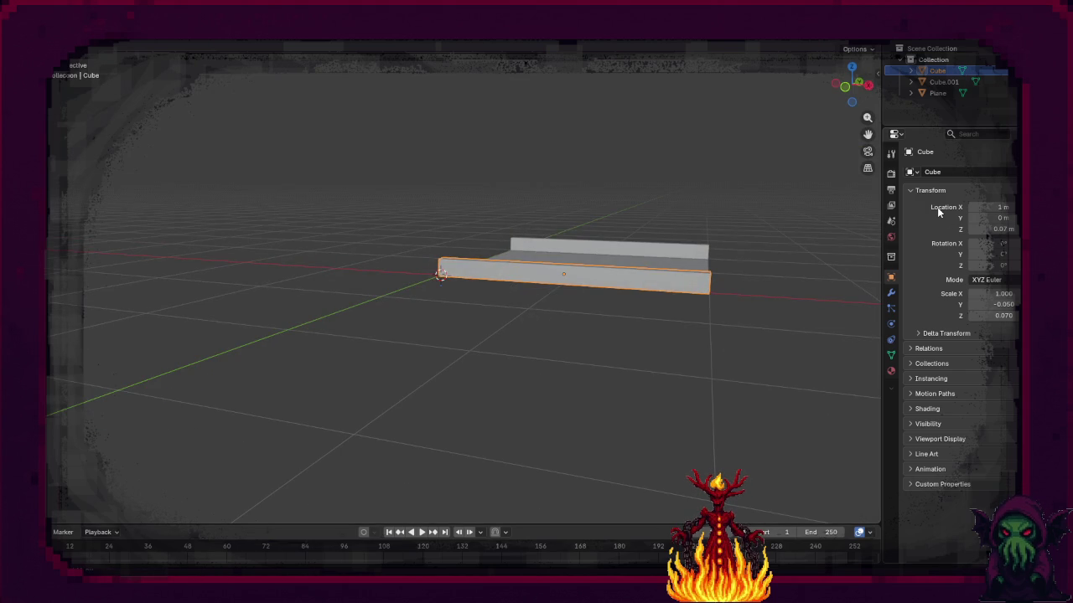
{"action": "left_click_drag", "start_coordinate": [528, 363], "coordinate": [460, 366]}
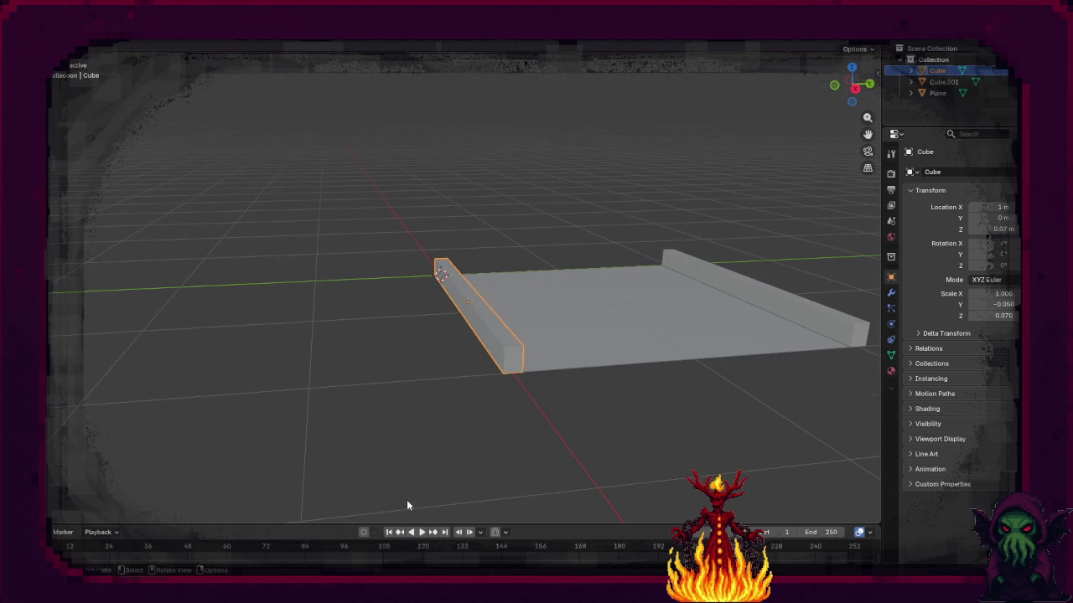
{"action": "scroll", "coordinate": [503, 431], "scroll_direction": "up", "scroll_amount": 4}
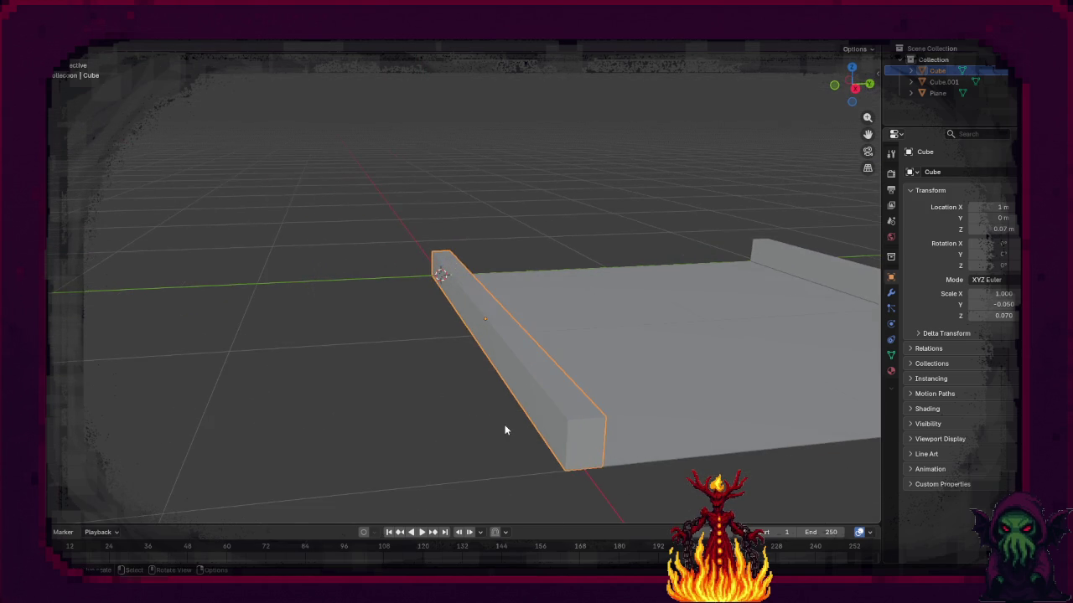
{"action": "mouse_move", "coordinate": [562, 435]}
{"action": "left_mouse_down"}
{"action": "mouse_move", "coordinate": [534, 433]}
{"action": "mouse_move", "coordinate": [609, 430]}
{"action": "left_mouse_up"}
{"action": "key", "text": "Tab"}
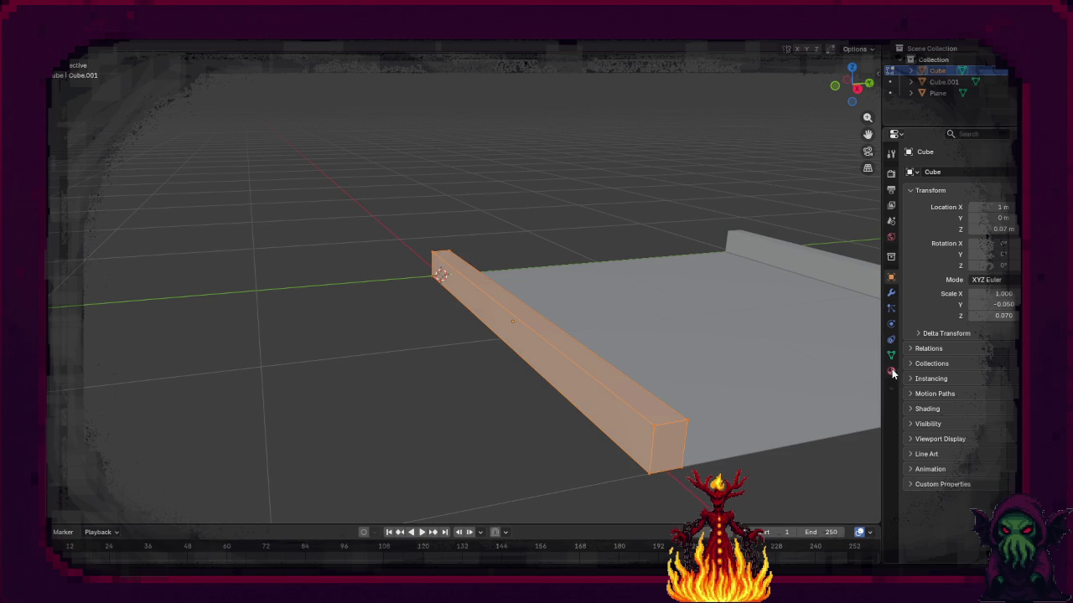
Step: Create a new material named Wood for the wall and open the save dialog
{"action": "left_click", "coordinate": [890, 371]}
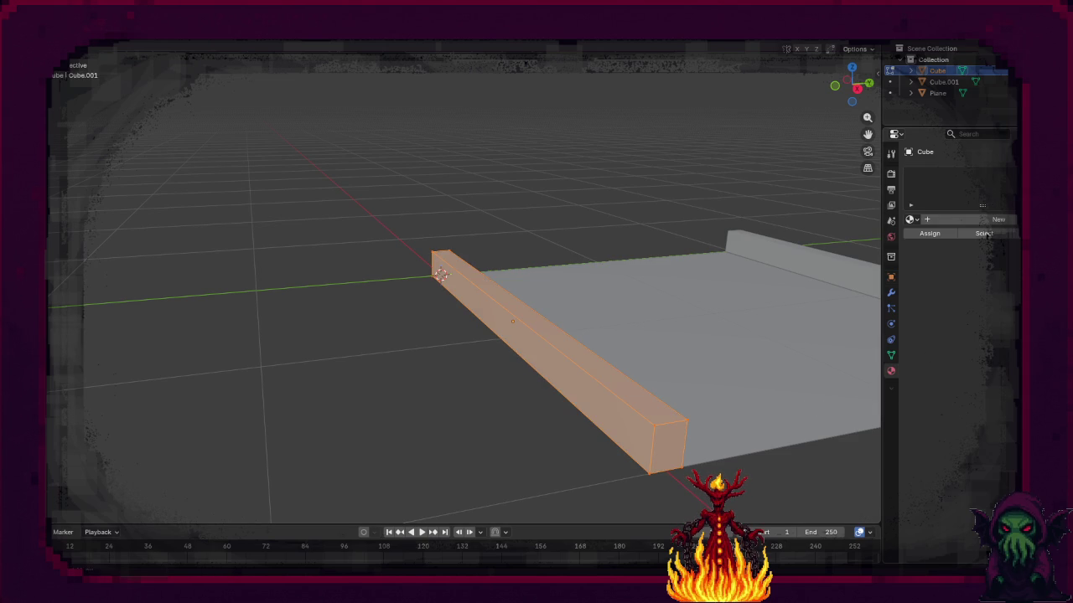
{"action": "left_click", "coordinate": [957, 219]}
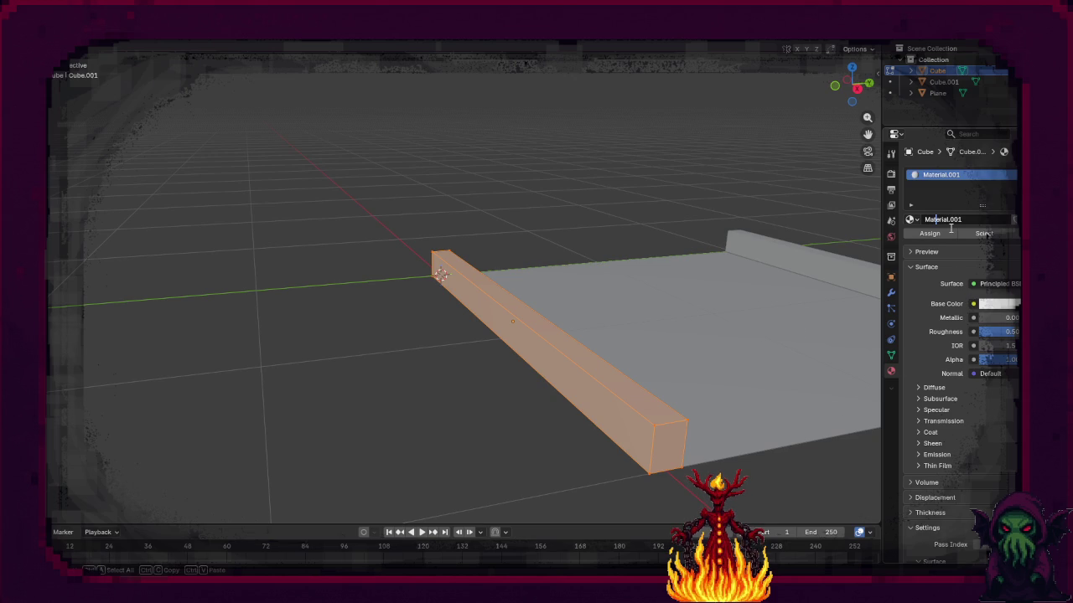
{"action": "left_click", "coordinate": [969, 219]}
{"action": "type", "text": "Wood"}
{"action": "key", "text": "Return"}
{"action": "key", "text": "ctrl+s"}
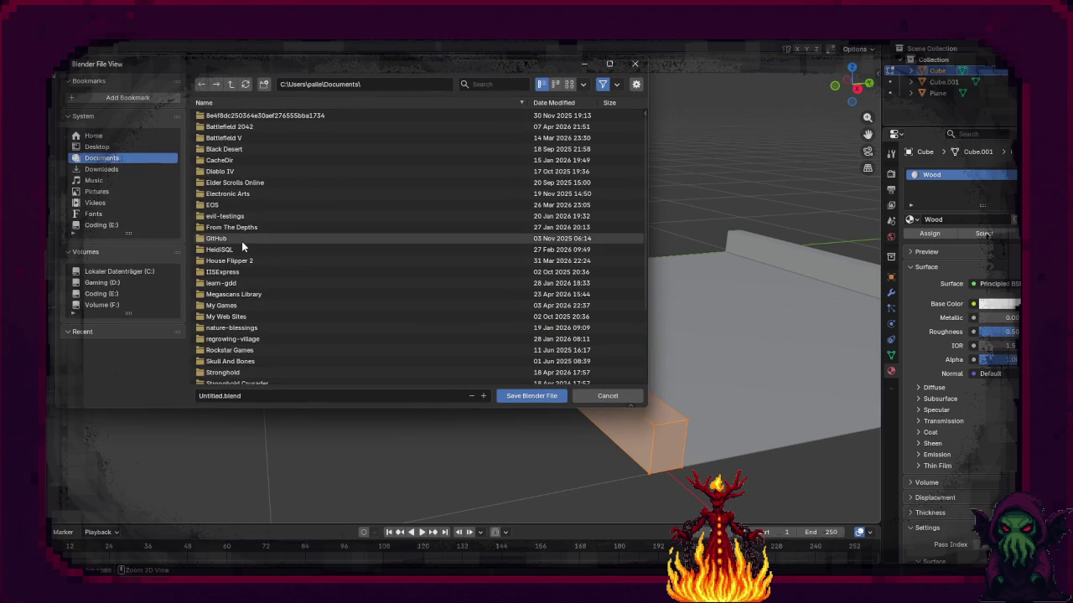
Step: Save the scene as TLS.blend in the E:\Assets folder
{"action": "left_click", "coordinate": [107, 295]}
{"action": "left_click", "coordinate": [222, 117]}
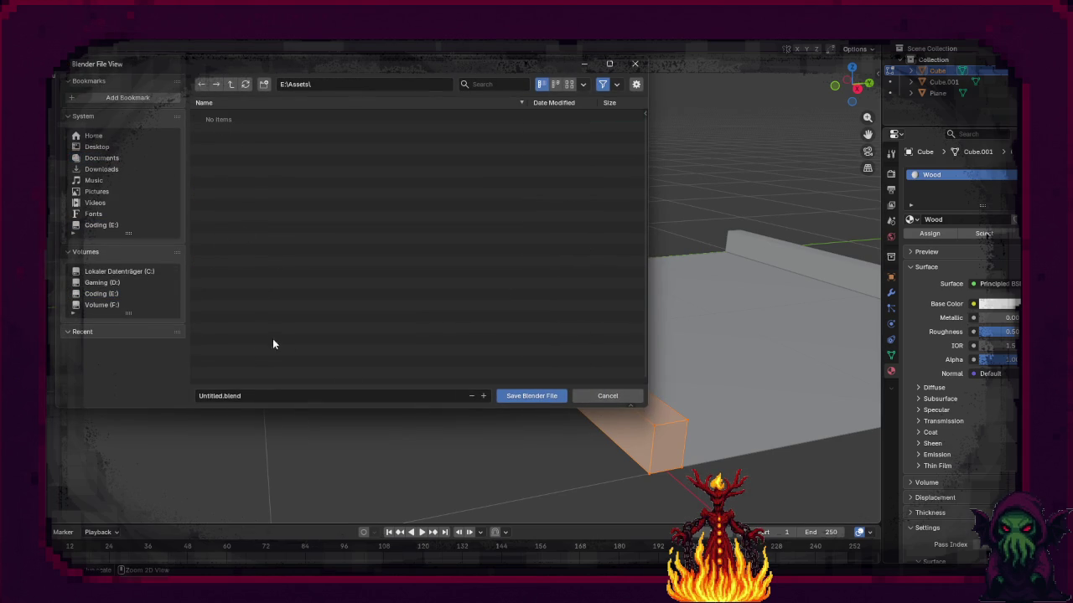
{"action": "left_click", "coordinate": [222, 399]}
{"action": "left_click_drag", "start_coordinate": [222, 399], "coordinate": [193, 400]}
{"action": "type", "text": "LS"}
{"action": "left_click", "coordinate": [546, 396]}
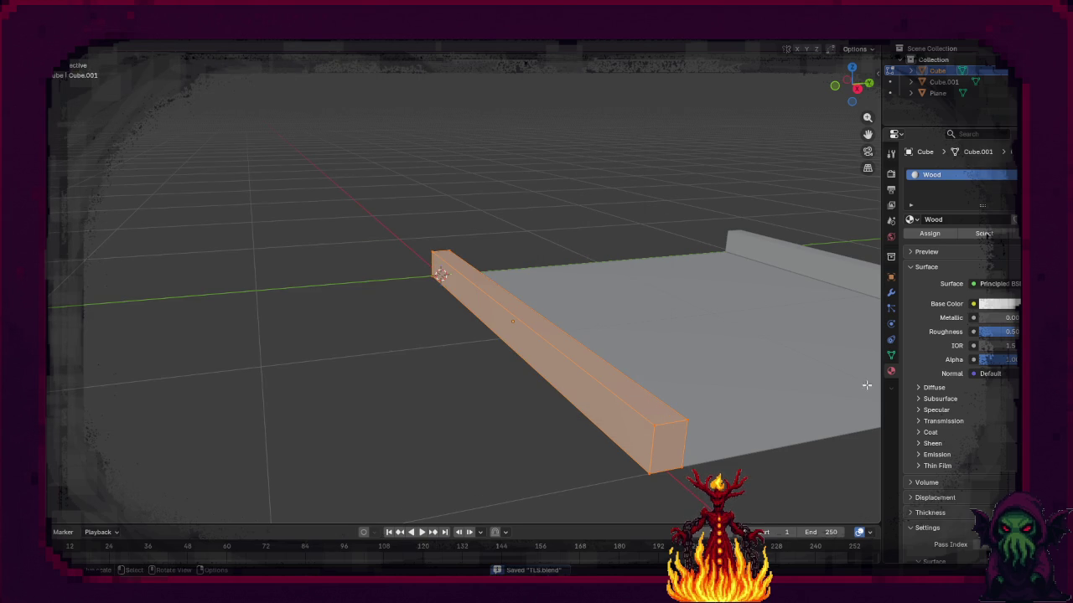
Step: Connect an Image Texture to the Wood material's Base Color
{"action": "left_click", "coordinate": [974, 305]}
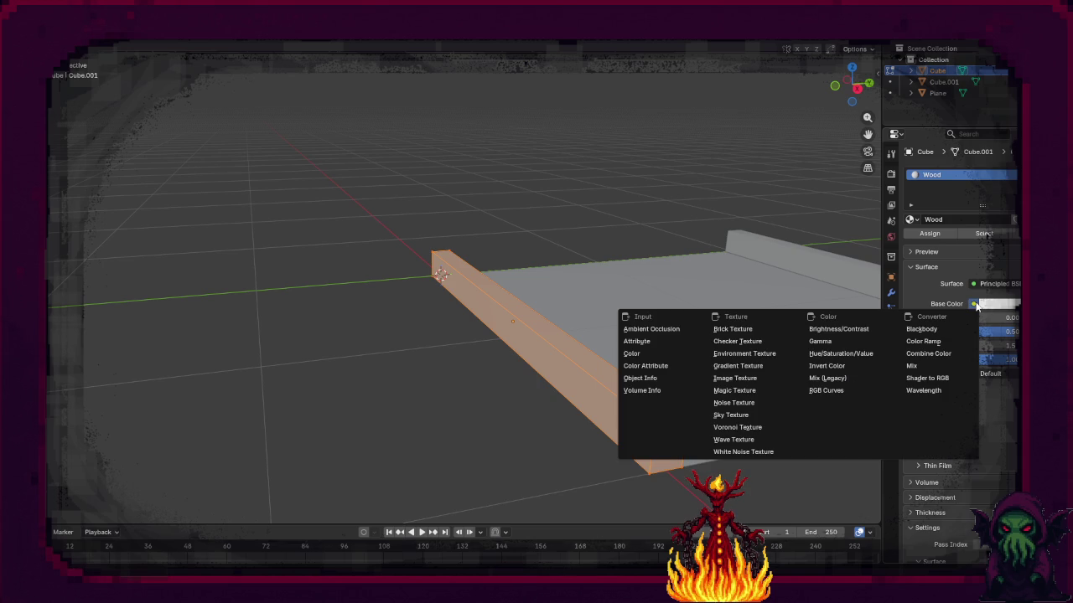
{"action": "left_click", "coordinate": [735, 377]}
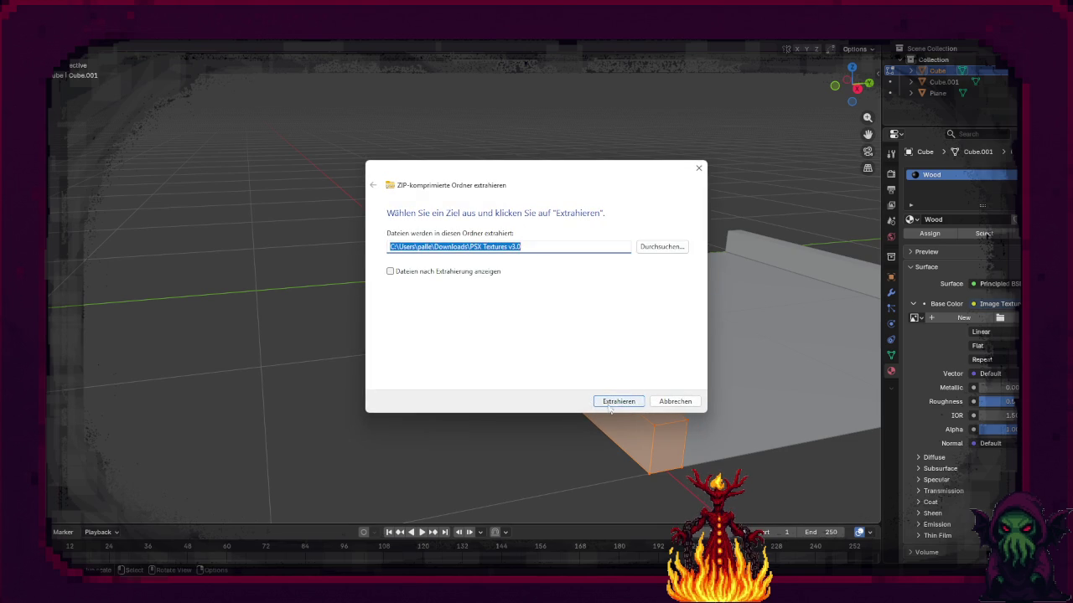
Step: Extract the PSX Textures v3.0 ZIP into the Downloads folder
{"action": "left_click", "coordinate": [619, 402]}
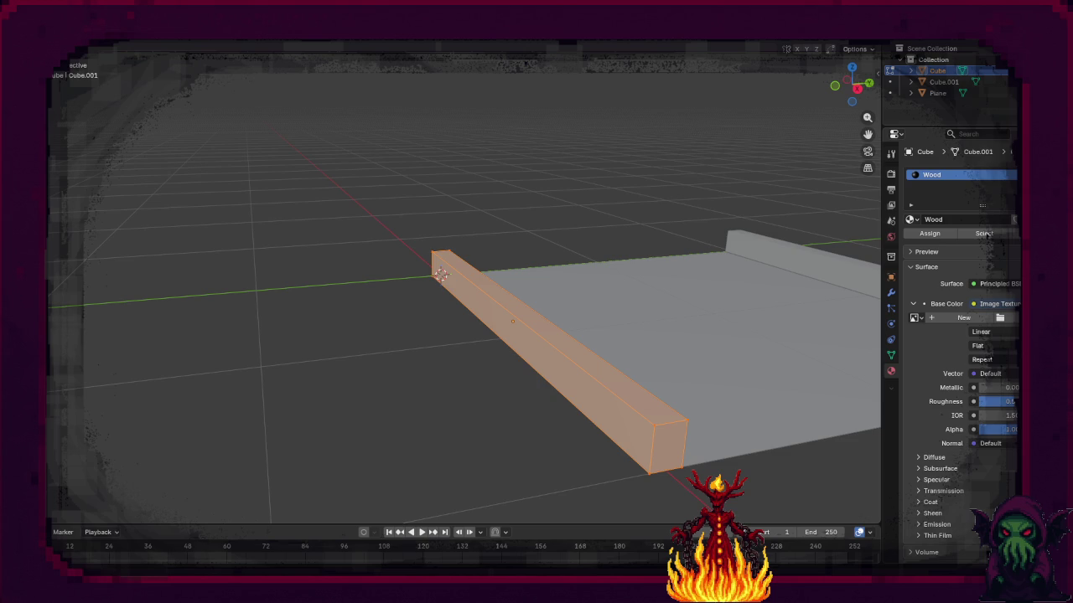
{"action": "left_click", "coordinate": [999, 318]}
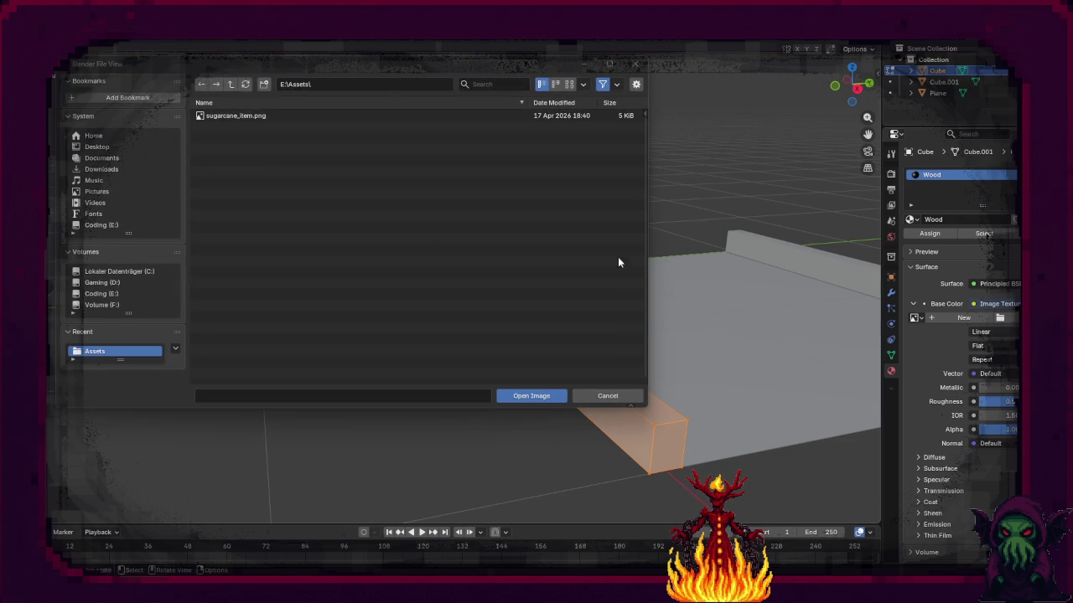
Step: Load wood_8.png from Downloads > PSX Textures v3.0 > 256 > Color Maps
{"action": "left_click", "coordinate": [101, 169]}
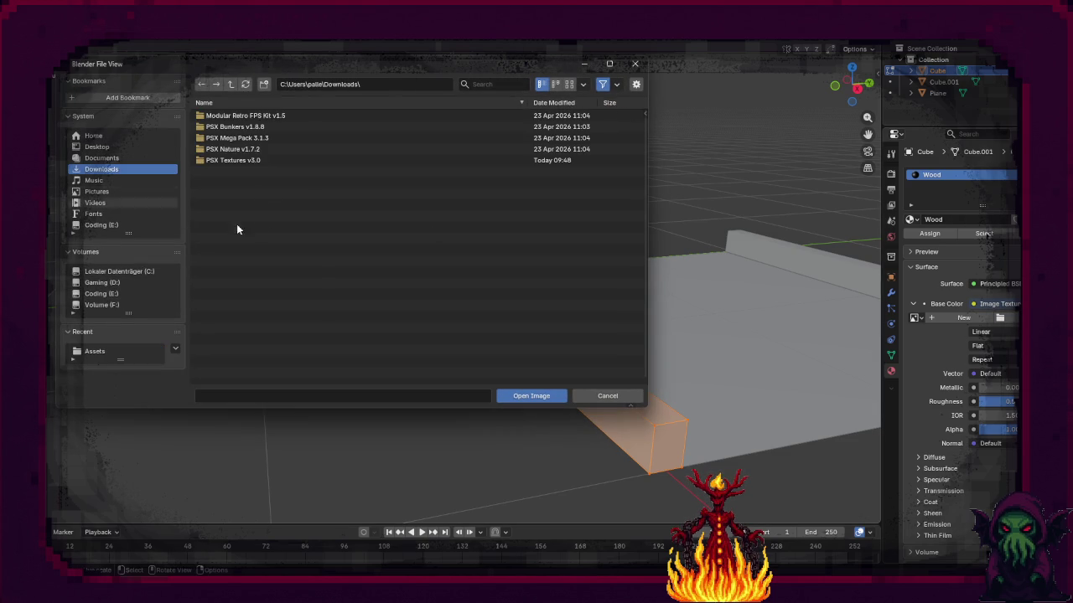
{"action": "left_click", "coordinate": [246, 159]}
{"action": "left_click", "coordinate": [248, 116]}
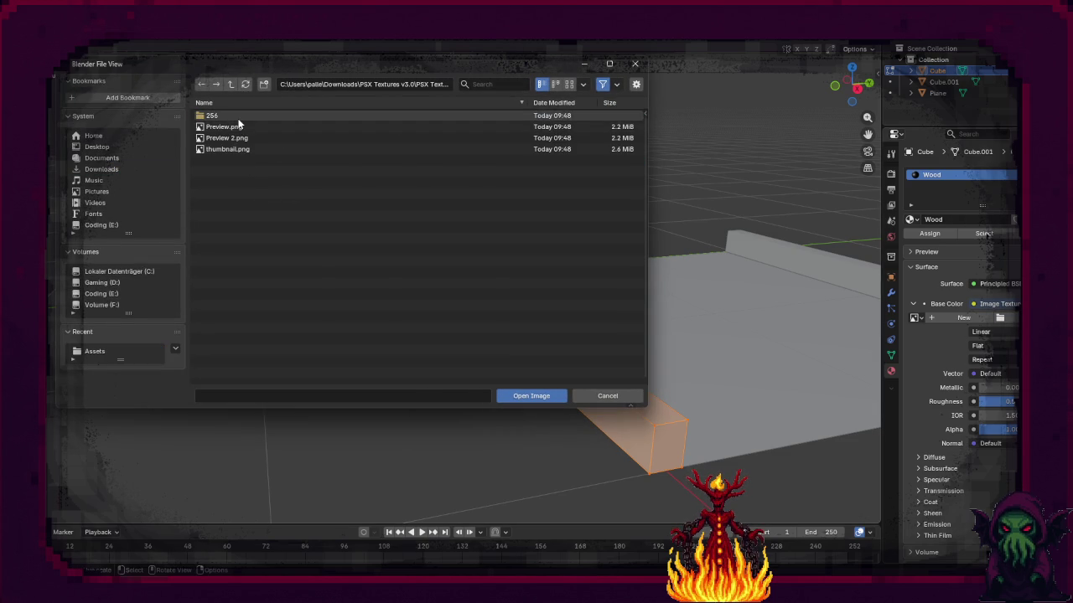
{"action": "left_click", "coordinate": [242, 126]}
{"action": "left_click", "coordinate": [240, 127]}
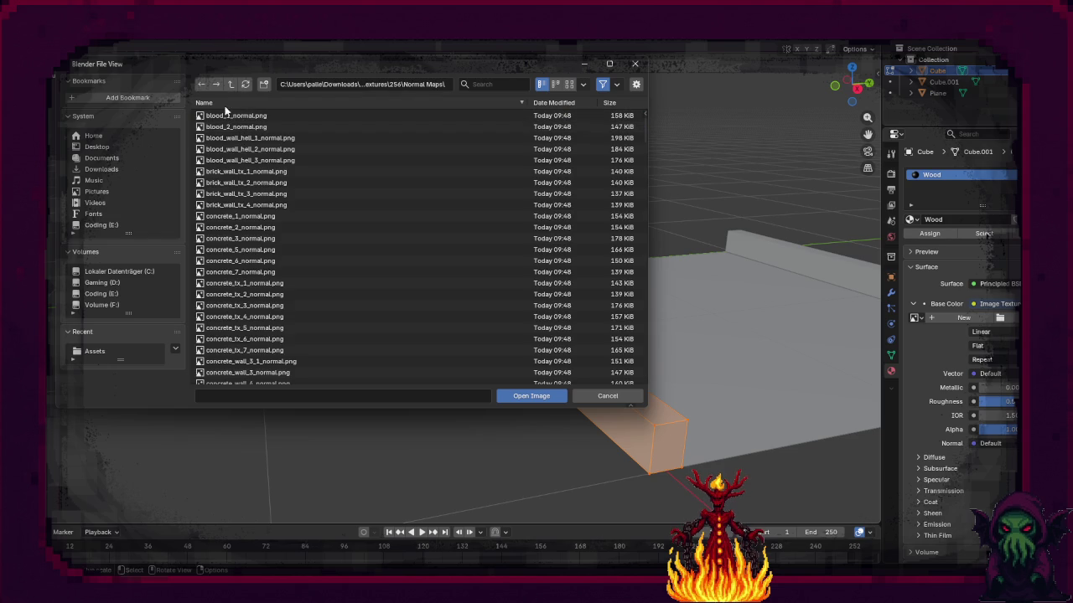
{"action": "left_click", "coordinate": [231, 84]}
{"action": "left_click", "coordinate": [242, 115]}
{"action": "scroll", "coordinate": [272, 249], "scroll_direction": "down", "scroll_amount": 5}
{"action": "scroll", "coordinate": [272, 250], "scroll_direction": "down", "scroll_amount": 10}
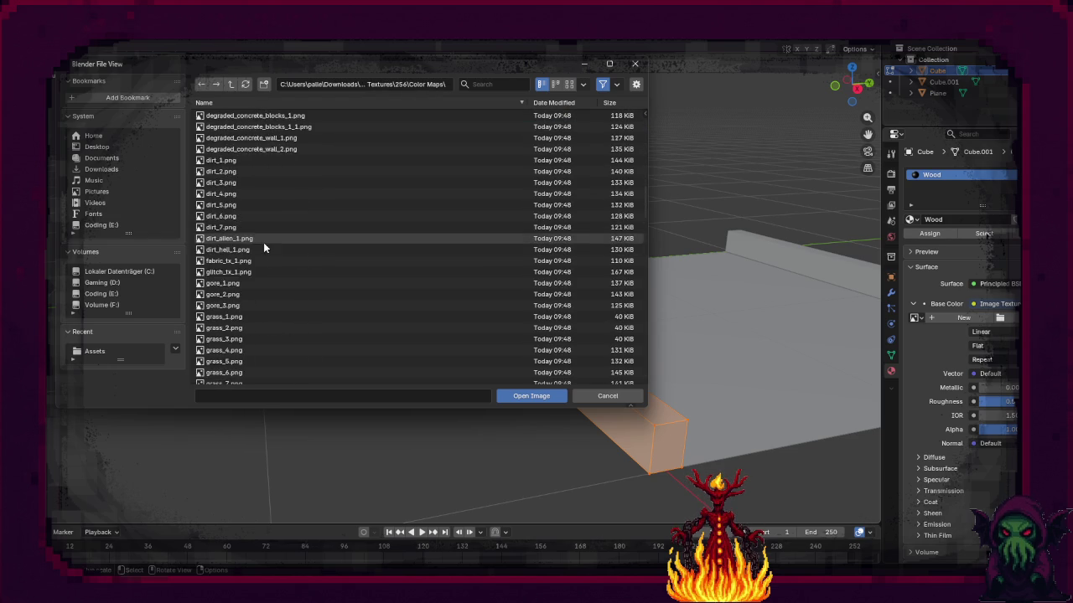
{"action": "scroll", "coordinate": [262, 242], "scroll_direction": "down", "scroll_amount": 15}
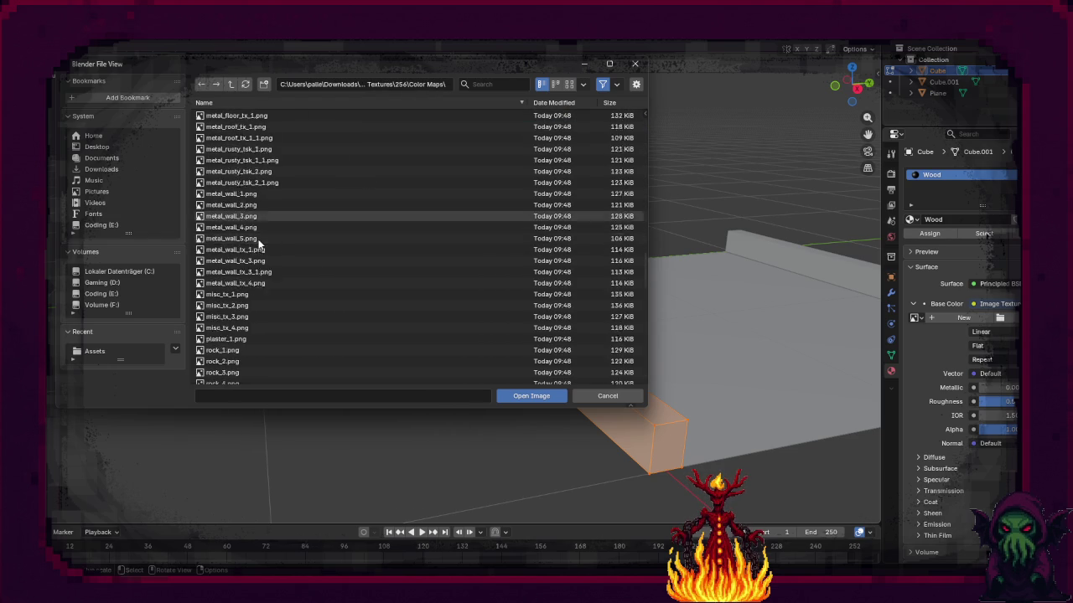
{"action": "scroll", "coordinate": [255, 242], "scroll_direction": "down", "scroll_amount": 15}
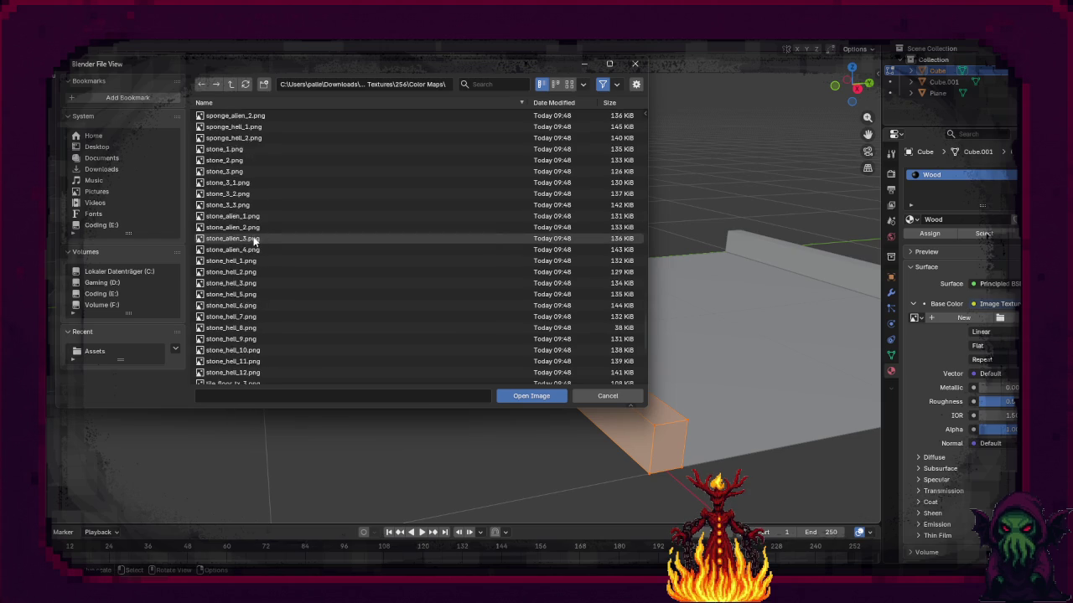
{"action": "scroll", "coordinate": [245, 256], "scroll_direction": "down", "scroll_amount": 4}
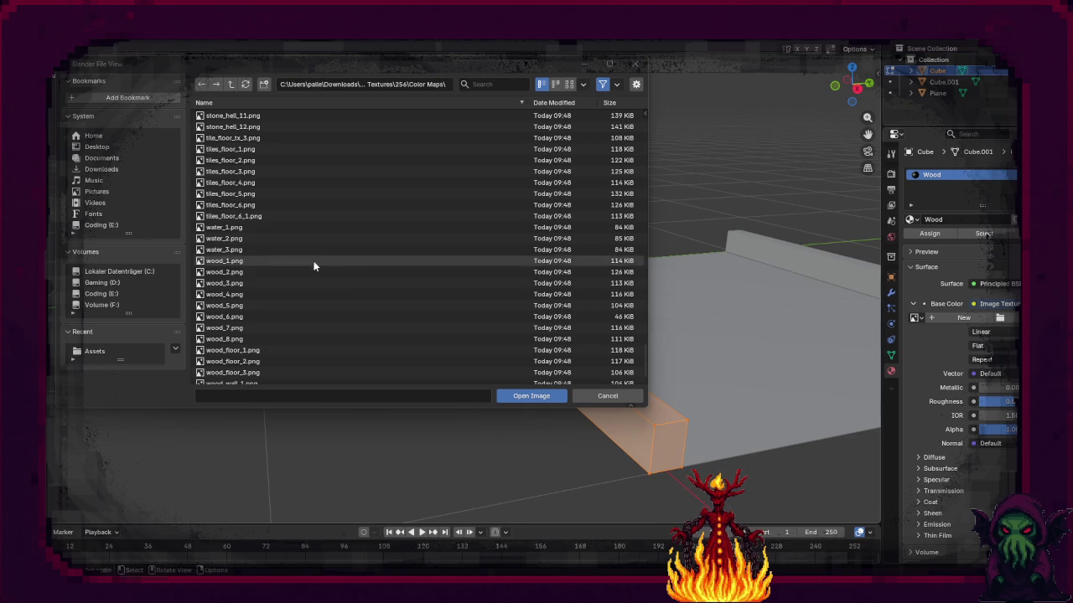
{"action": "double_click", "coordinate": [243, 338]}
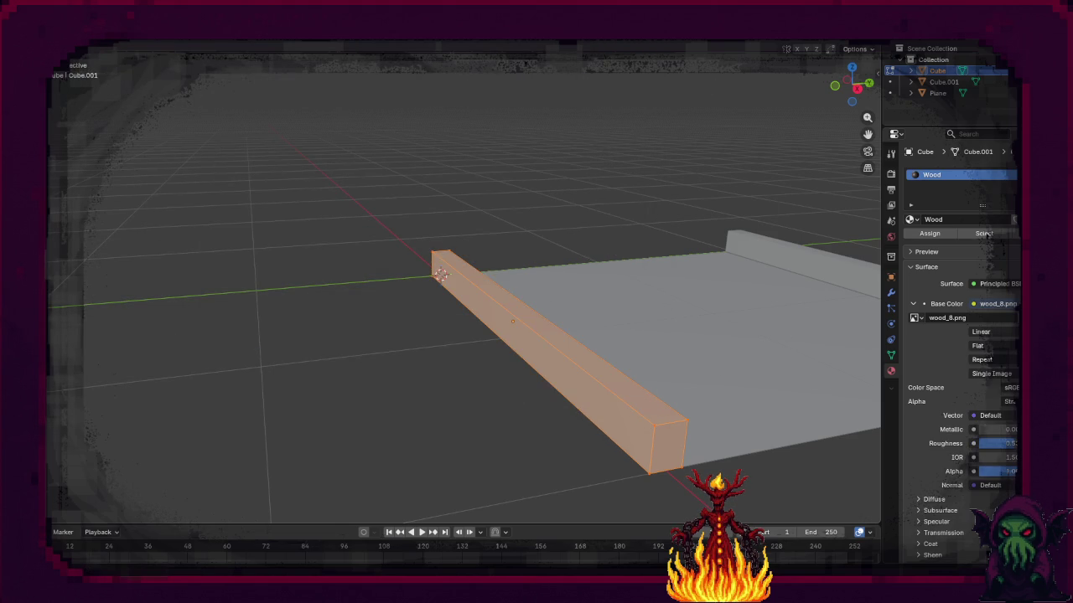
Step: Preview material shading, select the wooden beam, and switch to the UV Editing workspace
{"action": "left_click", "coordinate": [828, 48]}
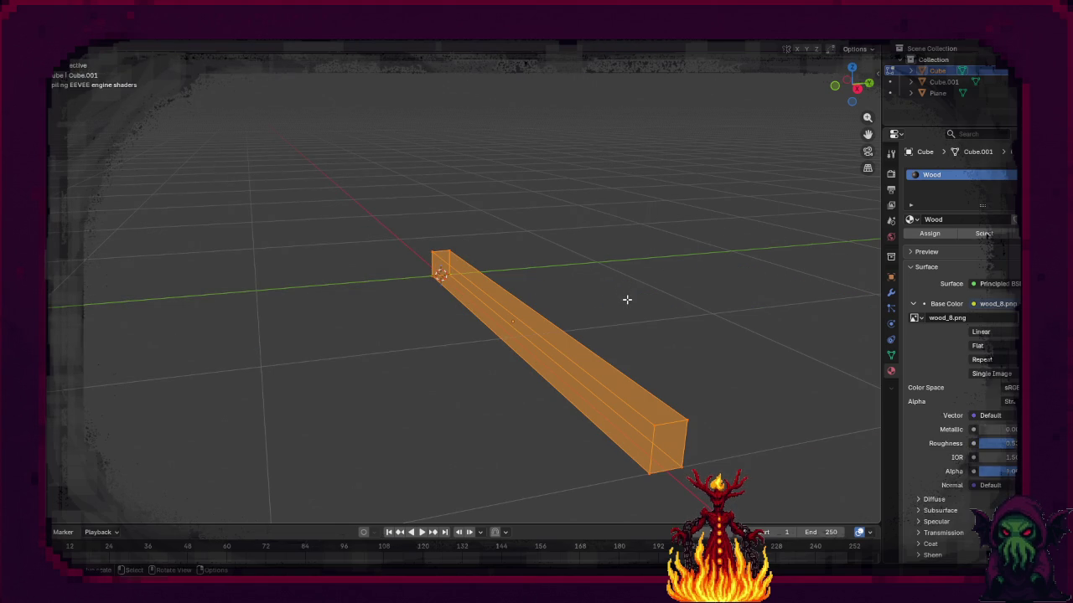
{"action": "mouse_move", "coordinate": [632, 304]}
{"action": "left_mouse_down"}
{"action": "mouse_move", "coordinate": [577, 304]}
{"action": "mouse_move", "coordinate": [658, 306]}
{"action": "left_mouse_up"}
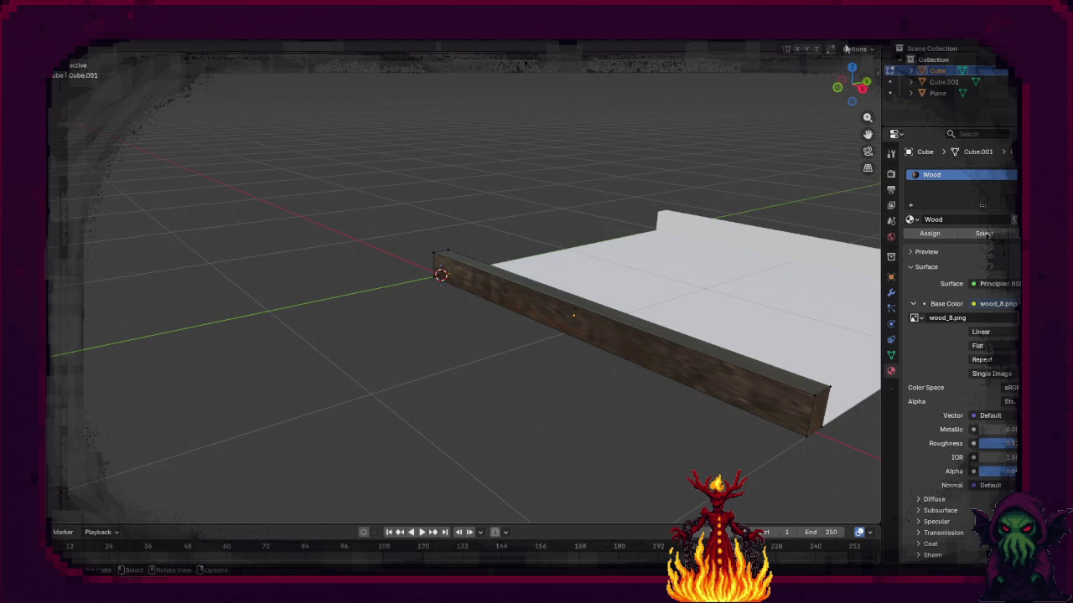
{"action": "left_click_drag", "start_coordinate": [712, 199], "coordinate": [718, 306]}
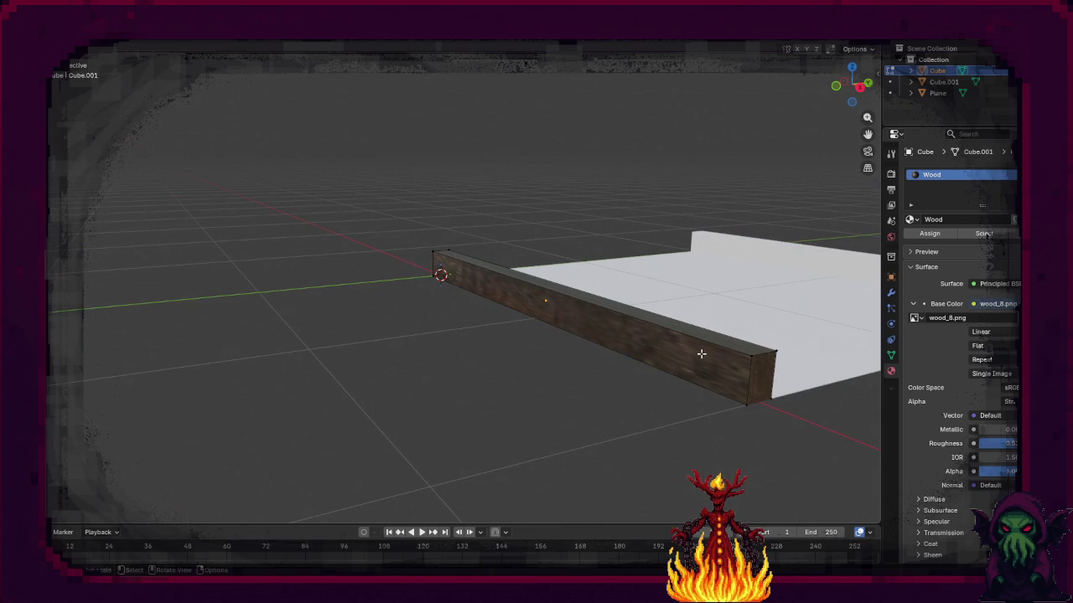
{"action": "left_click_drag", "start_coordinate": [716, 369], "coordinate": [697, 379]}
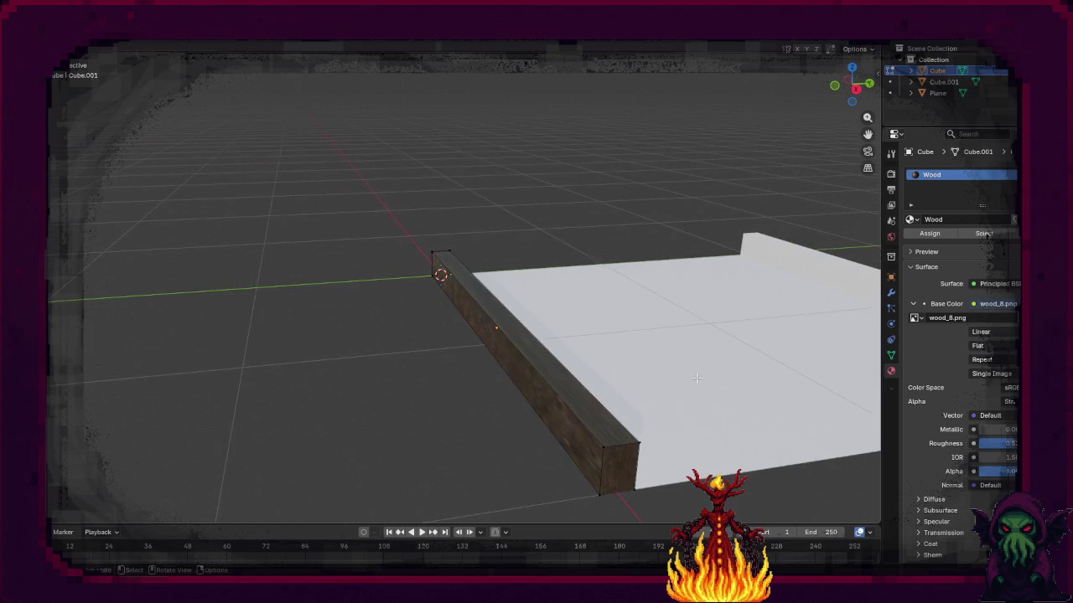
{"action": "left_click", "coordinate": [610, 422]}
{"action": "left_click_drag", "start_coordinate": [612, 422], "coordinate": [419, 382]}
{"action": "left_click_drag", "start_coordinate": [291, 357], "coordinate": [371, 371]}
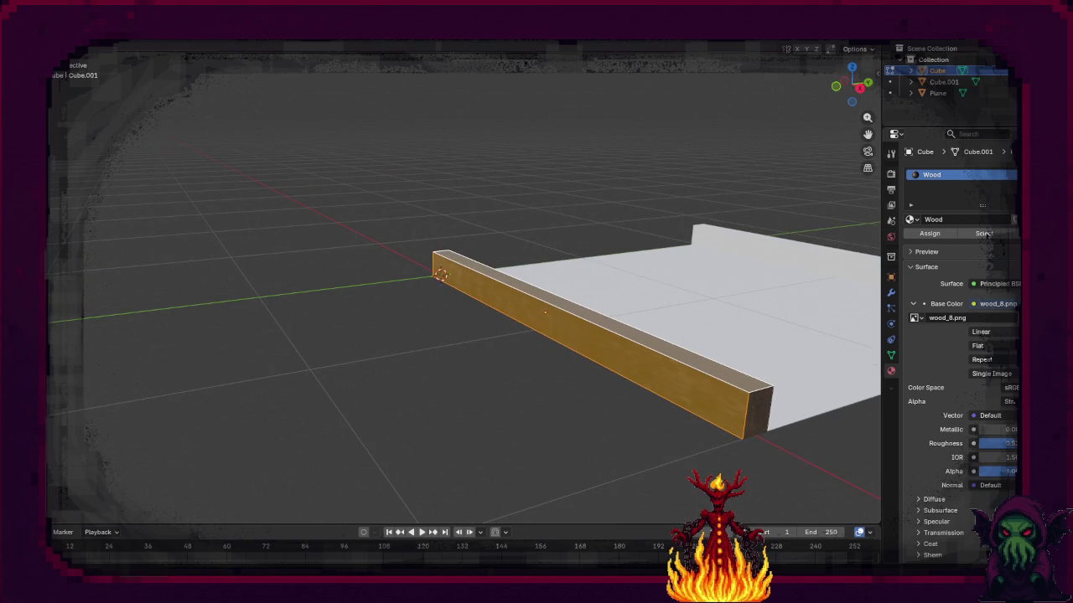
{"action": "left_click", "coordinate": [270, 53]}
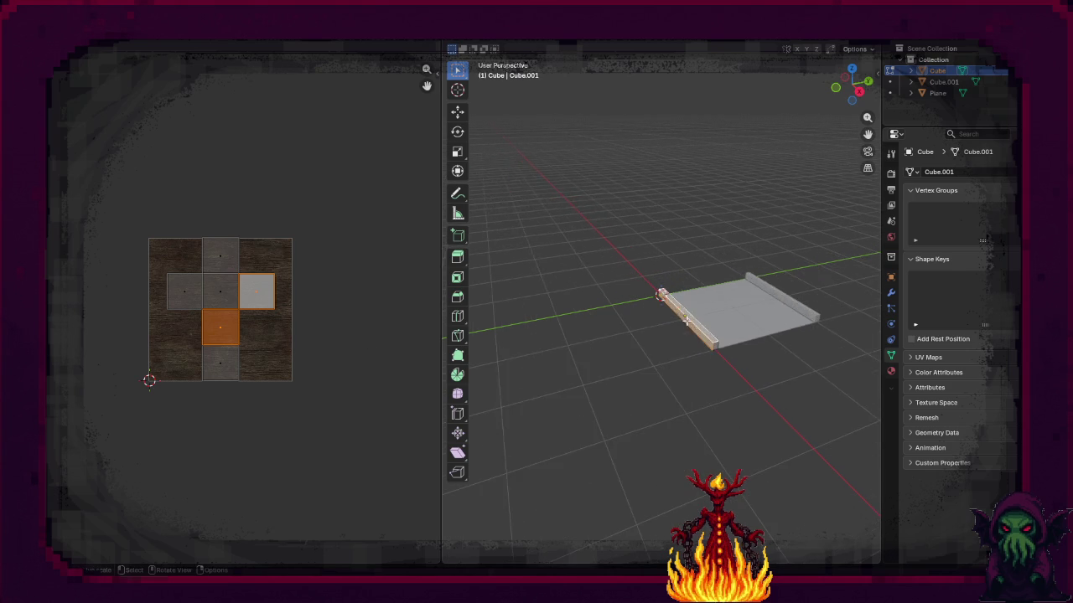
Step: Select the beam's top edge loop plus its end-face loop, orbiting to check the selection
{"action": "scroll", "coordinate": [686, 319], "scroll_direction": "up", "scroll_amount": 10}
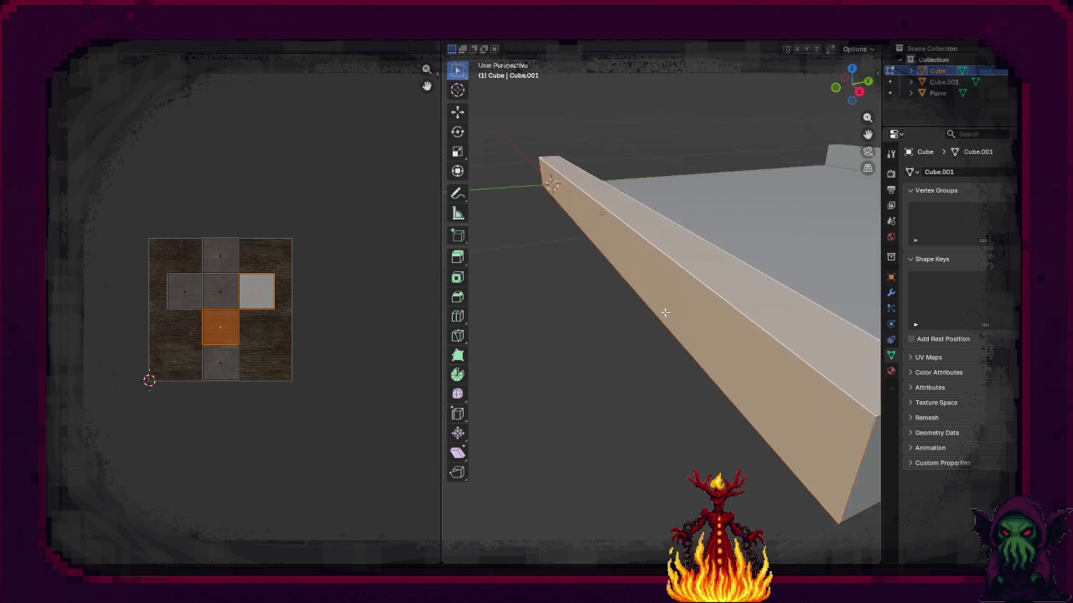
{"action": "scroll", "coordinate": [666, 314], "scroll_direction": "down", "scroll_amount": 2}
{"action": "left_click", "coordinate": [700, 341], "text": "alt"}
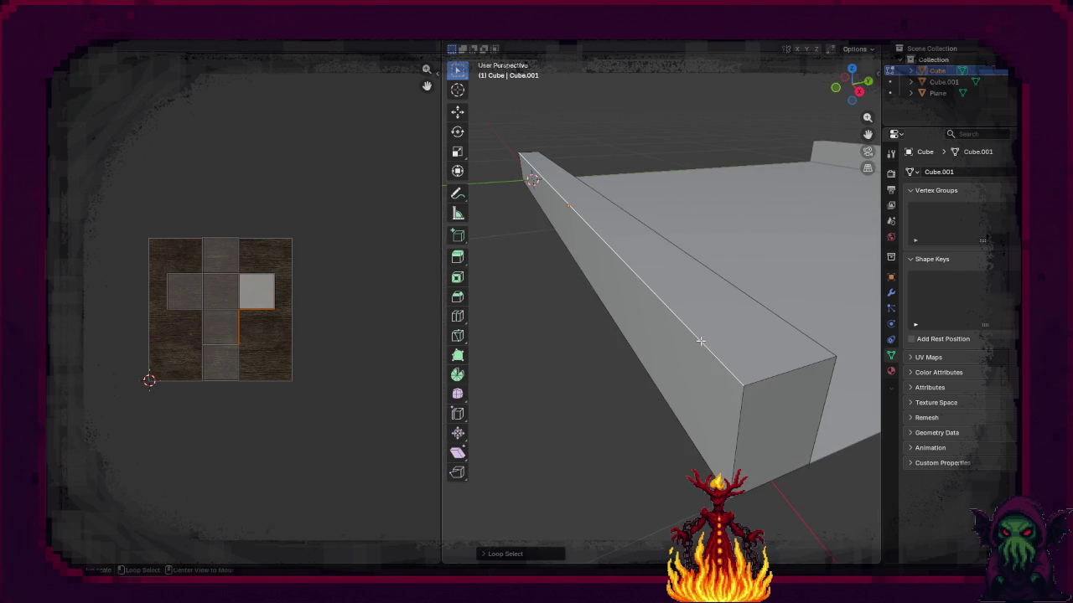
{"action": "left_click", "coordinate": [806, 335], "text": "alt+shift"}
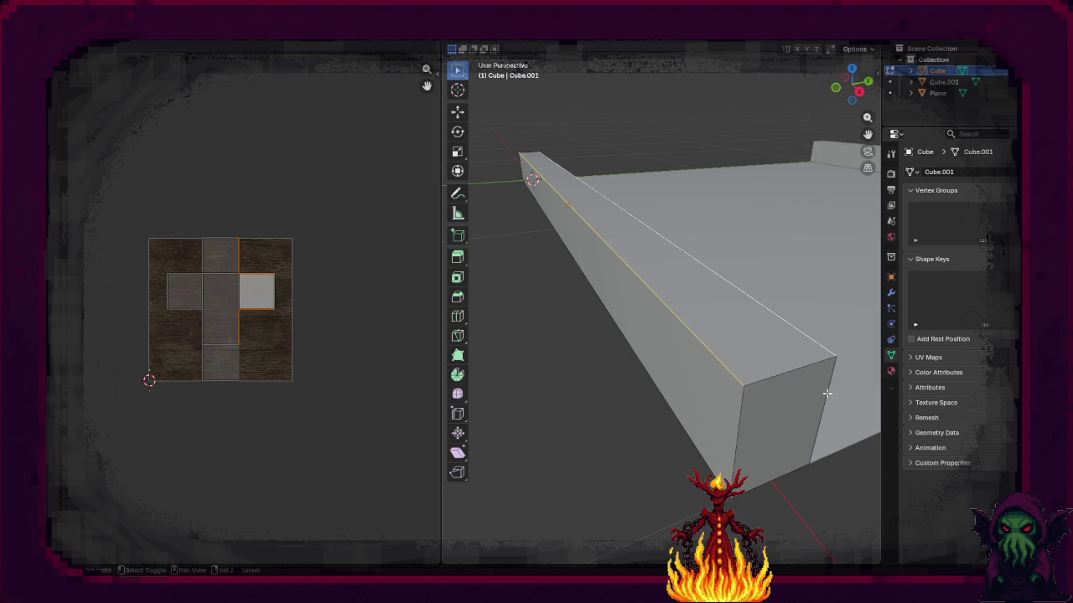
{"action": "left_click", "coordinate": [817, 344], "text": "alt+shift"}
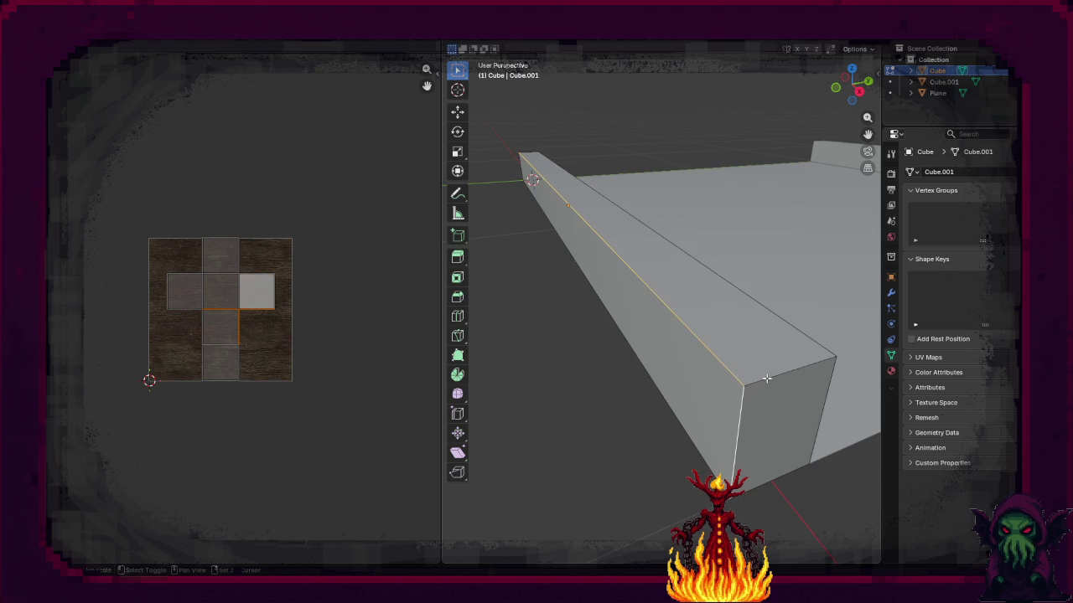
{"action": "left_click", "coordinate": [766, 379], "text": "alt+shift"}
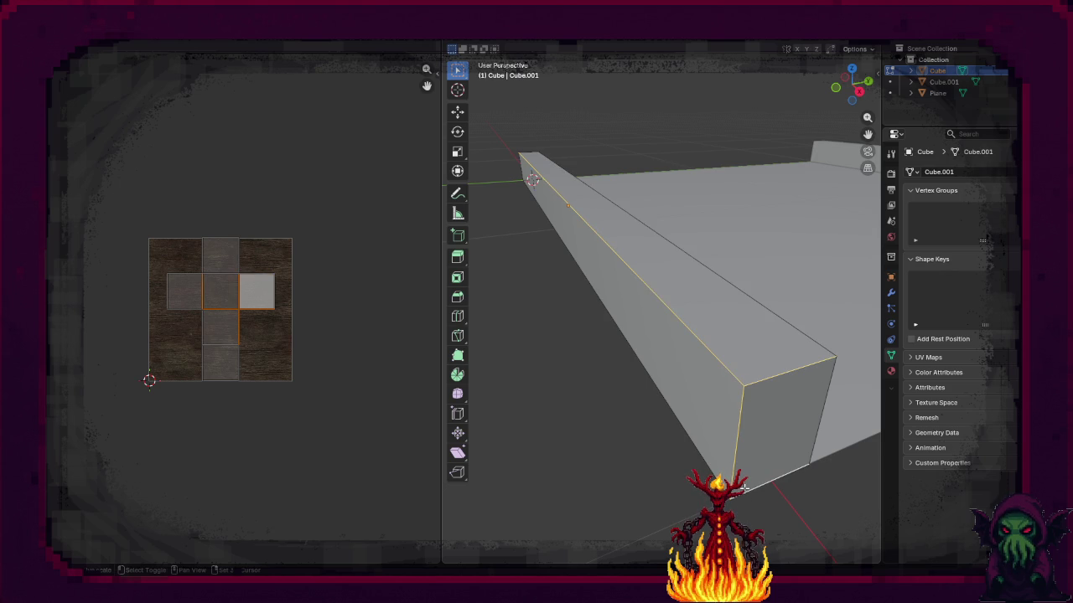
{"action": "mouse_move", "coordinate": [743, 488]}
{"action": "left_mouse_down"}
{"action": "mouse_move", "coordinate": [732, 460]}
{"action": "mouse_move", "coordinate": [821, 462]}
{"action": "mouse_move", "coordinate": [677, 267]}
{"action": "left_mouse_up"}
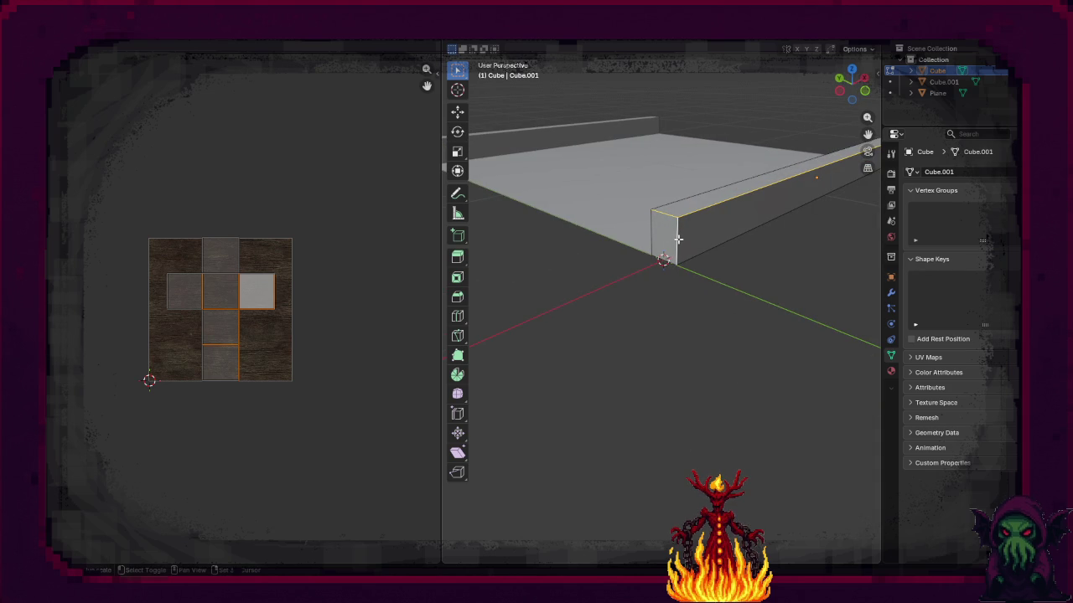
{"action": "mouse_move", "coordinate": [709, 276]}
{"action": "left_mouse_down"}
{"action": "mouse_move", "coordinate": [723, 242]}
{"action": "mouse_move", "coordinate": [725, 263]}
{"action": "mouse_move", "coordinate": [702, 282]}
{"action": "left_mouse_up"}
{"action": "key", "text": "F3"}
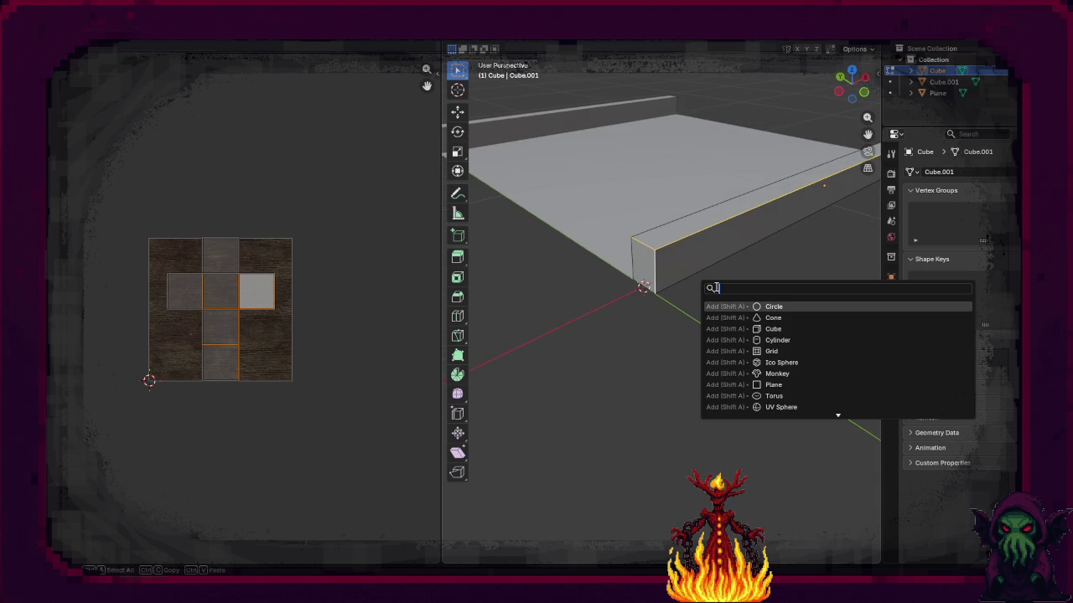
Step: Mark the selected edges as UV seams, save as TLS.blend, and select the whole beam mesh
{"action": "type", "text": "mark"}
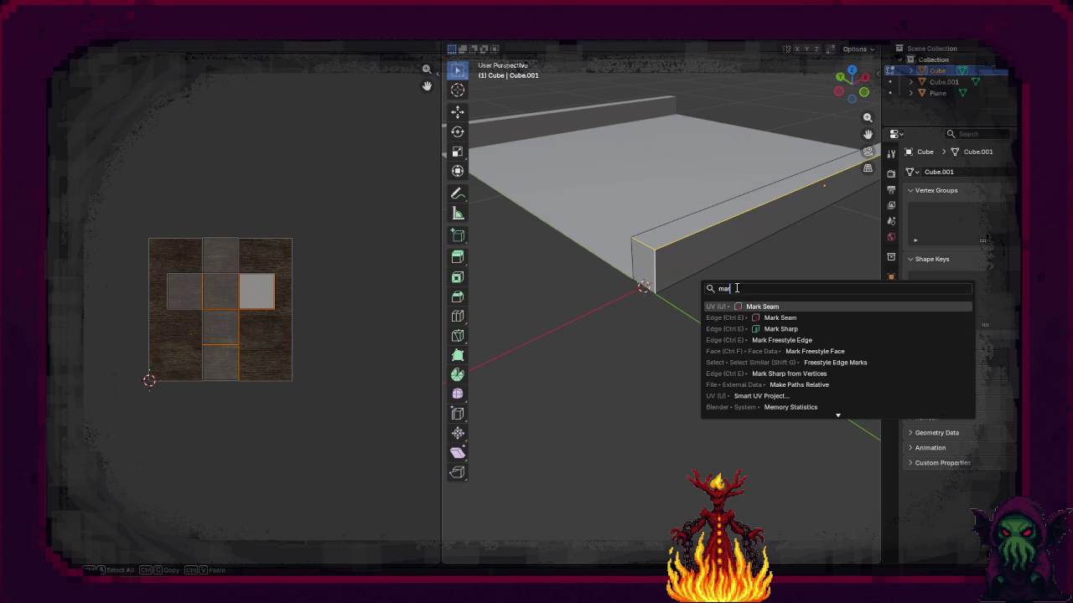
{"action": "key", "text": "Return"}
{"action": "key", "text": "ctrl+s"}
{"action": "key", "text": "a"}
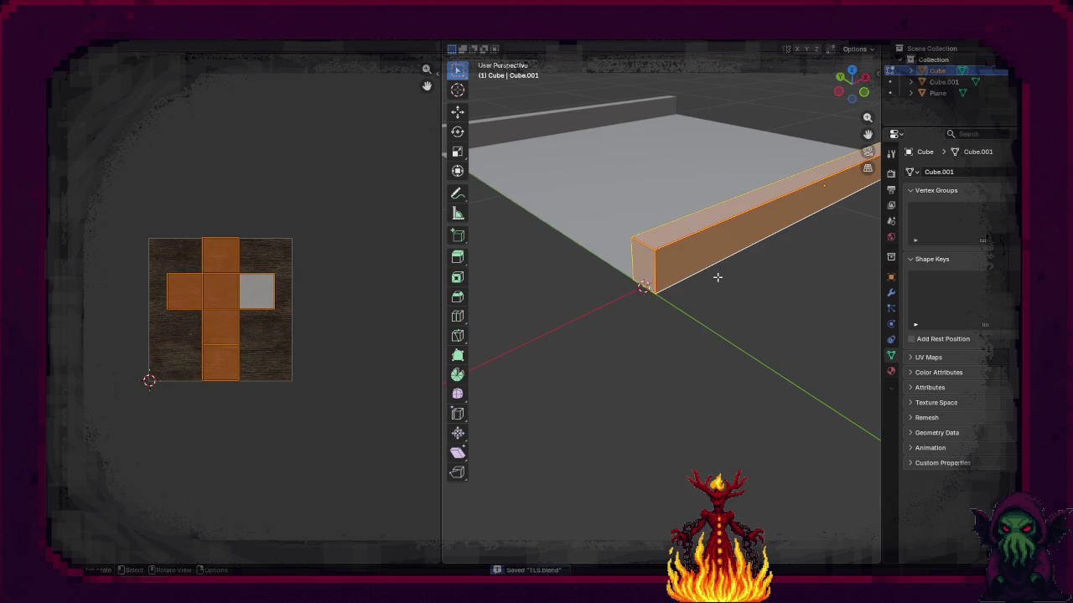
{"action": "key", "text": "u"}
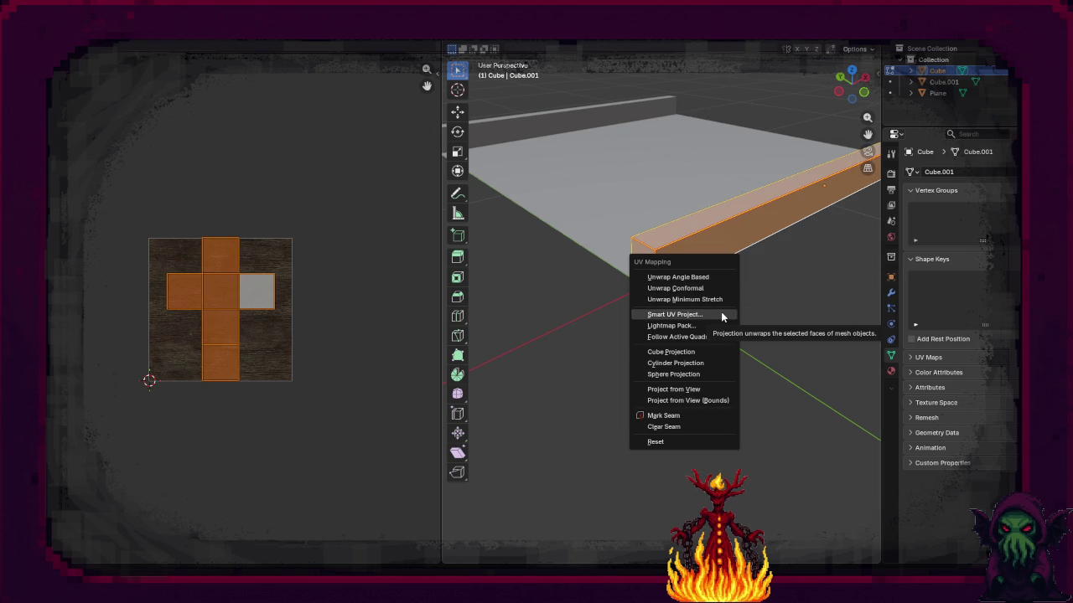
Step: Try Smart UV Project, Conformal and Cube Projection unwraps on the beam
{"action": "left_click", "coordinate": [721, 314]}
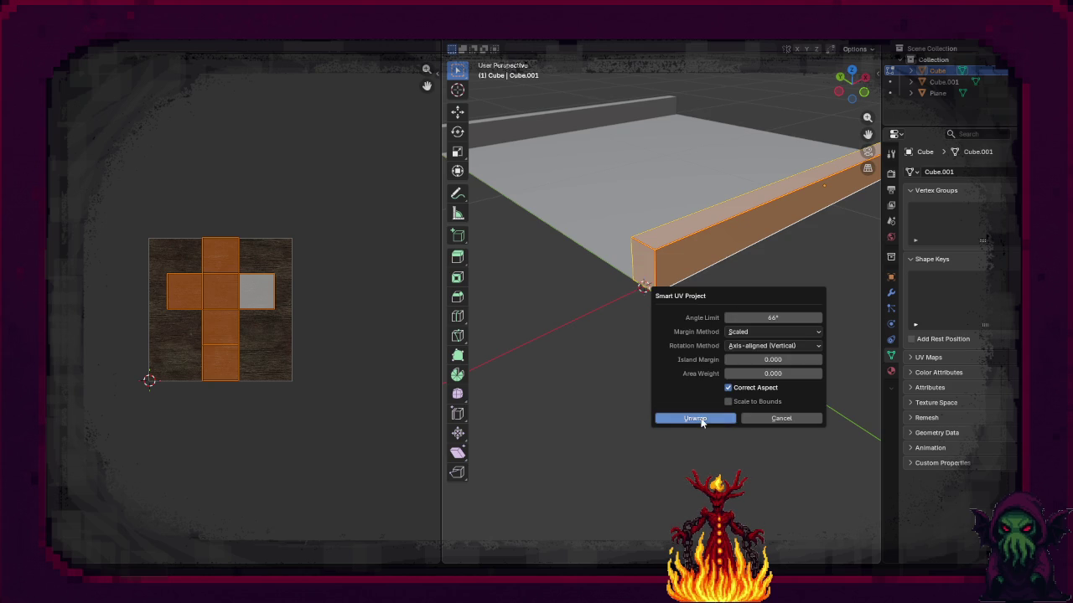
{"action": "left_click", "coordinate": [695, 418]}
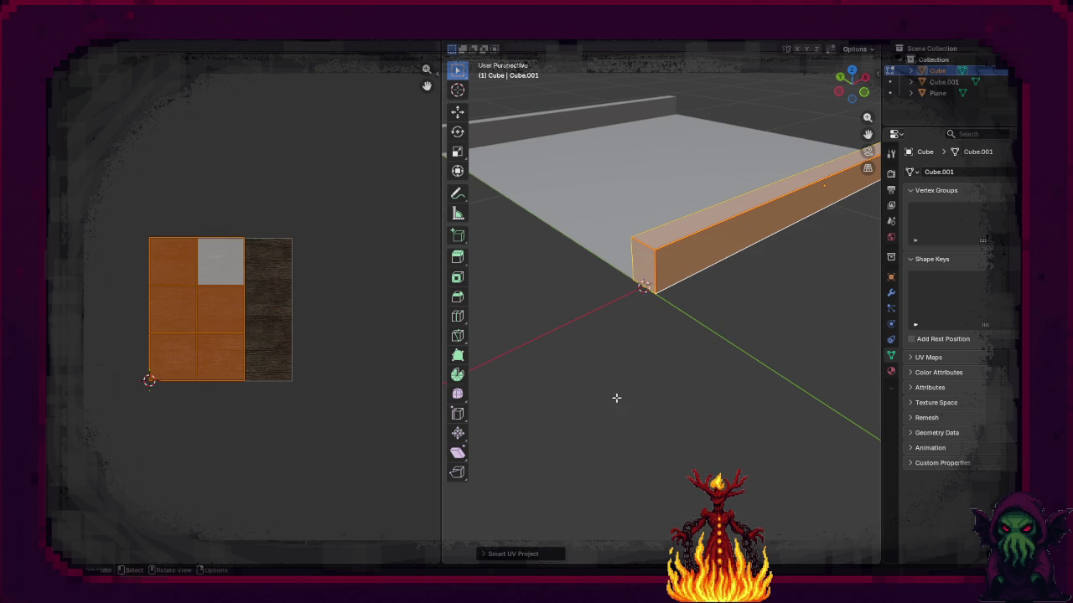
{"action": "key", "text": "u"}
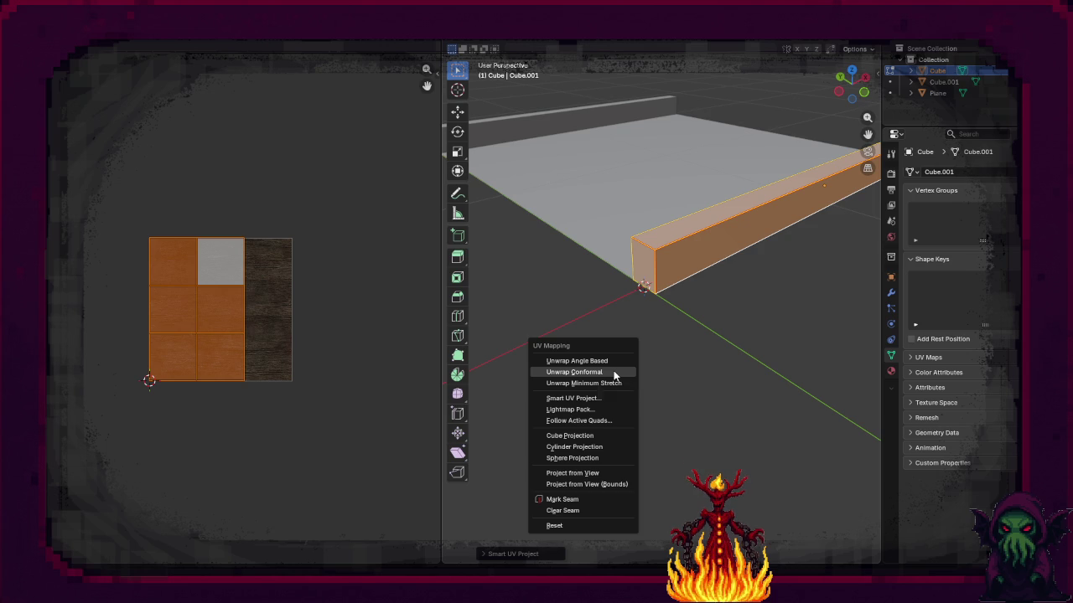
{"action": "left_click", "coordinate": [613, 374]}
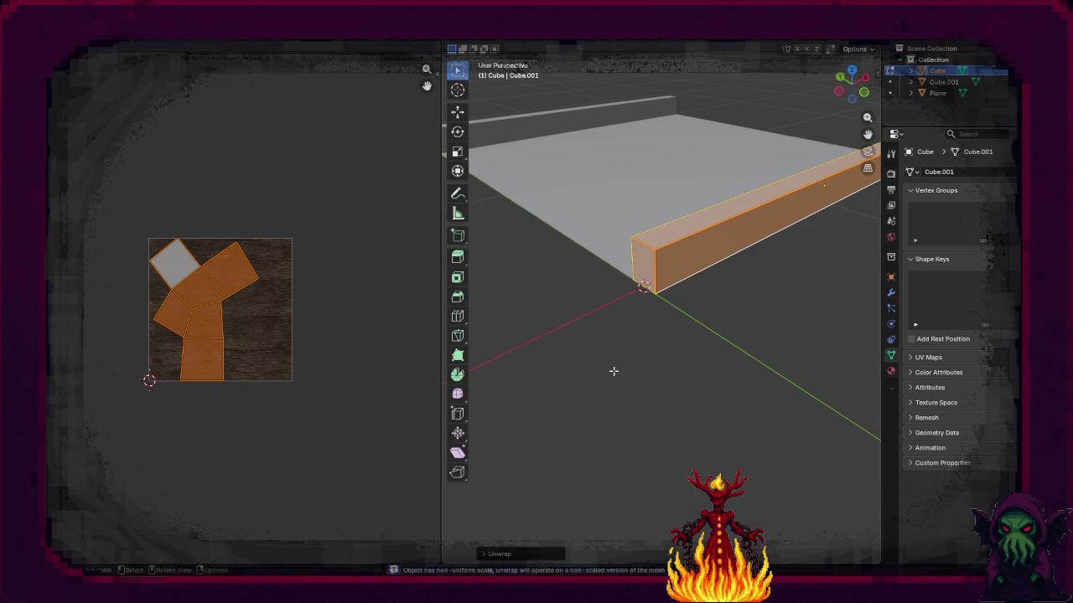
{"action": "key", "text": "u"}
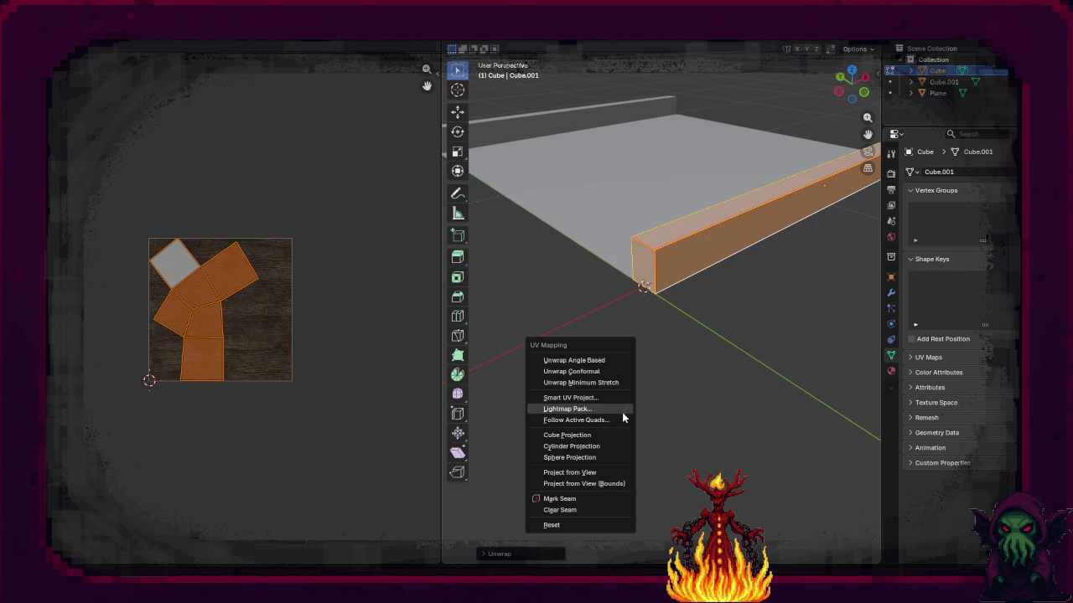
{"action": "left_click", "coordinate": [619, 434]}
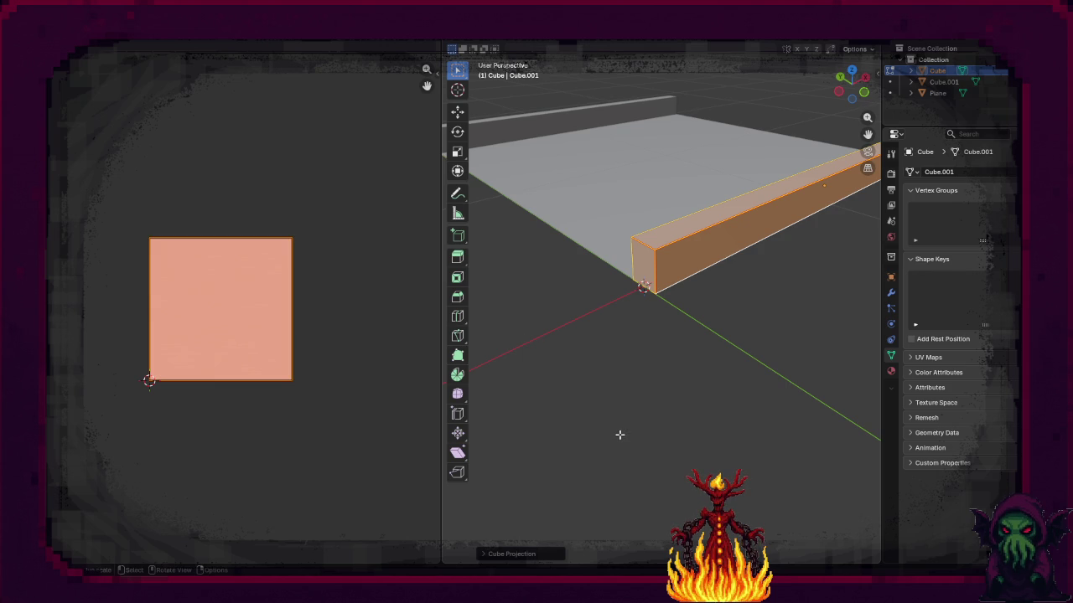
{"action": "key", "text": "u"}
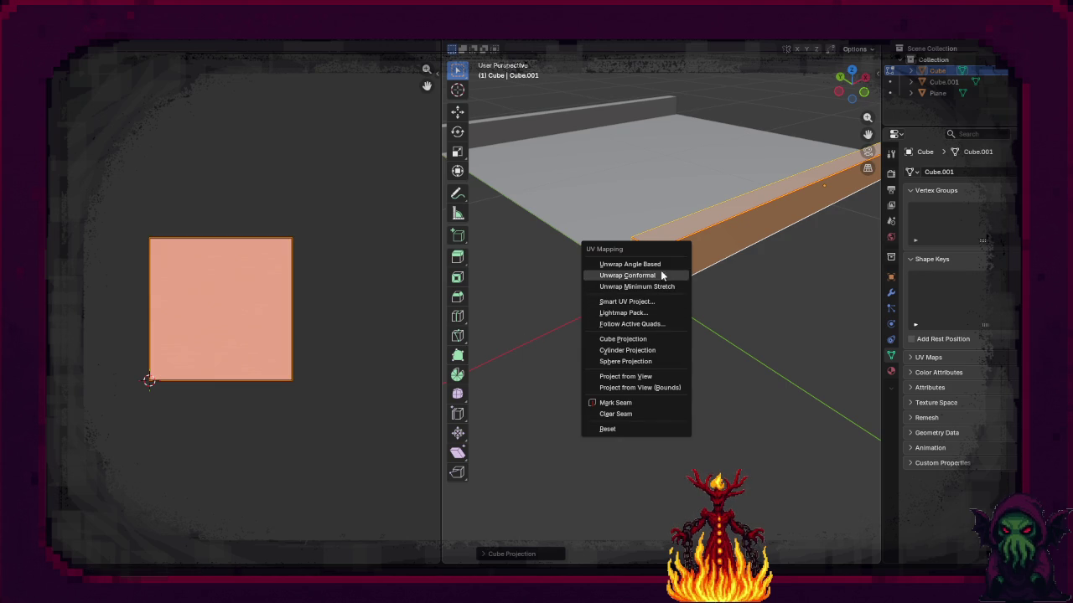
{"action": "left_click", "coordinate": [664, 263]}
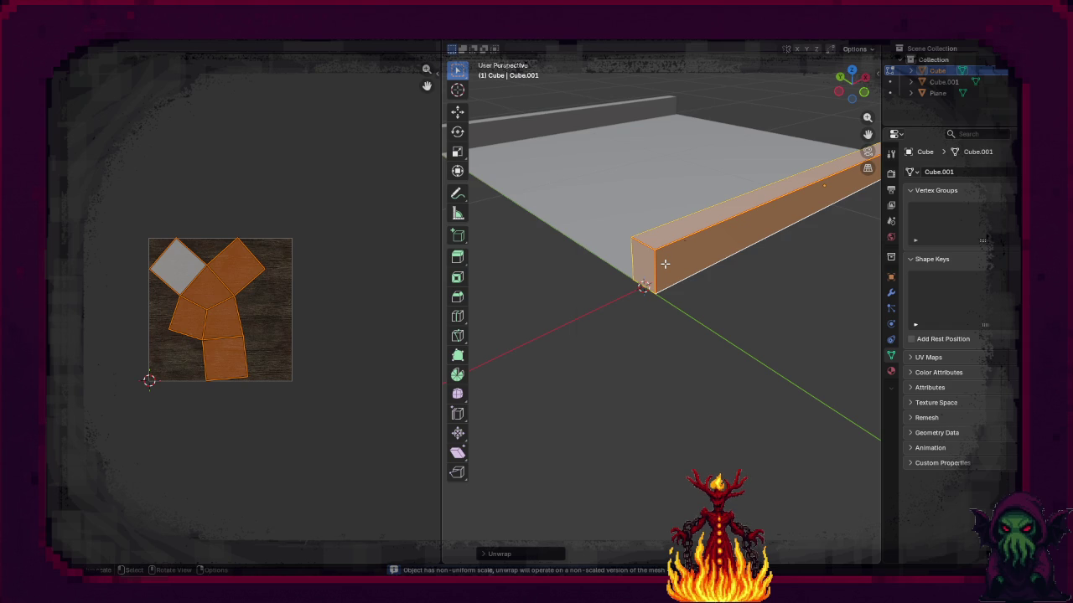
Step: Unwrap the beam with Smart UV Project (66° angle limit, Scaled margin), then deselect all
{"action": "key", "text": "u"}
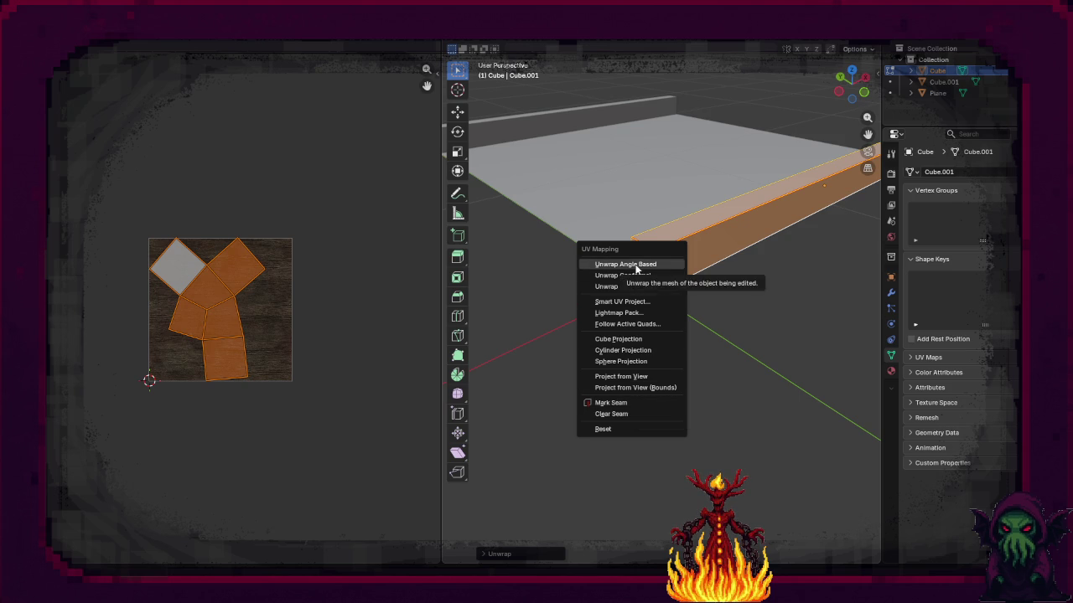
{"action": "left_click", "coordinate": [631, 301]}
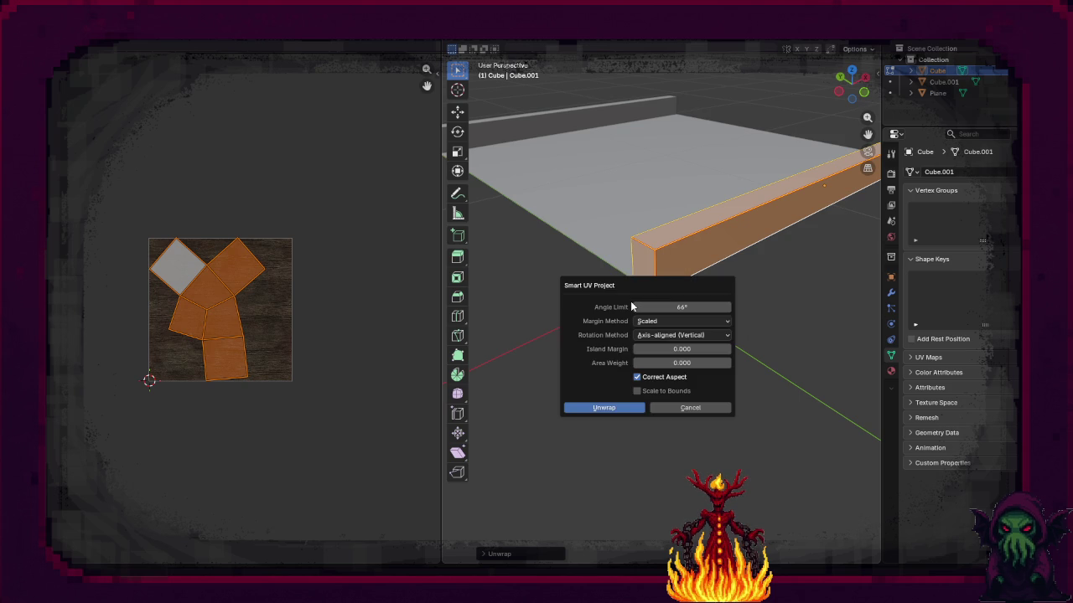
{"action": "left_click", "coordinate": [683, 323]}
{"action": "left_click", "coordinate": [683, 324]}
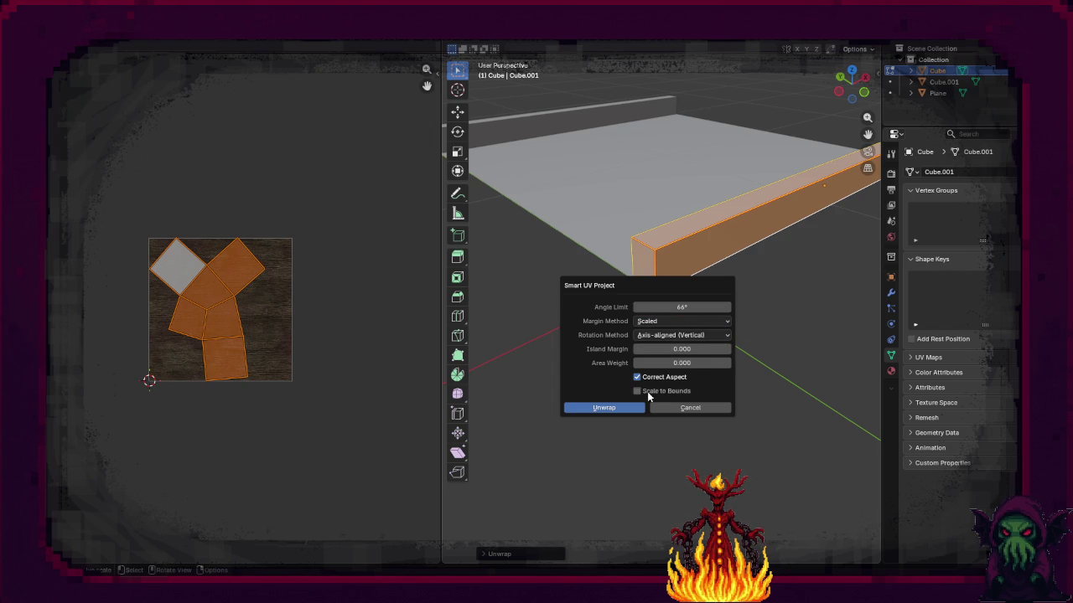
{"action": "left_click", "coordinate": [632, 406]}
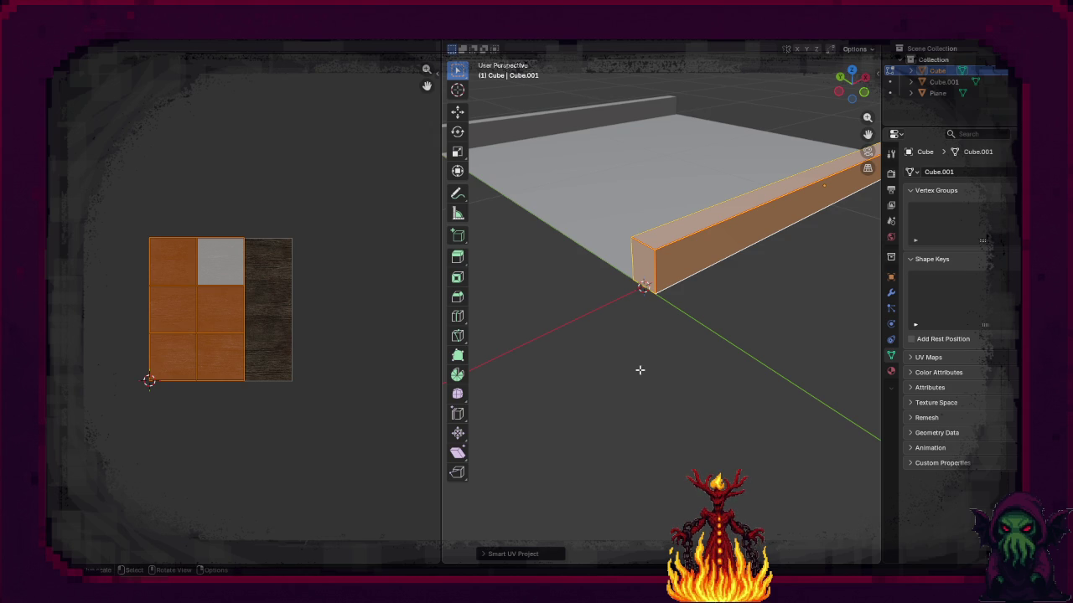
{"action": "key", "text": "alt+a"}
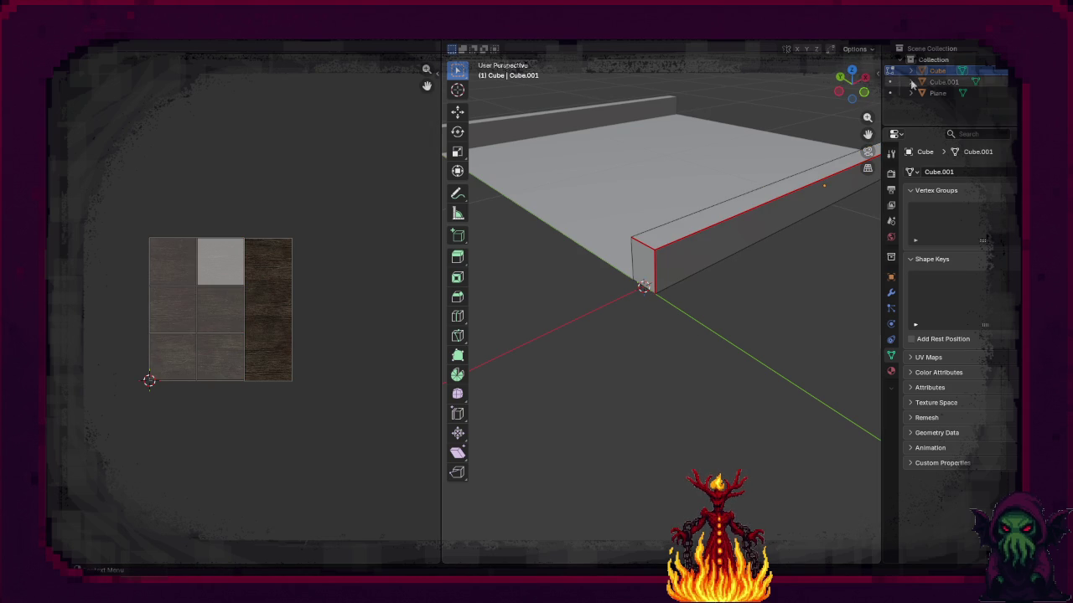
Step: Widen the 3D view and zoom in on the beam's end to preview its wood texture
{"action": "mouse_move", "coordinate": [881, 128]}
{"action": "left_mouse_down"}
{"action": "mouse_move", "coordinate": [1019, 128]}
{"action": "mouse_move", "coordinate": [892, 257]}
{"action": "mouse_move", "coordinate": [816, 257]}
{"action": "left_mouse_up"}
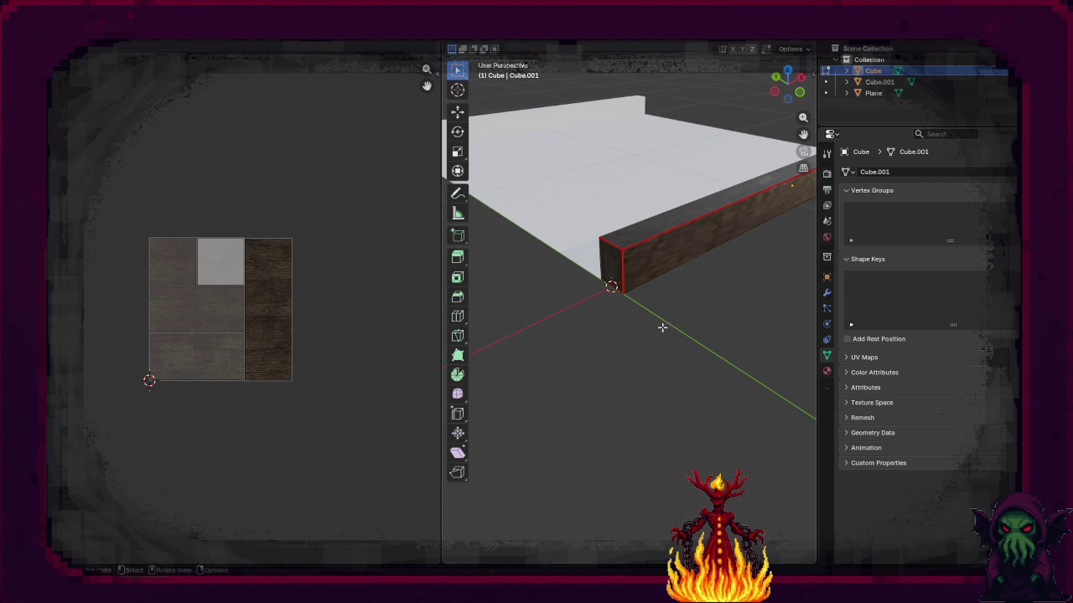
{"action": "mouse_move", "coordinate": [636, 369]}
{"action": "left_mouse_down"}
{"action": "mouse_move", "coordinate": [695, 371]}
{"action": "mouse_move", "coordinate": [637, 390]}
{"action": "left_mouse_up"}
{"action": "scroll", "coordinate": [637, 391], "scroll_direction": "up", "scroll_amount": 3}
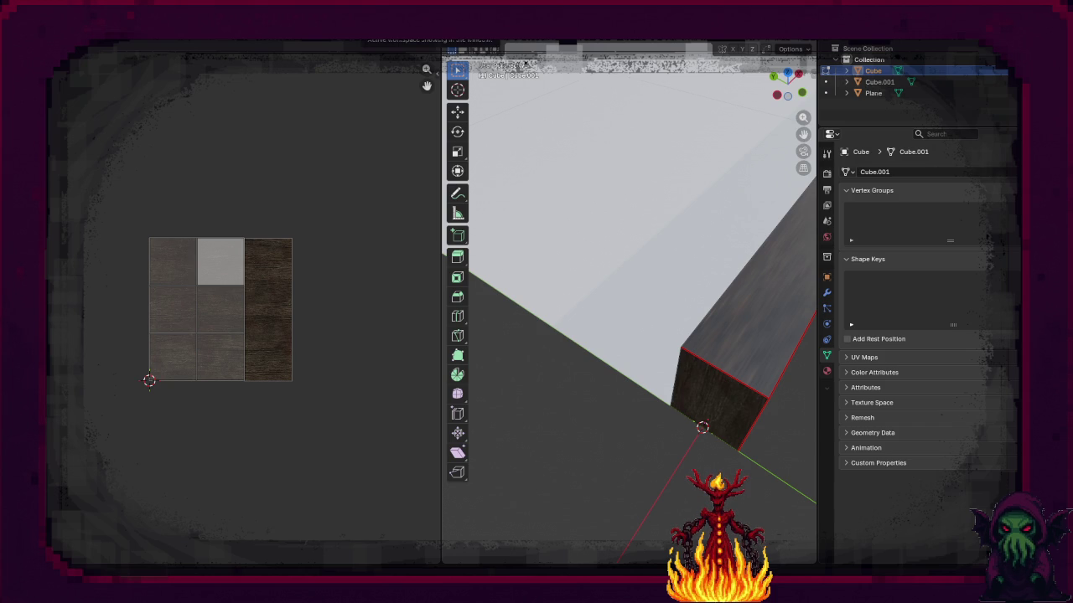
{"action": "left_click", "coordinate": [469, 42]}
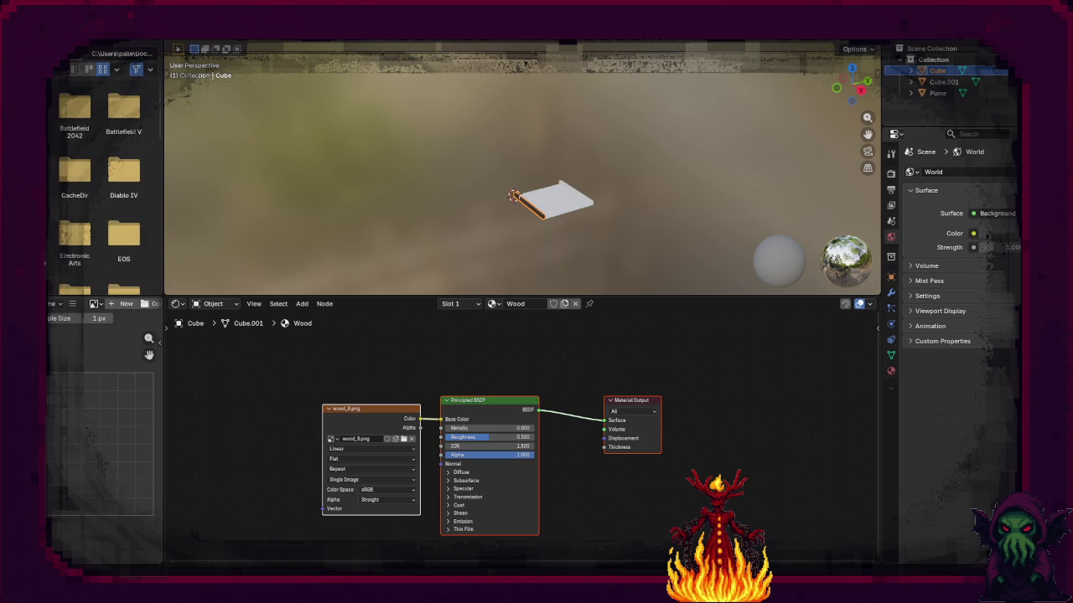
Step: Set the wood texture interpolation to Closest and the material Roughness to 1.000
{"action": "left_click", "coordinate": [350, 449]}
{"action": "left_click", "coordinate": [355, 472]}
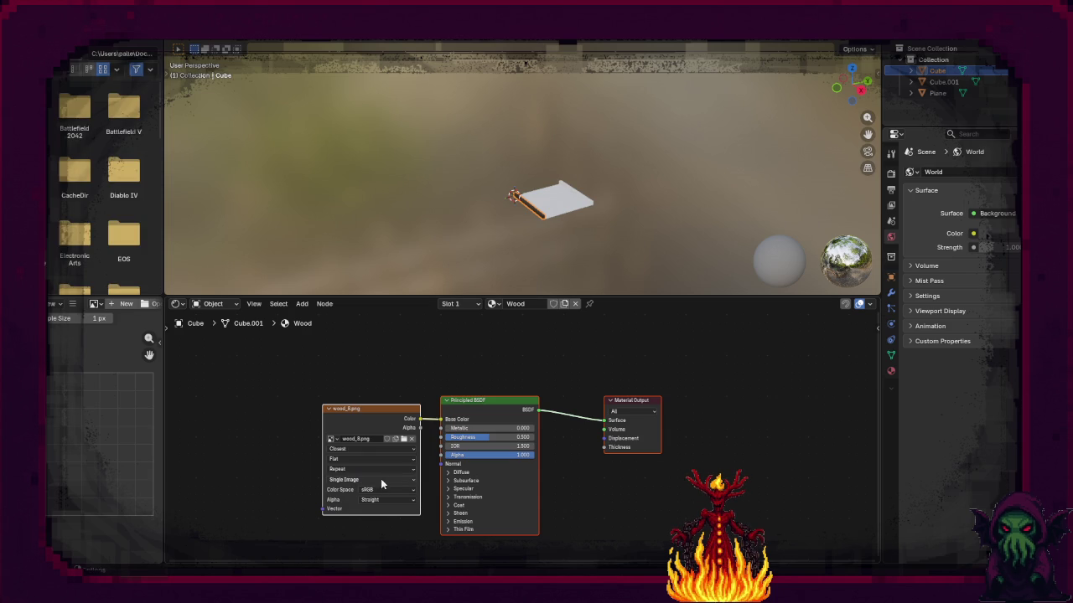
{"action": "left_click_drag", "start_coordinate": [482, 438], "coordinate": [537, 437]}
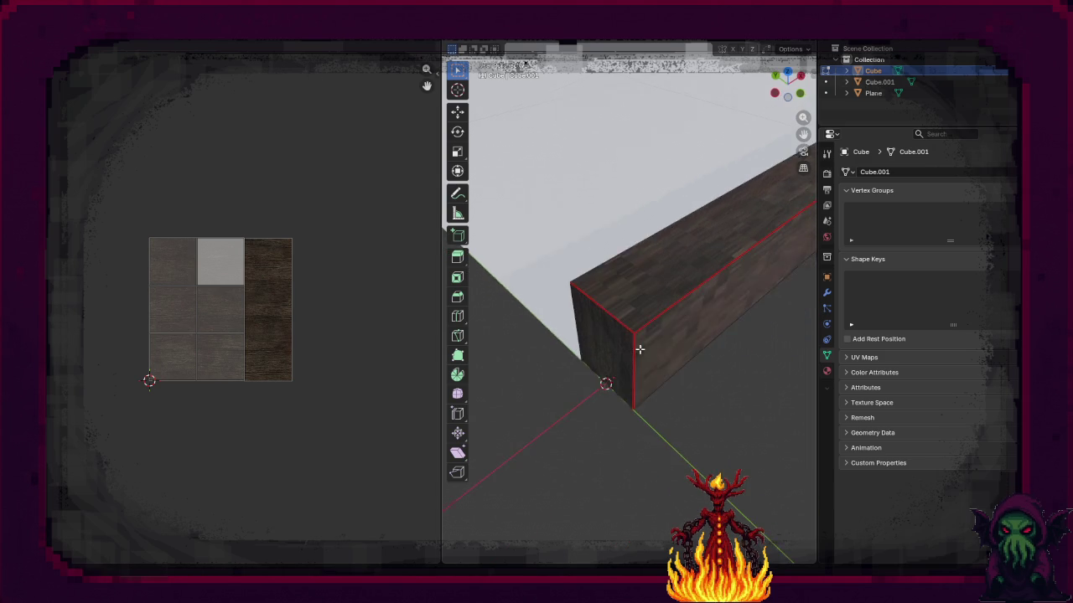
{"action": "scroll", "coordinate": [639, 349], "scroll_direction": "down", "scroll_amount": 5}
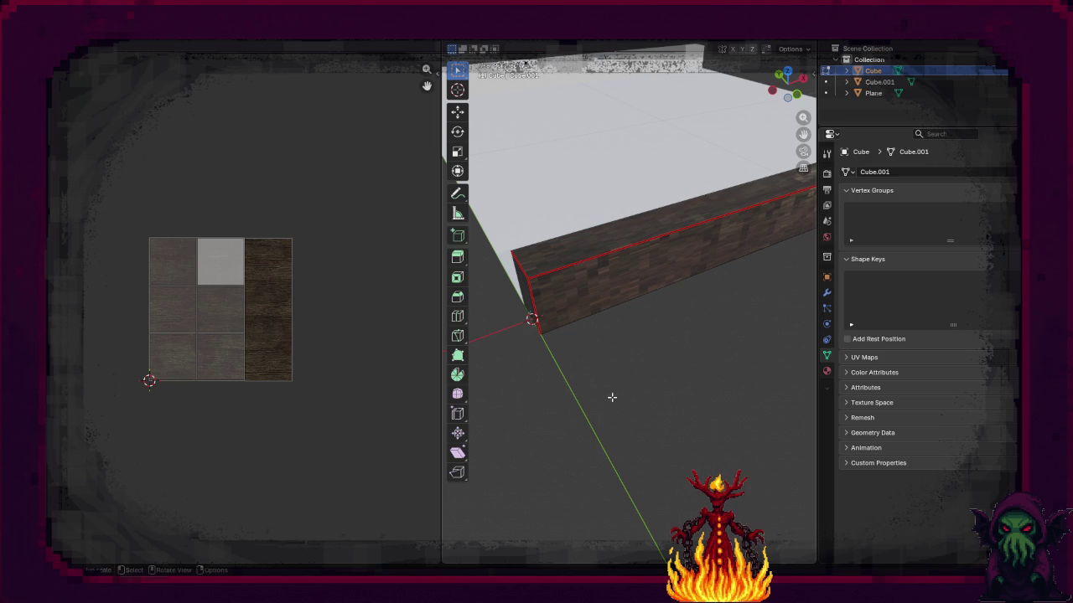
Step: Select the wall's top face and stretch its UV horizontally along X
{"action": "key", "text": "3"}
{"action": "left_click", "coordinate": [619, 289]}
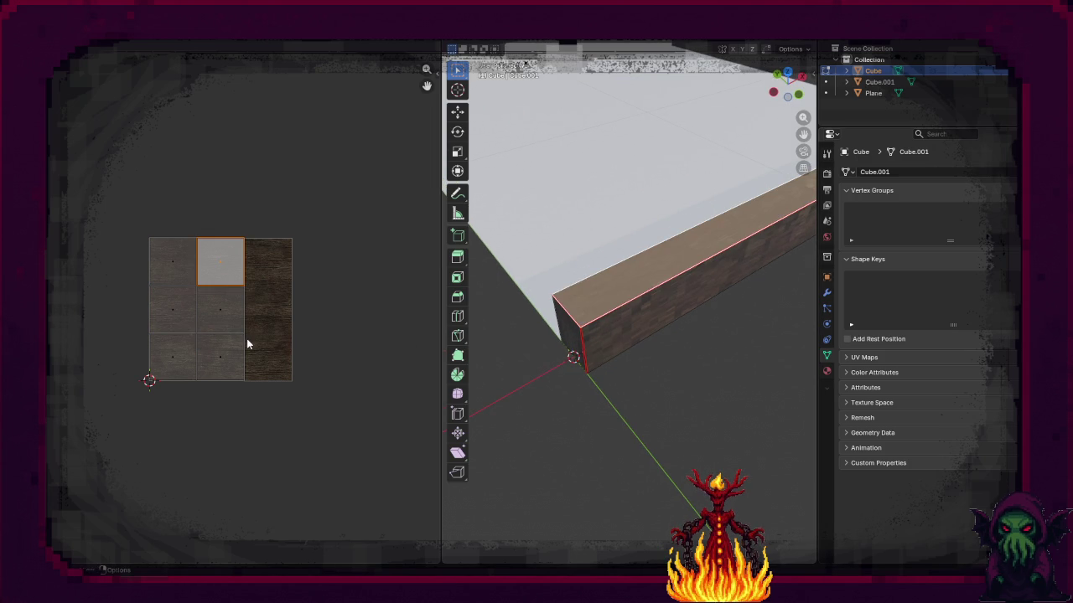
{"action": "key", "text": "s"}
{"action": "key", "text": "x"}
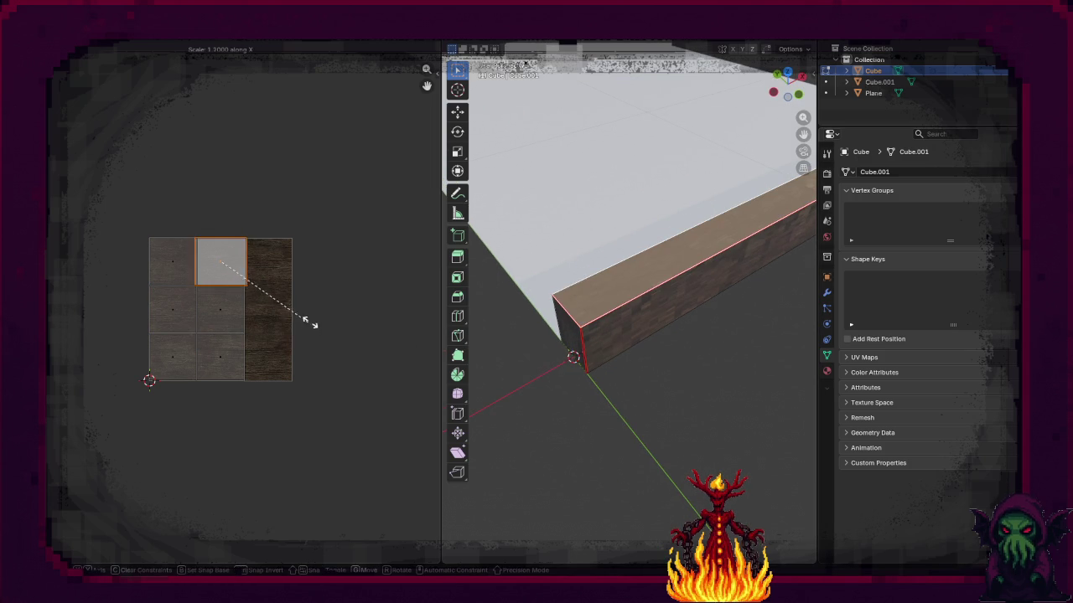
{"action": "left_click", "coordinate": [60, 328]}
{"action": "left_click", "coordinate": [736, 424]}
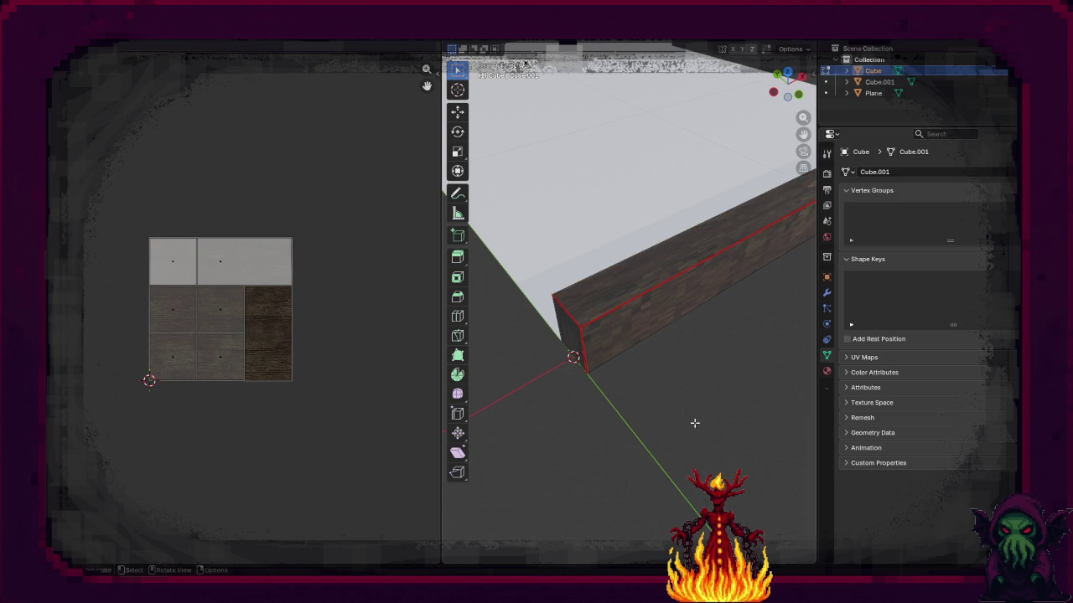
Step: Reselect the top-face UV, try rescaling along Y and X, then cancel
{"action": "scroll", "coordinate": [700, 414], "scroll_direction": "down", "scroll_amount": 5}
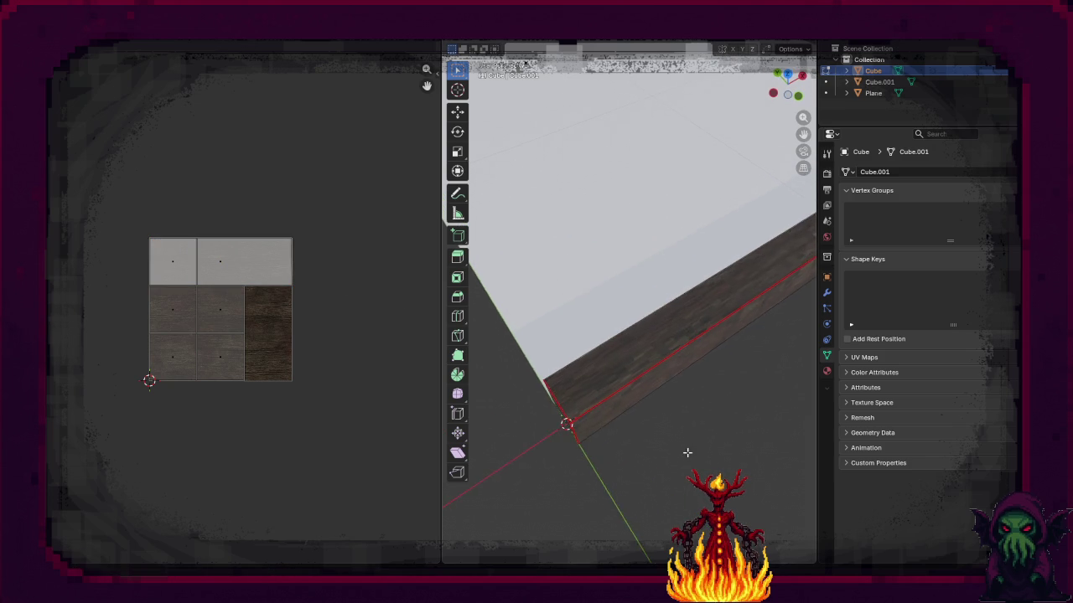
{"action": "left_click", "coordinate": [277, 276]}
{"action": "key", "text": "s"}
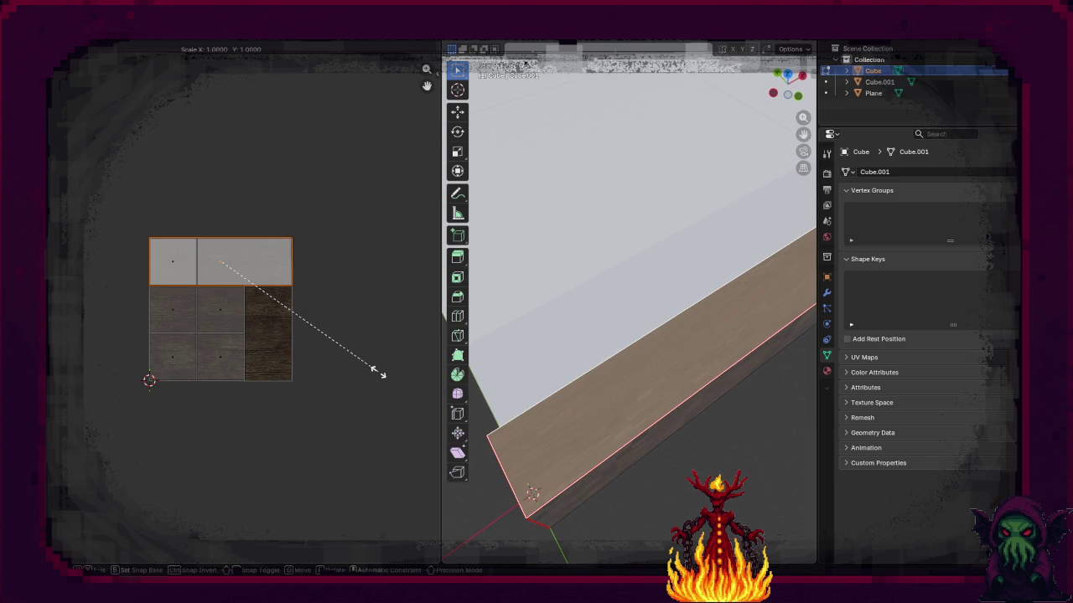
{"action": "key", "text": "y"}
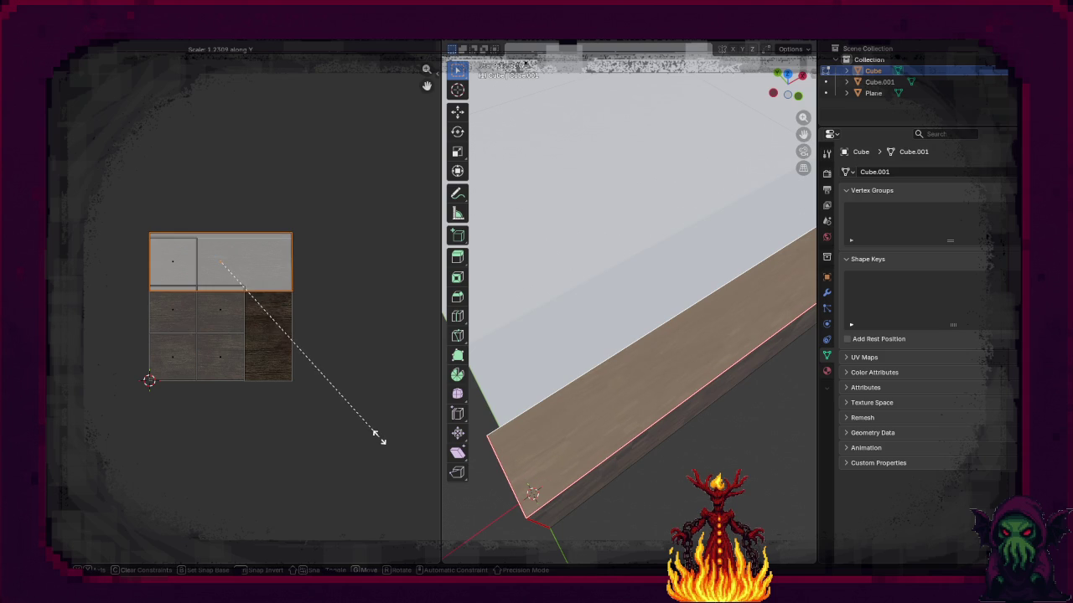
{"action": "key", "text": "x"}
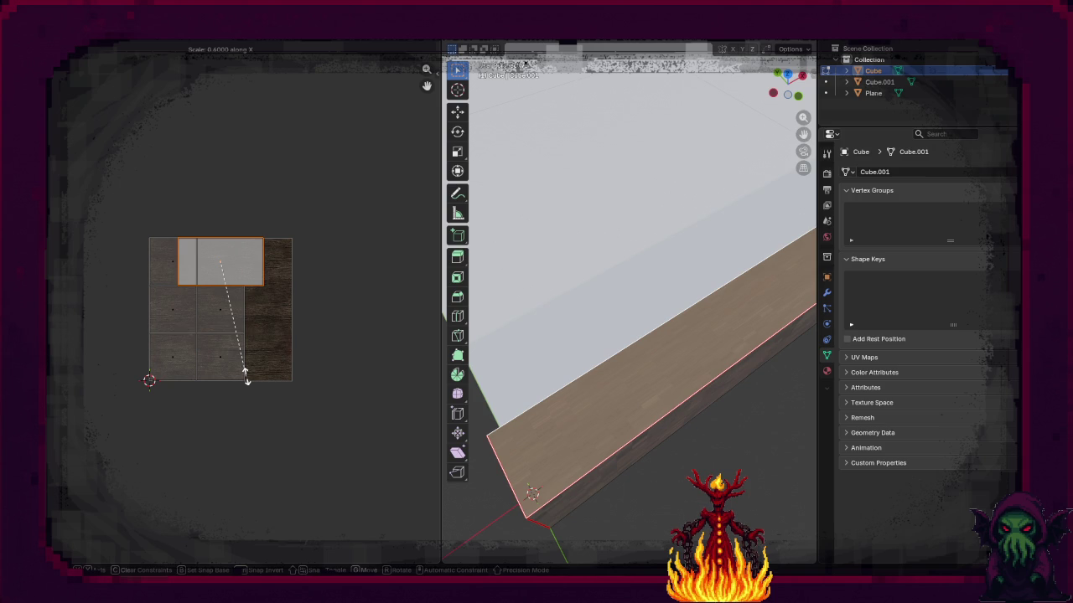
{"action": "key", "text": "Escape"}
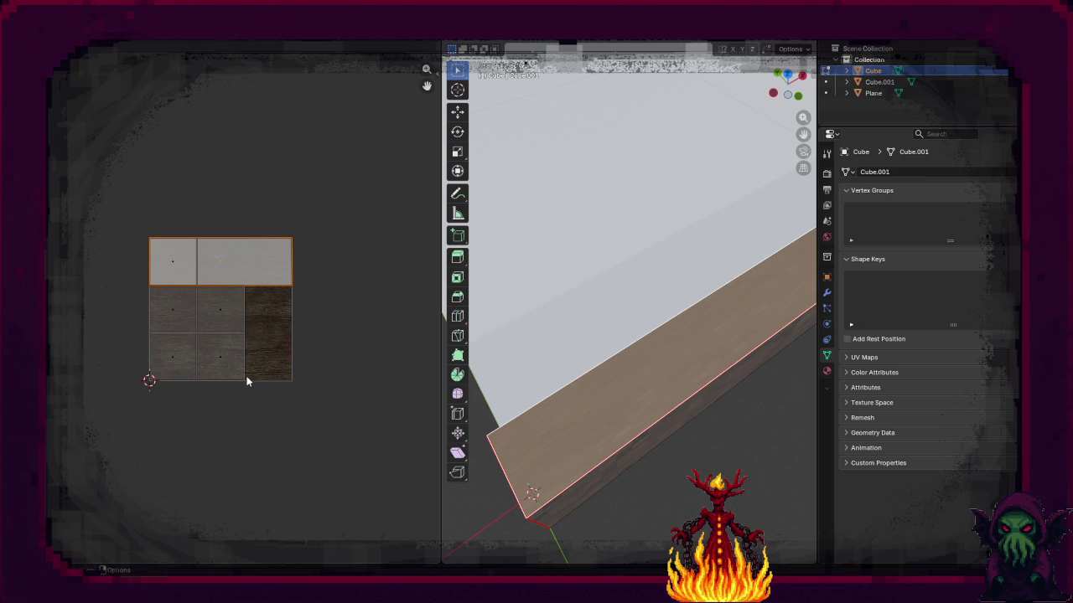
Step: Re-unwrap the wall with Smart UV Project at default settings and select its UV island
{"action": "key", "text": "u"}
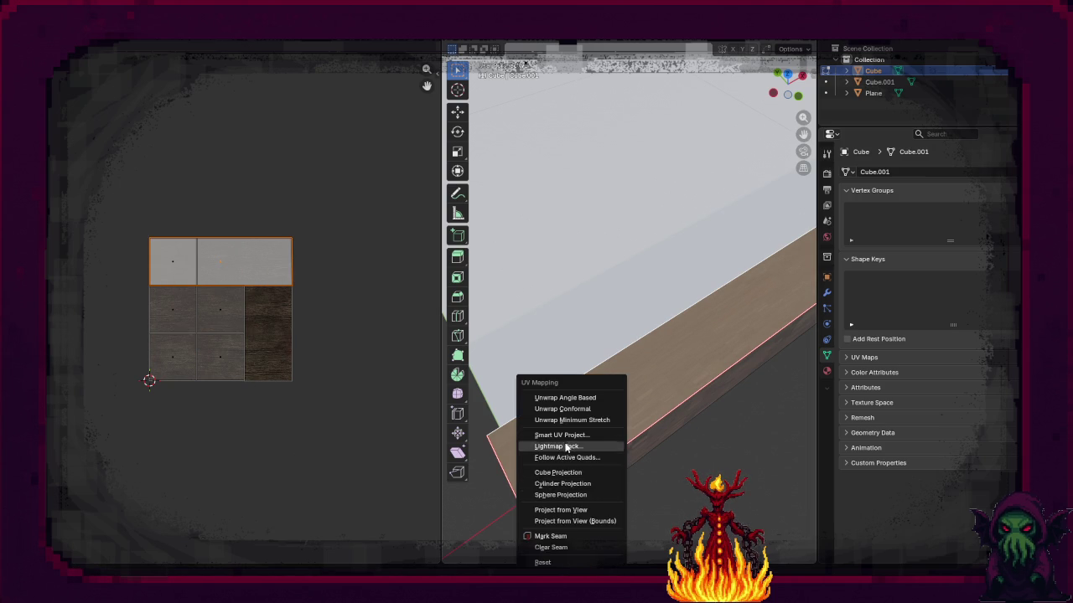
{"action": "left_click", "coordinate": [564, 436]}
{"action": "left_click", "coordinate": [537, 543]}
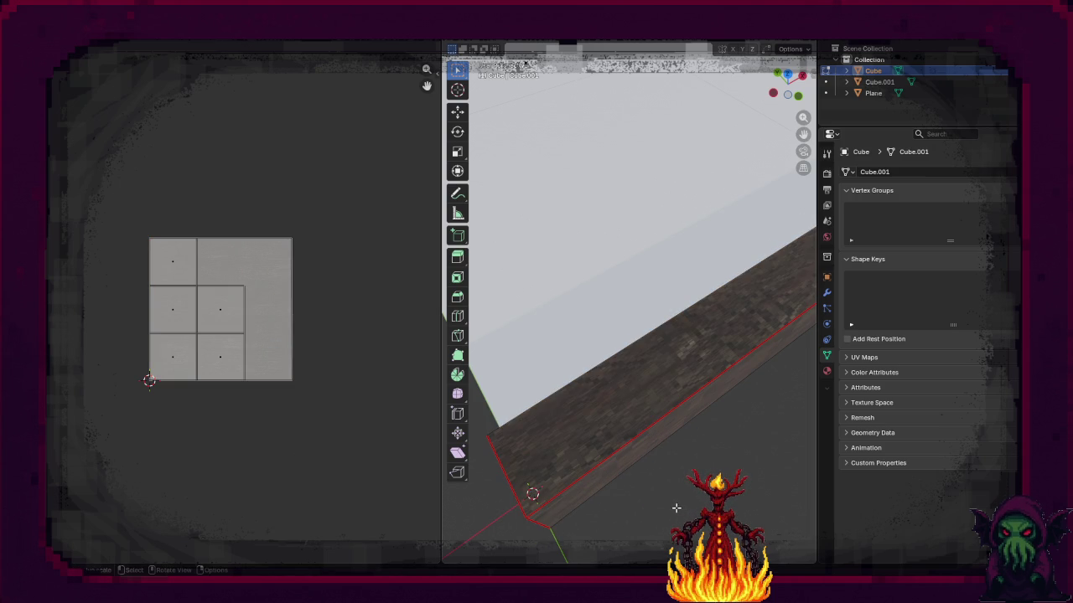
{"action": "scroll", "coordinate": [658, 501], "scroll_direction": "up", "scroll_amount": 2}
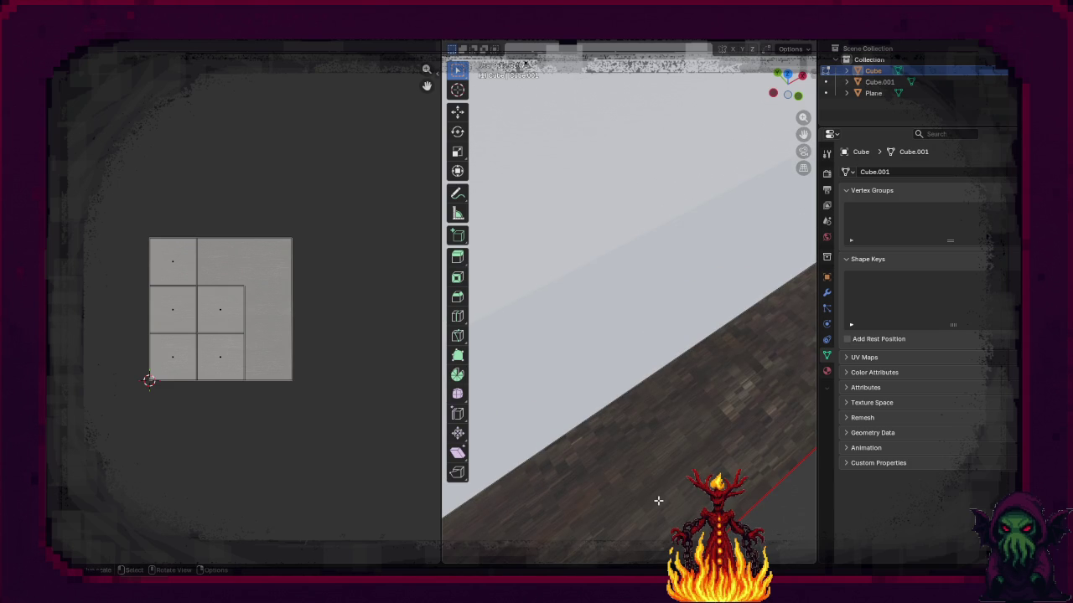
{"action": "left_click", "coordinate": [263, 363]}
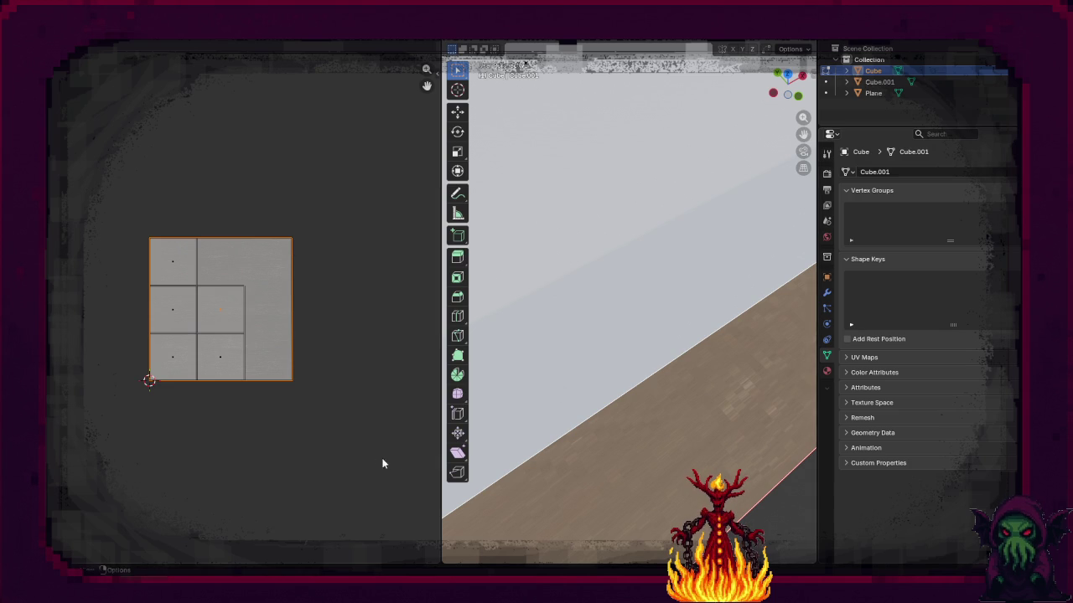
Step: Select the wall's end face and long side face for a separate unwrap
{"action": "scroll", "coordinate": [649, 463], "scroll_direction": "down", "scroll_amount": 5}
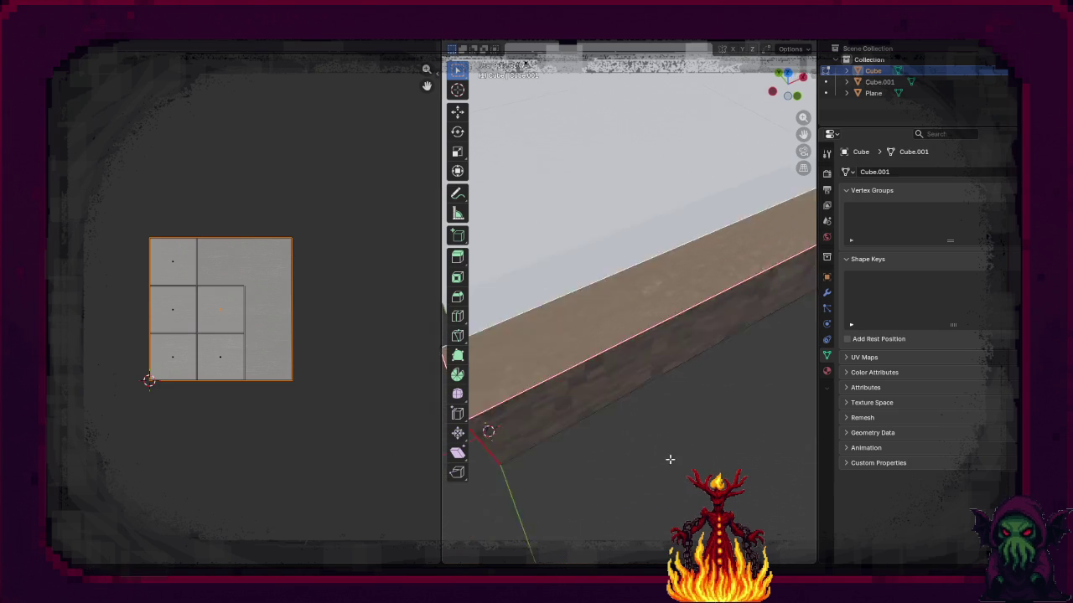
{"action": "left_click", "coordinate": [612, 358]}
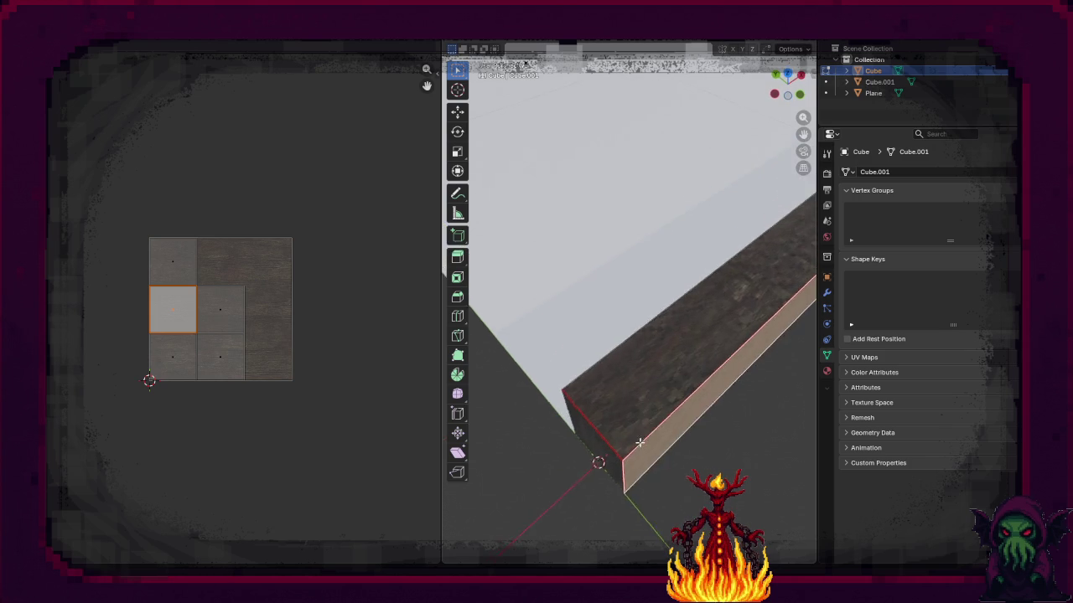
{"action": "scroll", "coordinate": [662, 444], "scroll_direction": "up", "scroll_amount": 3}
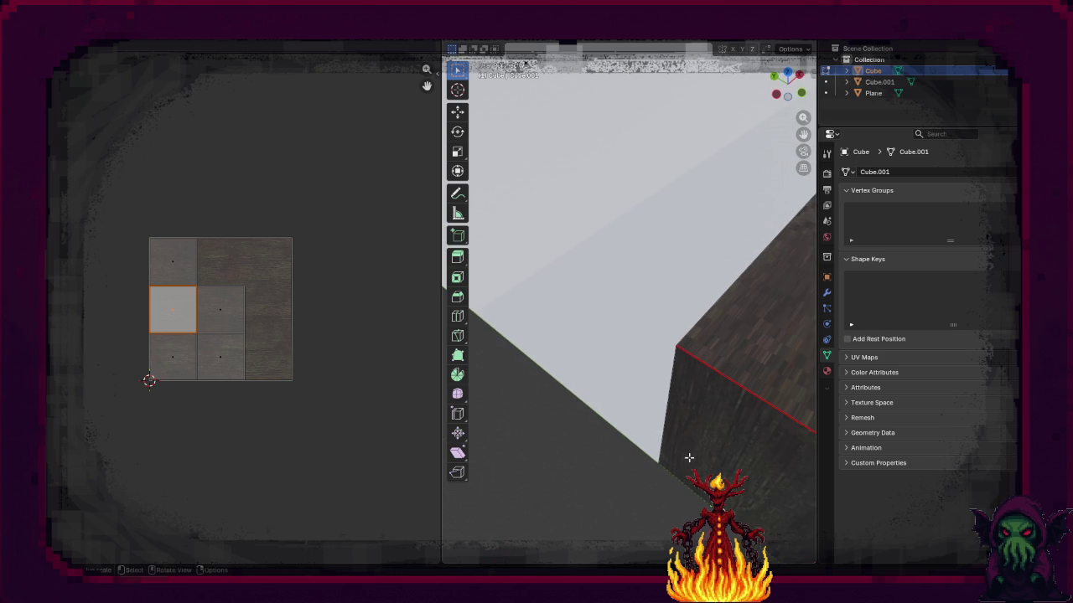
{"action": "scroll", "coordinate": [697, 462], "scroll_direction": "down", "scroll_amount": 4}
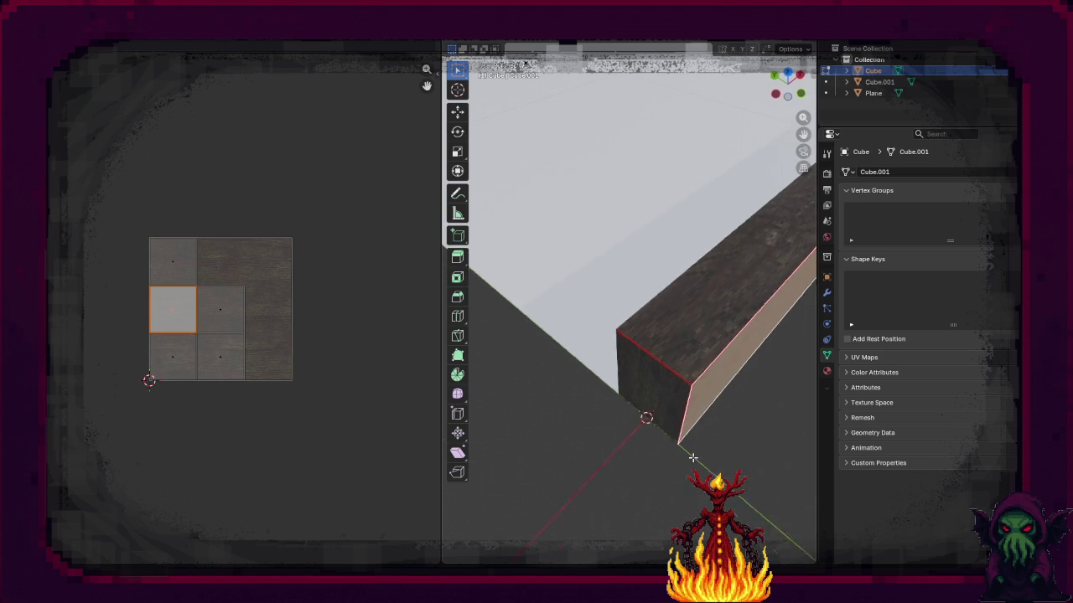
{"action": "left_click", "coordinate": [608, 396]}
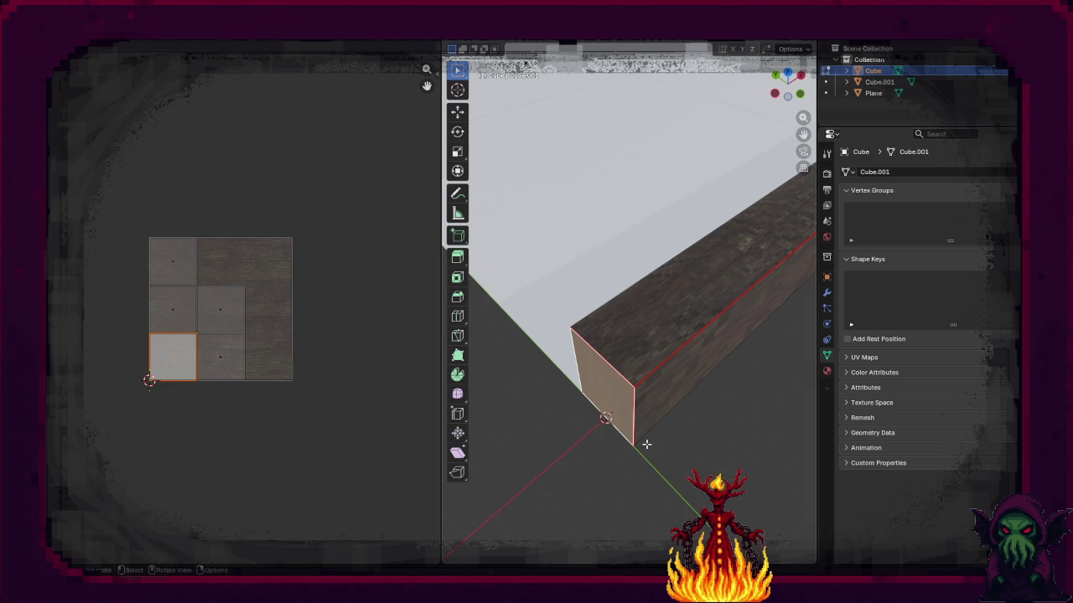
{"action": "mouse_move", "coordinate": [642, 445]}
{"action": "left_mouse_down"}
{"action": "mouse_move", "coordinate": [625, 443]}
{"action": "mouse_move", "coordinate": [591, 356]}
{"action": "left_mouse_up"}
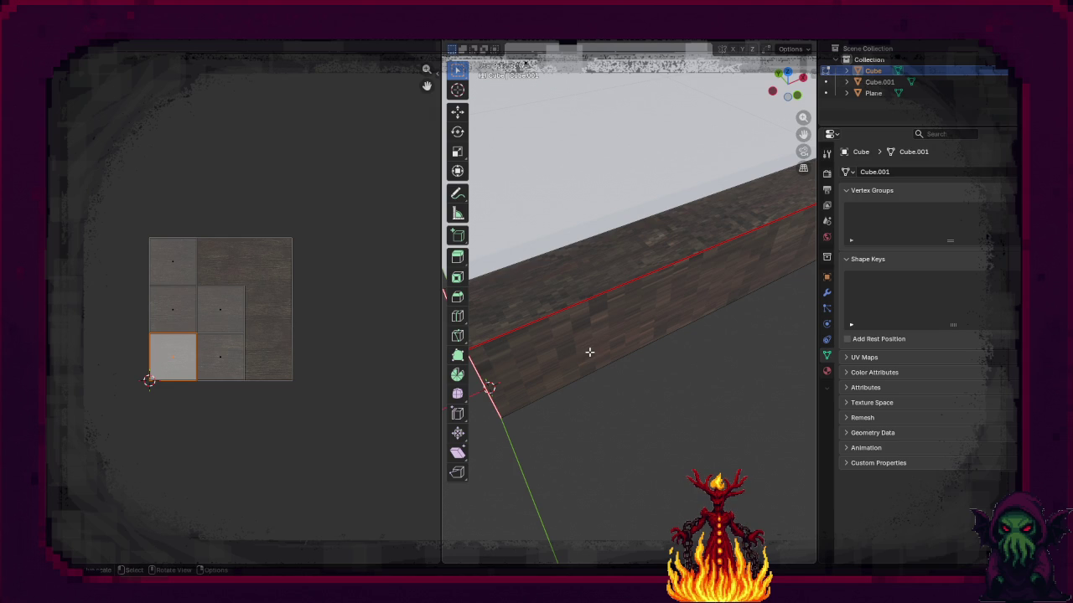
{"action": "left_click", "coordinate": [585, 348]}
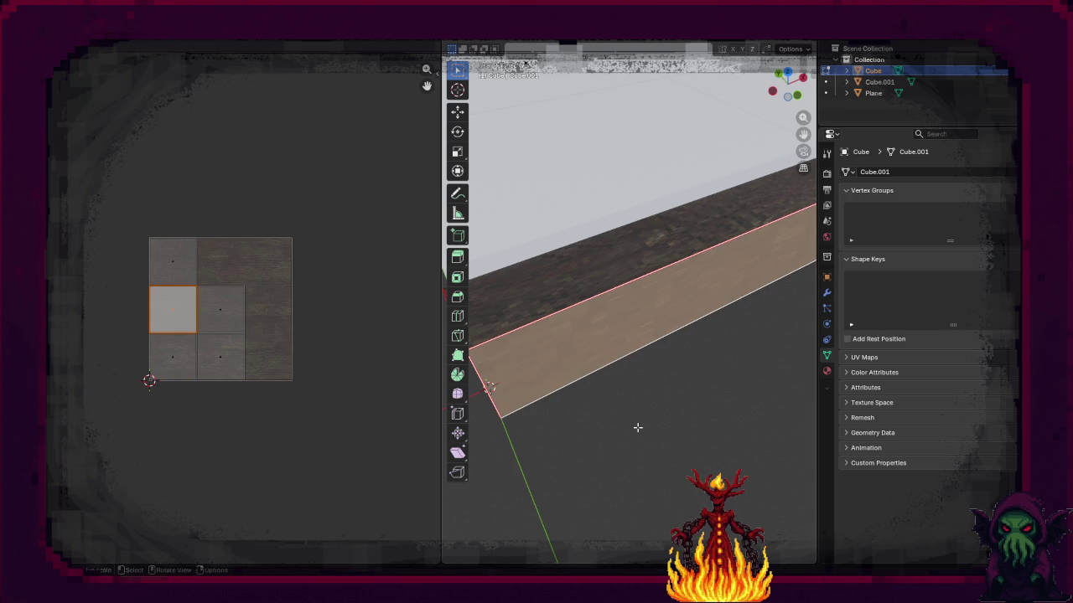
{"action": "key", "text": "u"}
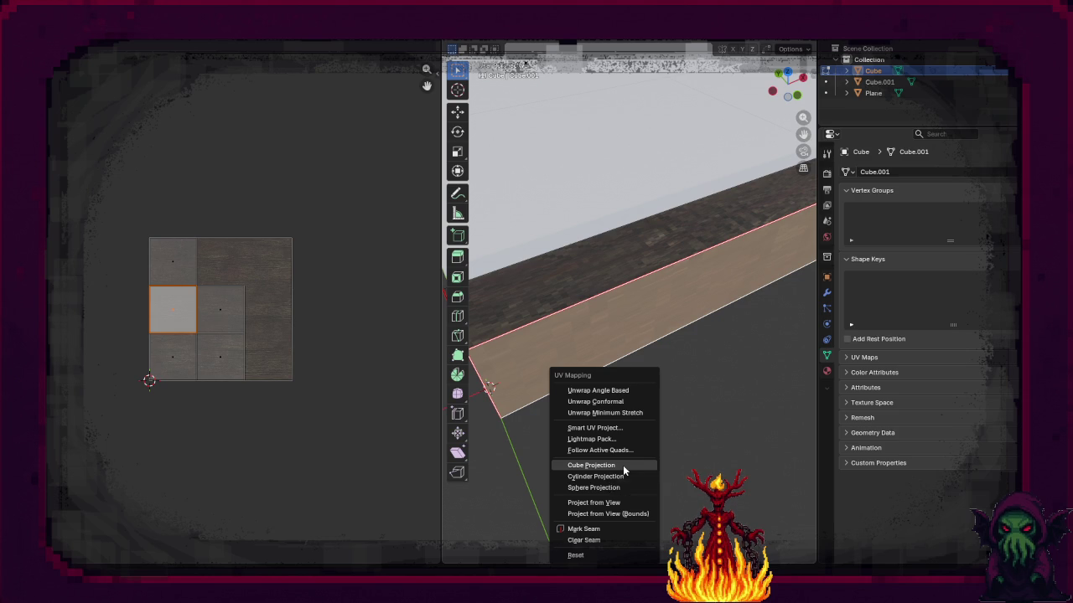
Step: Cube-project the selected side face's UVs and select its UV island
{"action": "left_click", "coordinate": [623, 466]}
{"action": "left_click", "coordinate": [565, 431]}
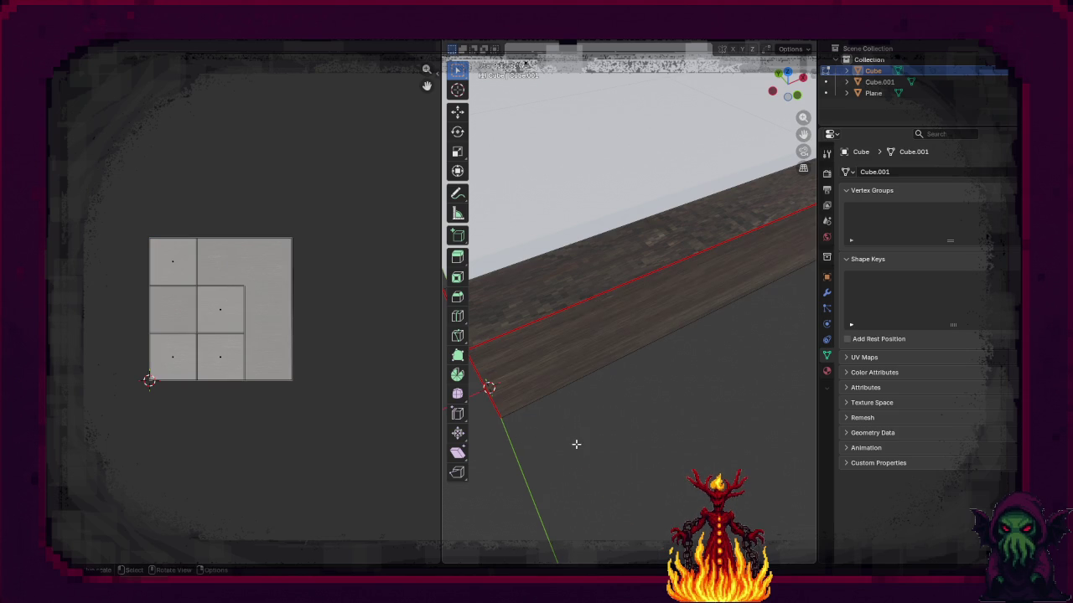
{"action": "scroll", "coordinate": [576, 444], "scroll_direction": "down", "scroll_amount": 5}
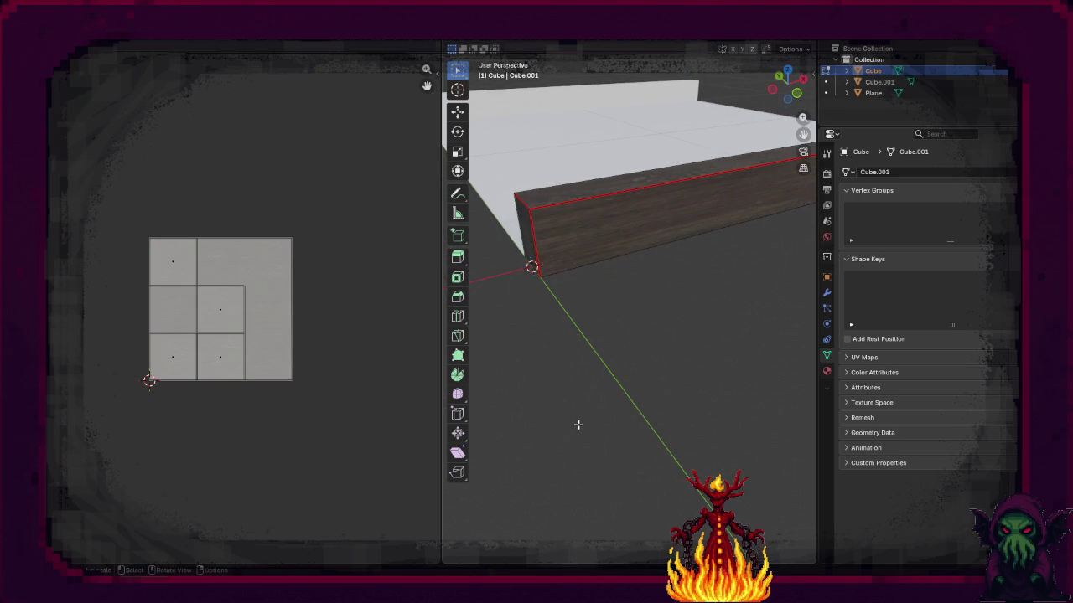
{"action": "scroll", "coordinate": [578, 425], "scroll_direction": "up", "scroll_amount": 2}
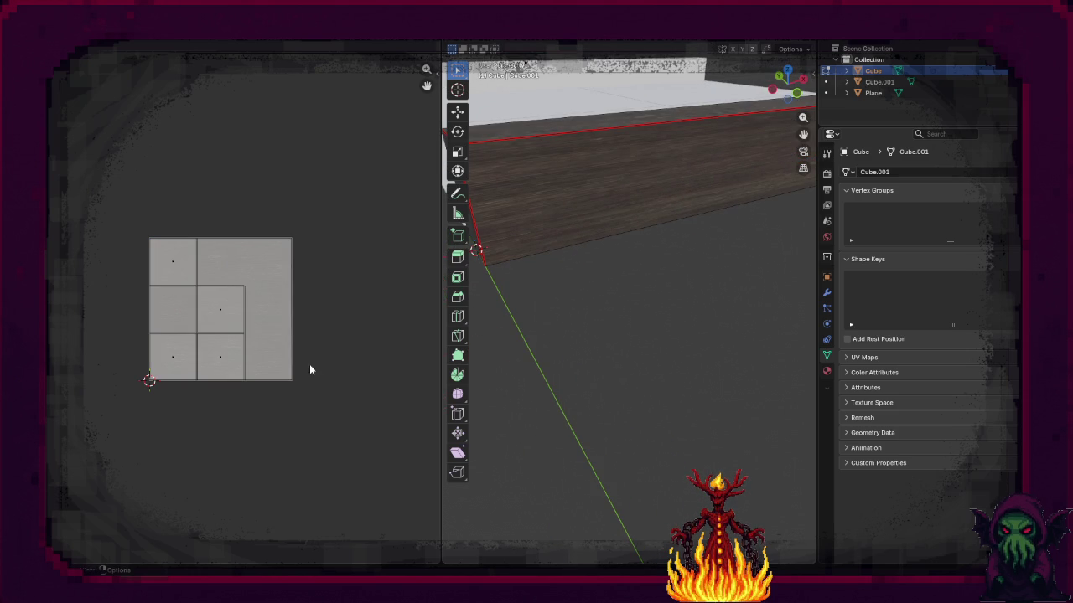
{"action": "left_click", "coordinate": [275, 347]}
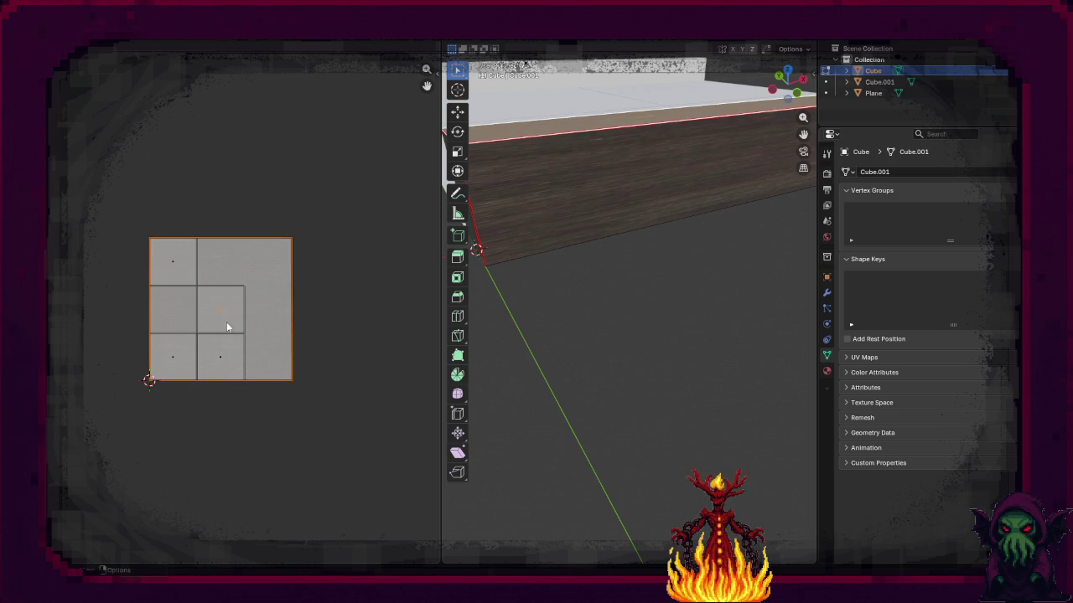
Step: Shrink the top face's UV island to 0.6, then squash it along Y
{"action": "left_click", "coordinate": [579, 187]}
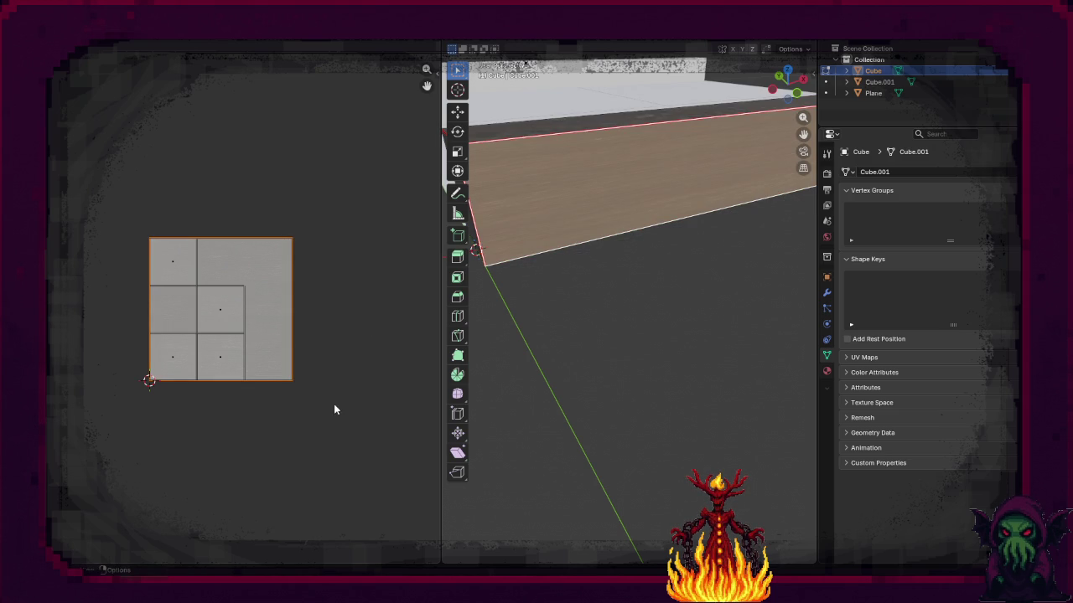
{"action": "key", "text": "s"}
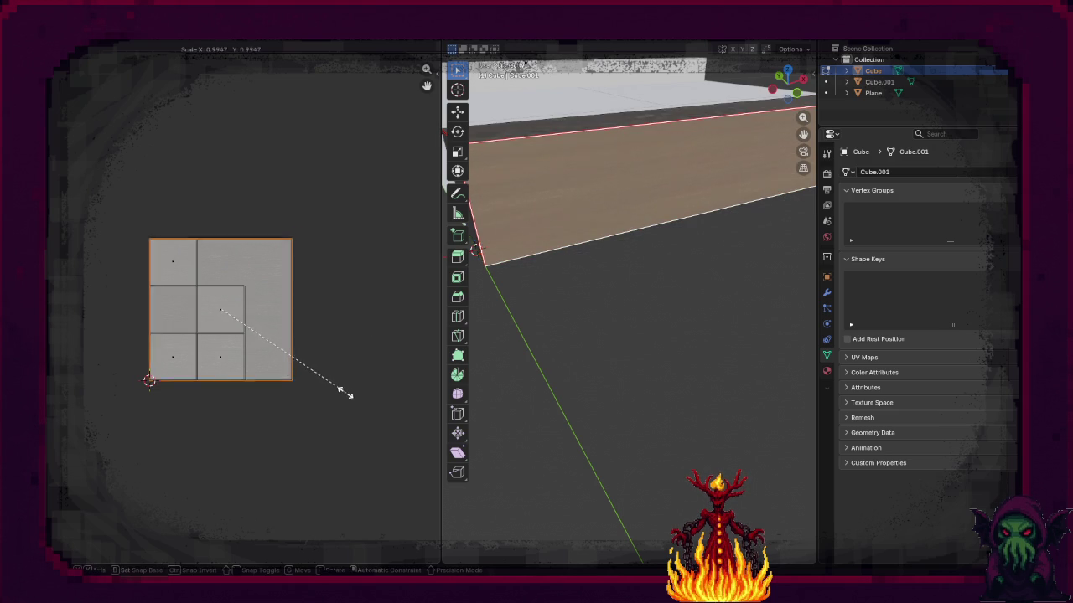
{"action": "left_click", "coordinate": [294, 369]}
{"action": "left_click", "coordinate": [610, 375]}
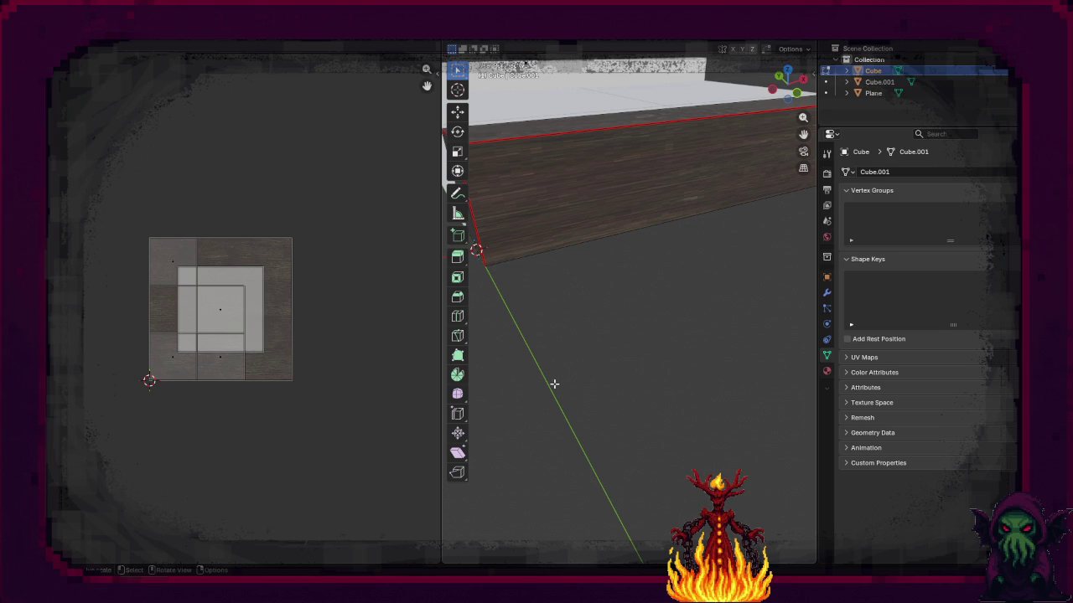
{"action": "left_click", "coordinate": [609, 215]}
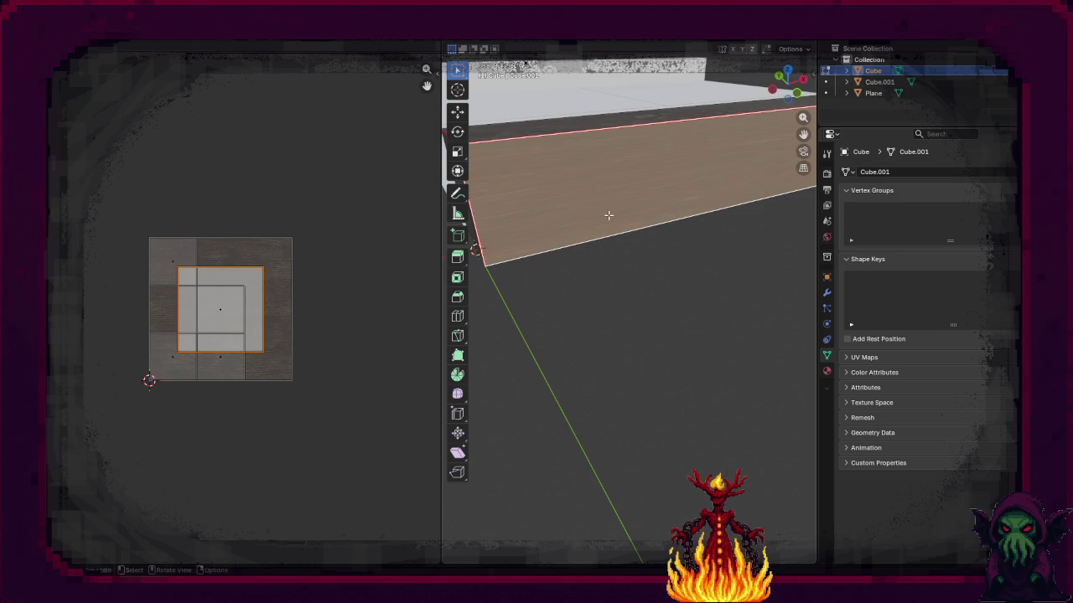
{"action": "key", "text": "s"}
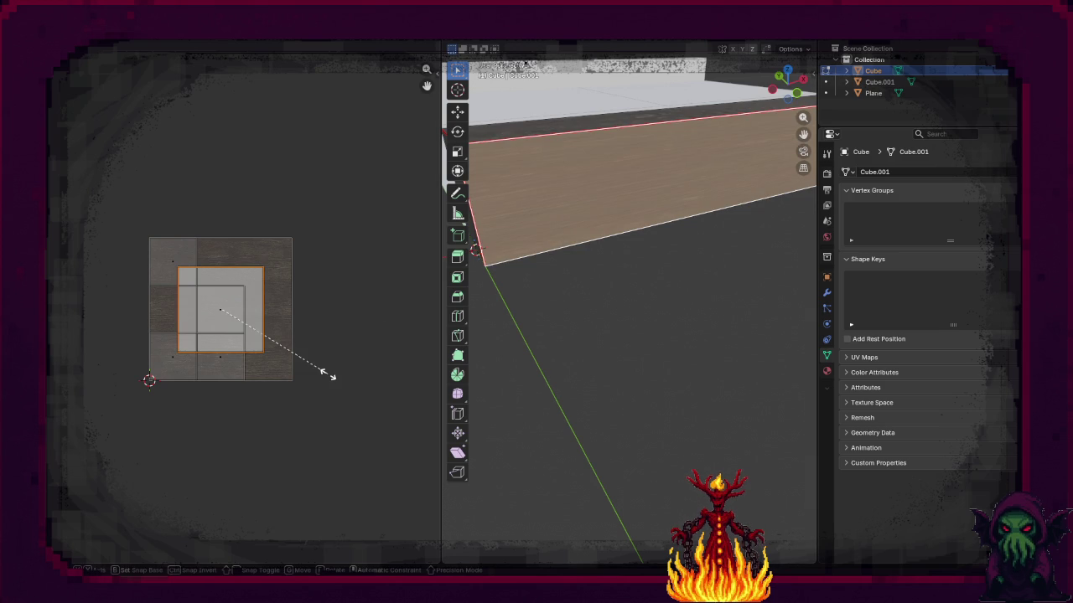
{"action": "key", "text": "x"}
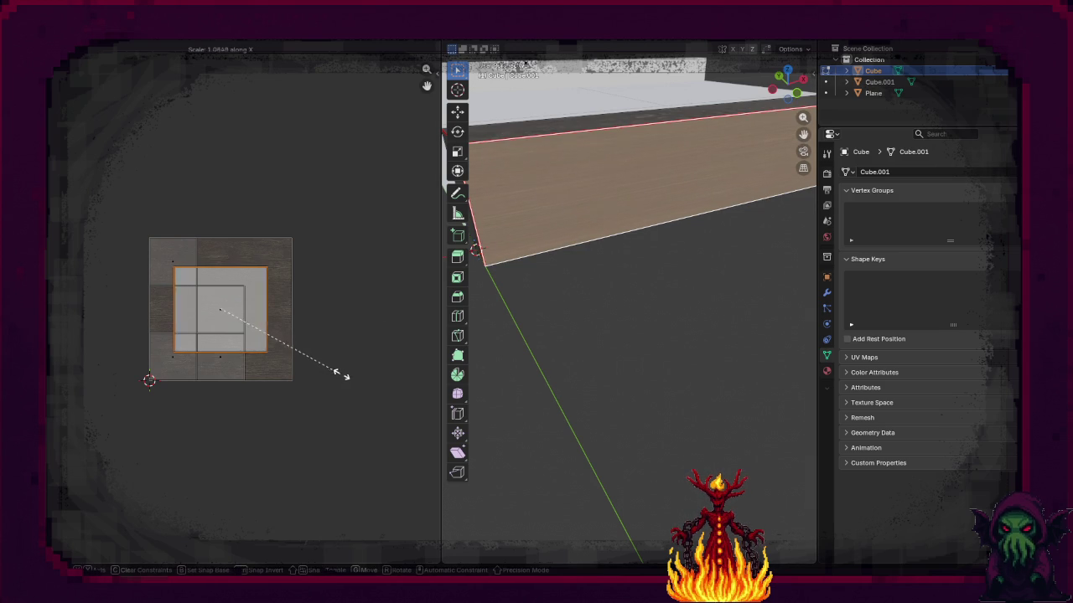
{"action": "key", "text": "x"}
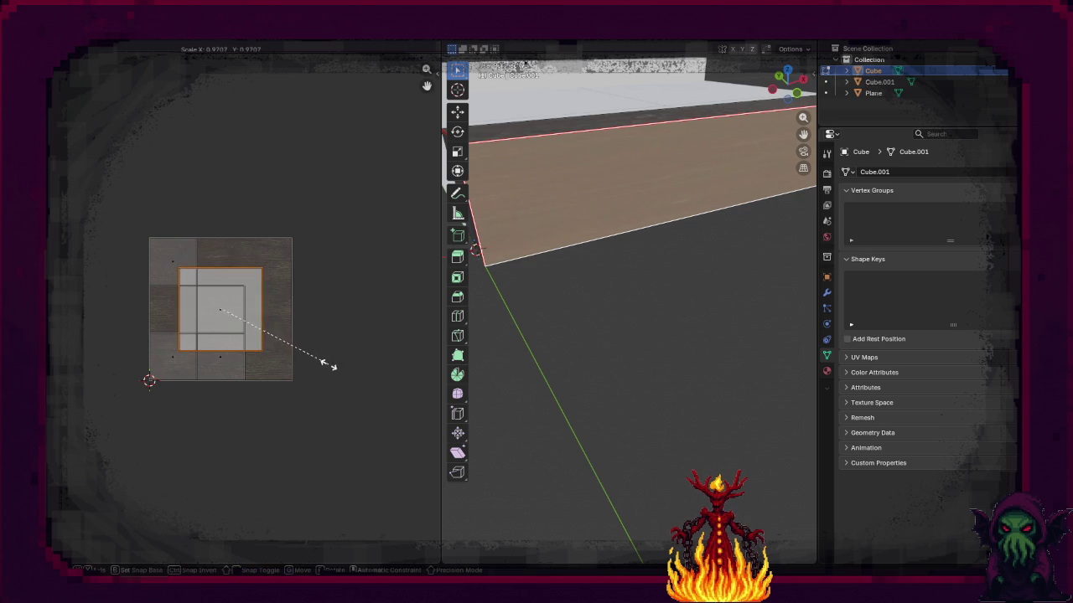
{"action": "key", "text": "y"}
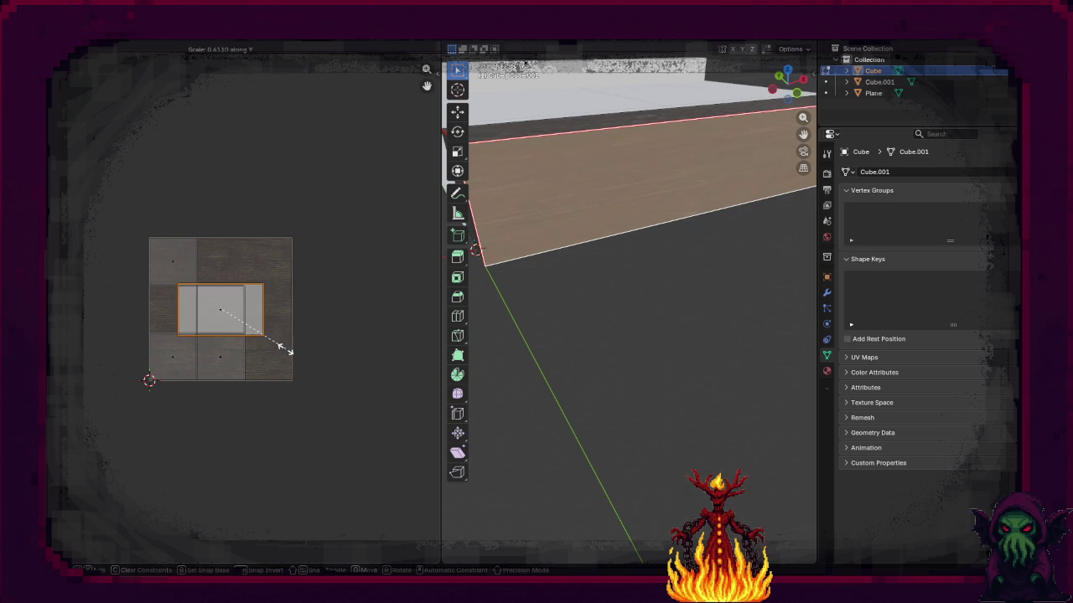
{"action": "left_click", "coordinate": [242, 343]}
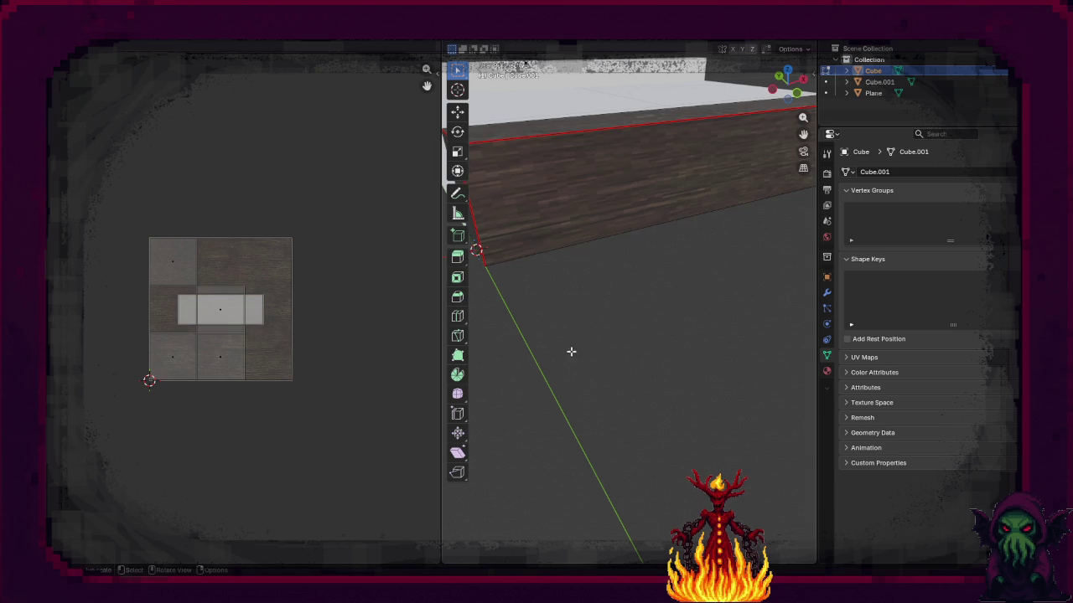
Step: Stretch the small rectangular UV island 1.5× along X into a full-width strip
{"action": "scroll", "coordinate": [577, 363], "scroll_direction": "up", "scroll_amount": 3}
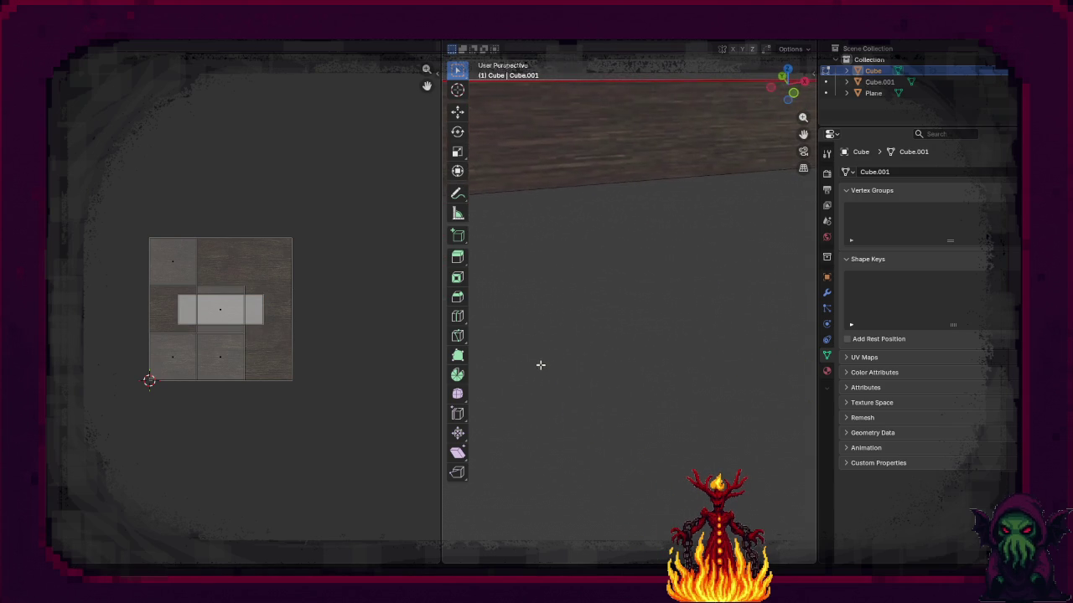
{"action": "scroll", "coordinate": [536, 366], "scroll_direction": "up", "scroll_amount": 3}
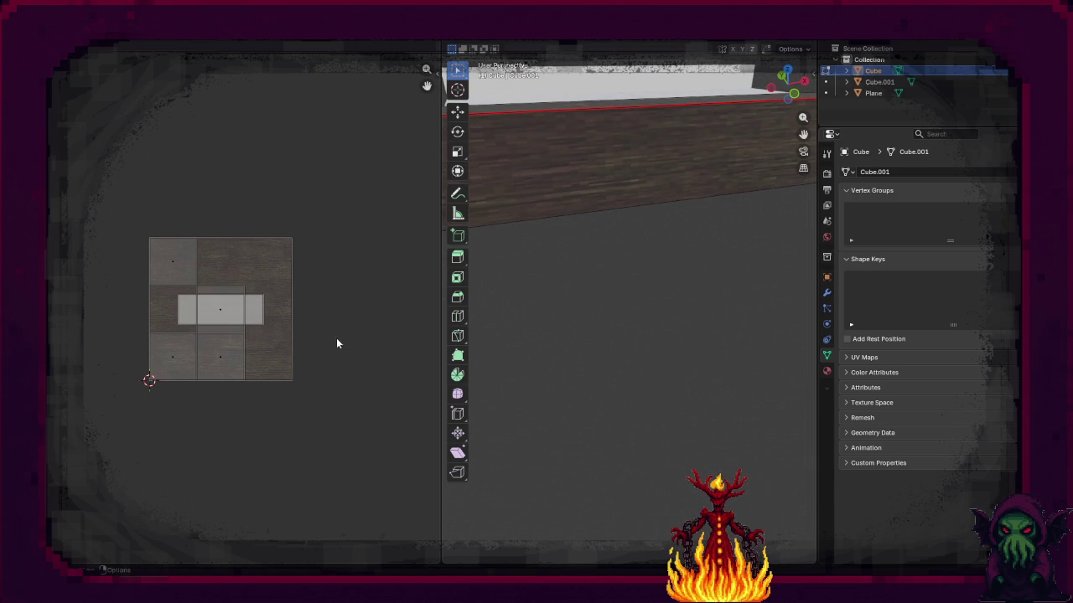
{"action": "left_click", "coordinate": [255, 314]}
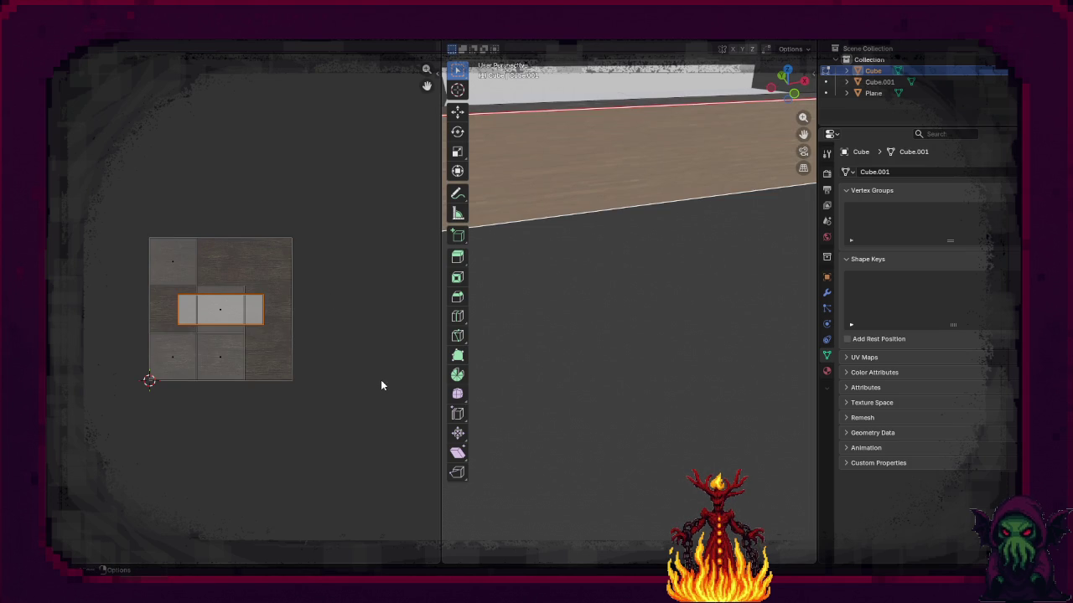
{"action": "key", "text": "s"}
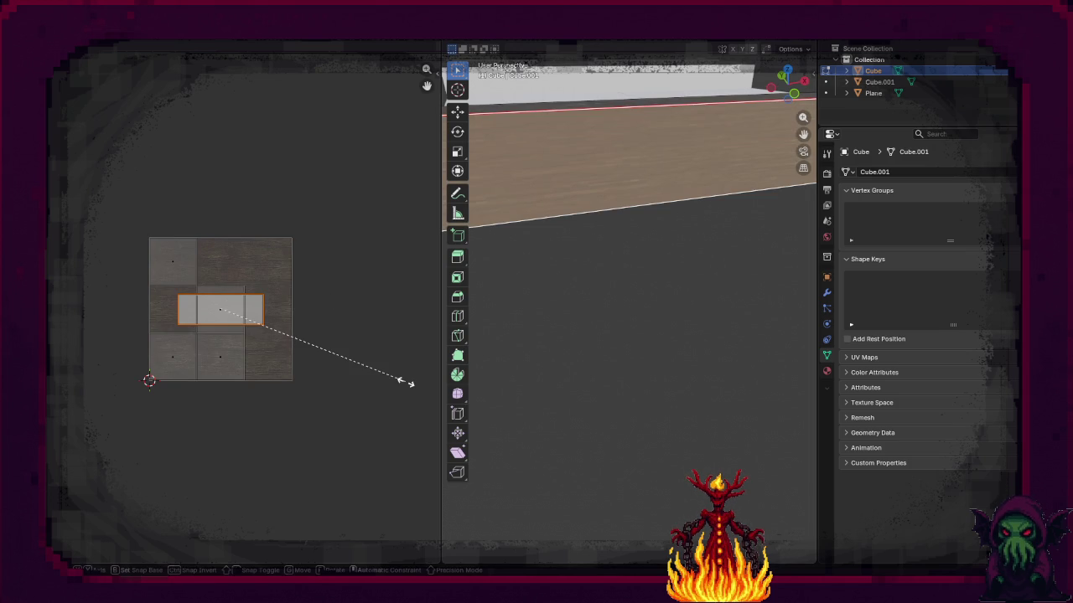
{"action": "key", "text": "x"}
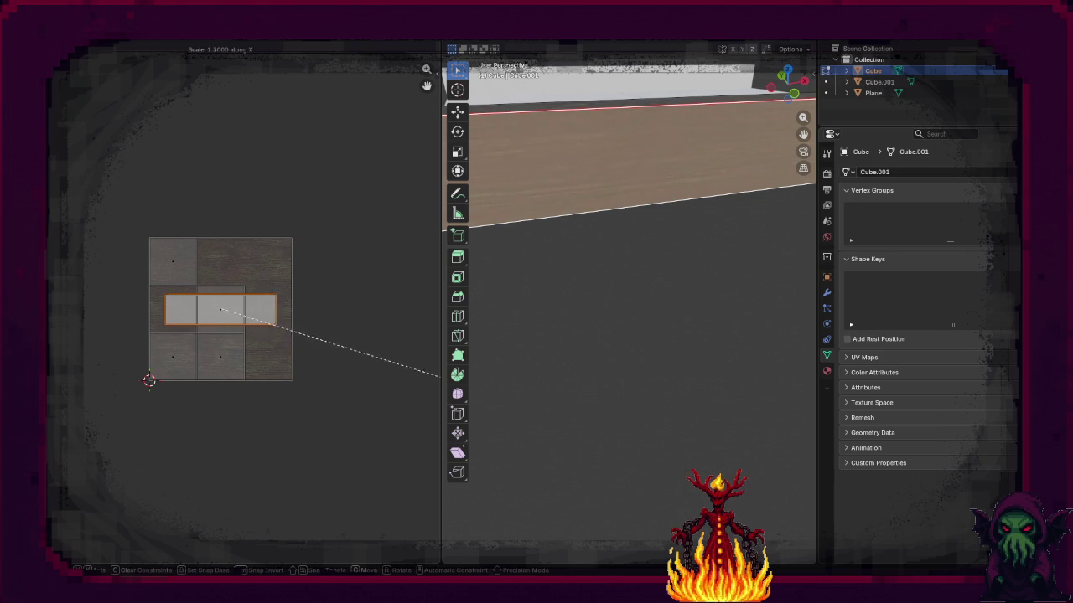
{"action": "left_click", "coordinate": [109, 390]}
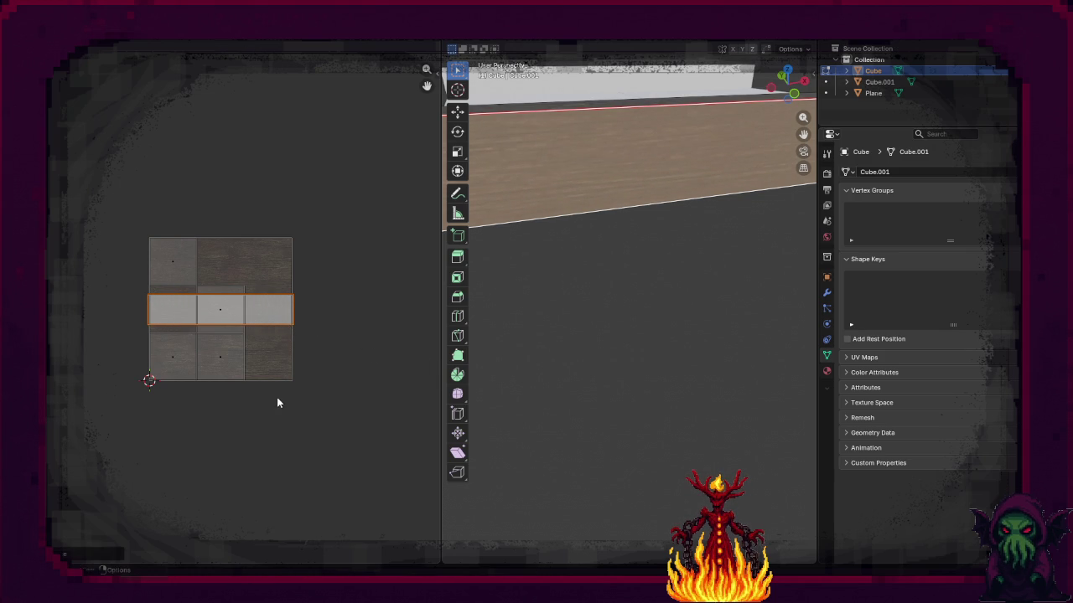
{"action": "mouse_move", "coordinate": [586, 352]}
{"action": "left_mouse_down"}
{"action": "mouse_move", "coordinate": [682, 310]}
{"action": "mouse_move", "coordinate": [651, 320]}
{"action": "mouse_move", "coordinate": [673, 314]}
{"action": "mouse_move", "coordinate": [537, 313]}
{"action": "mouse_move", "coordinate": [542, 324]}
{"action": "left_mouse_up"}
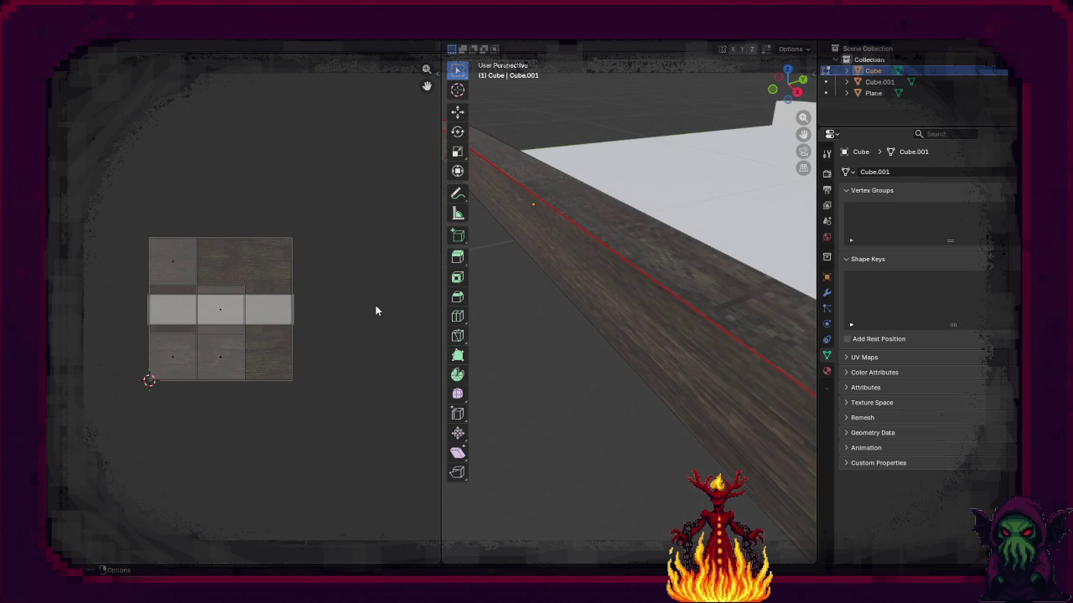
Step: Squash all UV islands vertically, then try resizing the long strip's island and cancel
{"action": "key", "text": "a"}
{"action": "key", "text": "s"}
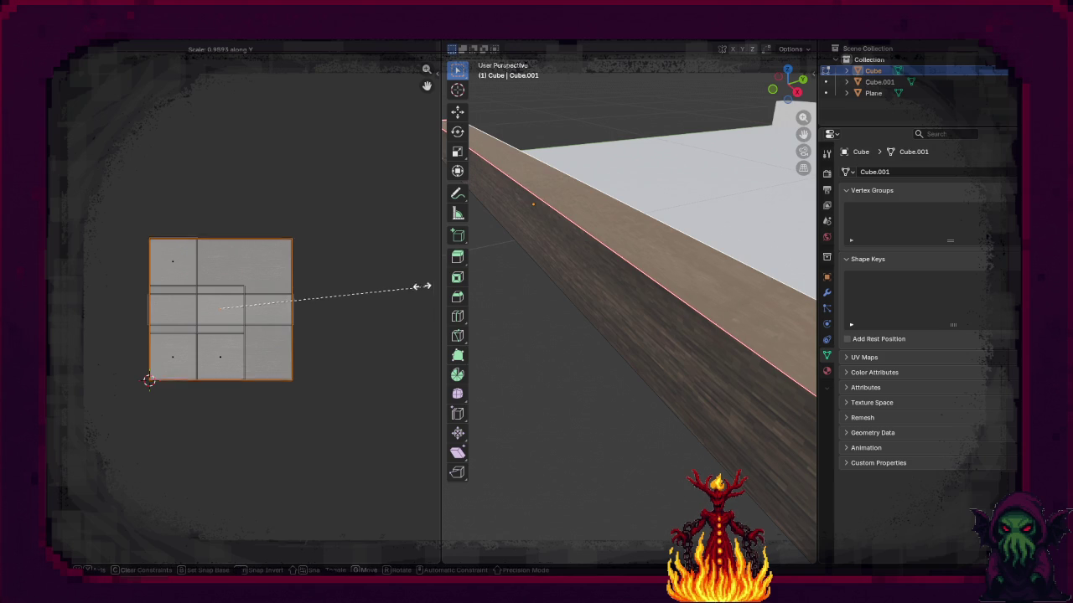
{"action": "key", "text": "y"}
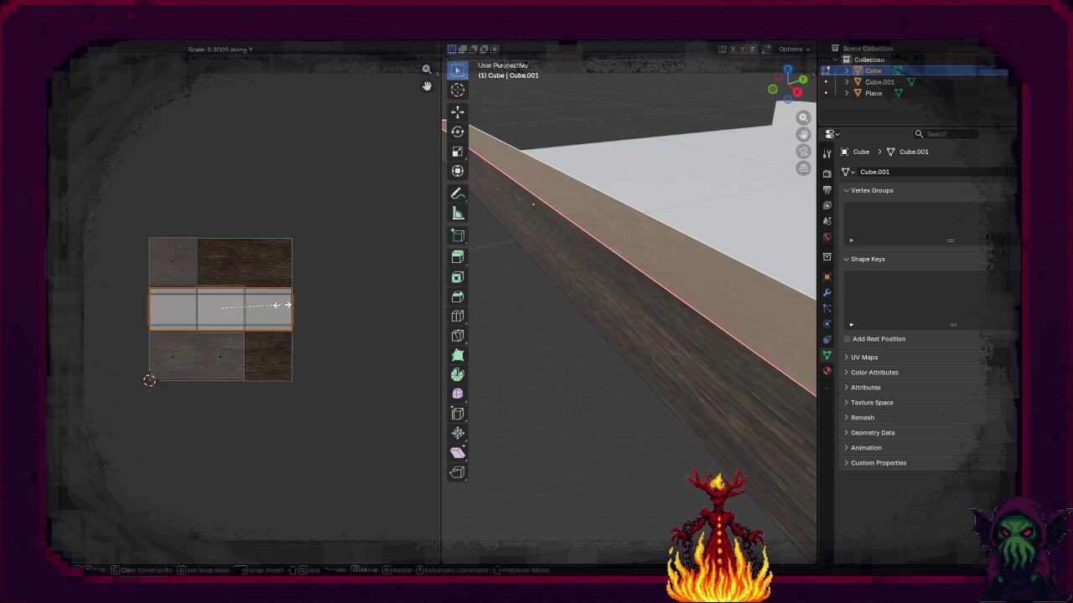
{"action": "left_click", "coordinate": [243, 308]}
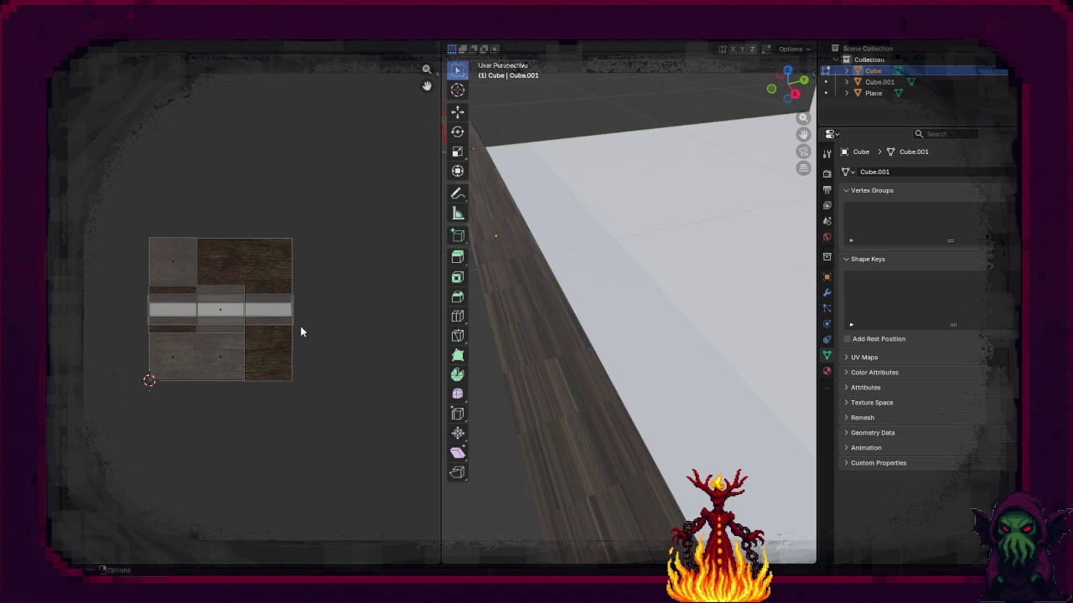
{"action": "left_click", "coordinate": [620, 385]}
{"action": "scroll", "coordinate": [620, 386], "scroll_direction": "up", "scroll_amount": 5}
{"action": "key", "text": "s"}
{"action": "key", "text": "y"}
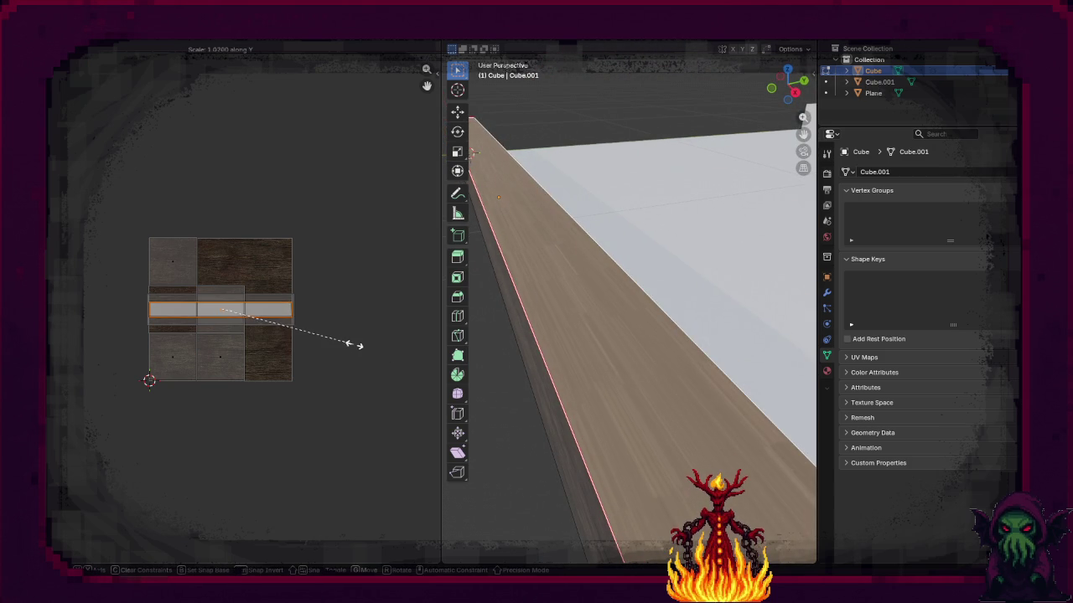
{"action": "key", "text": "x"}
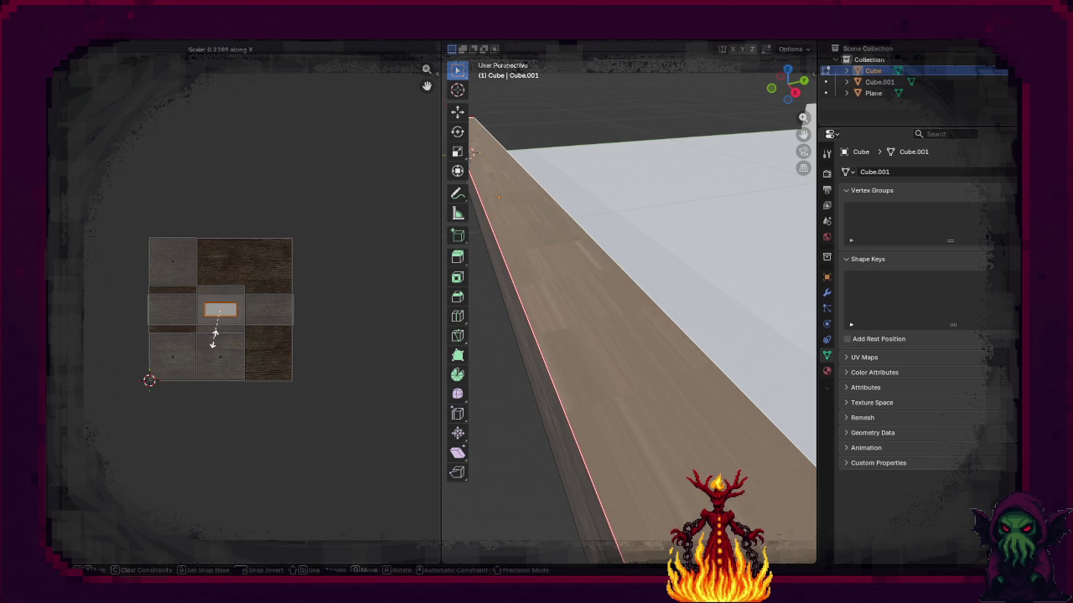
{"action": "key", "text": "Escape"}
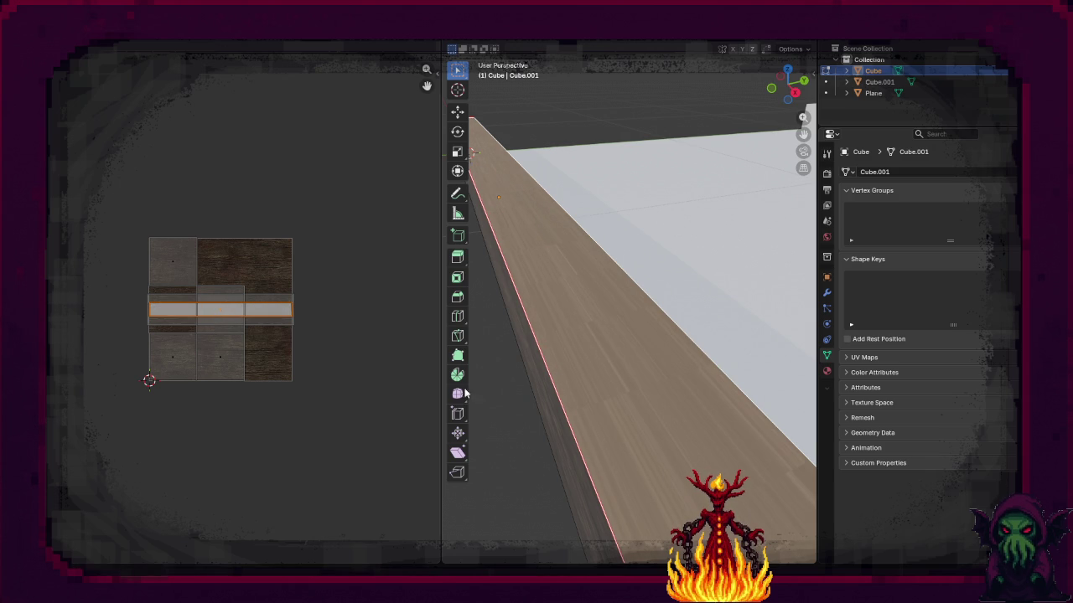
Step: Re-unwrap the plank with Smart UV Project
{"action": "key", "text": "u"}
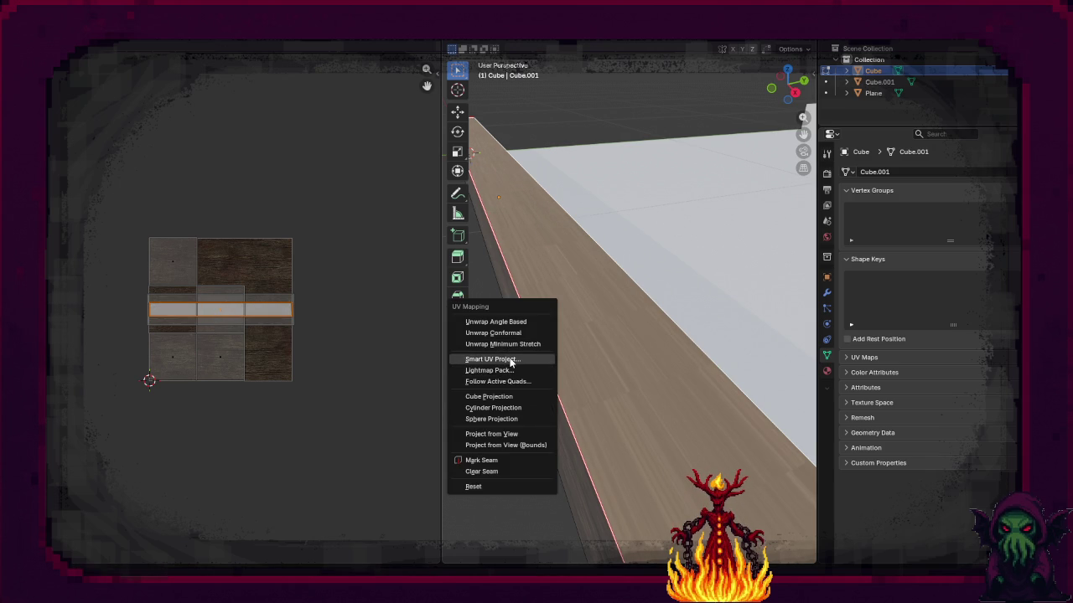
{"action": "left_click", "coordinate": [507, 359]}
{"action": "left_click", "coordinate": [505, 468]}
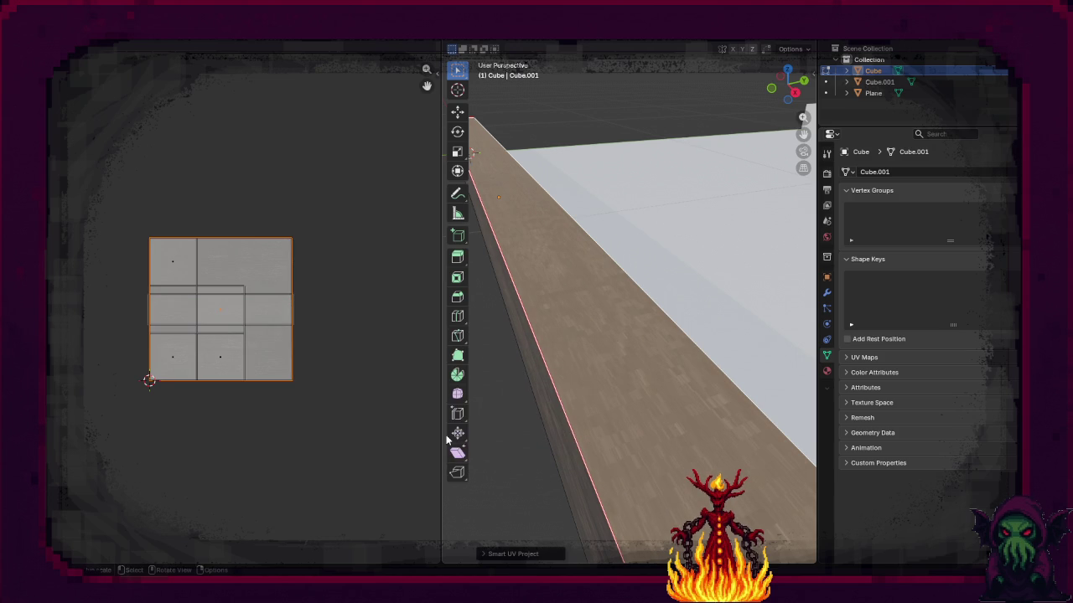
{"action": "left_click", "coordinate": [502, 495]}
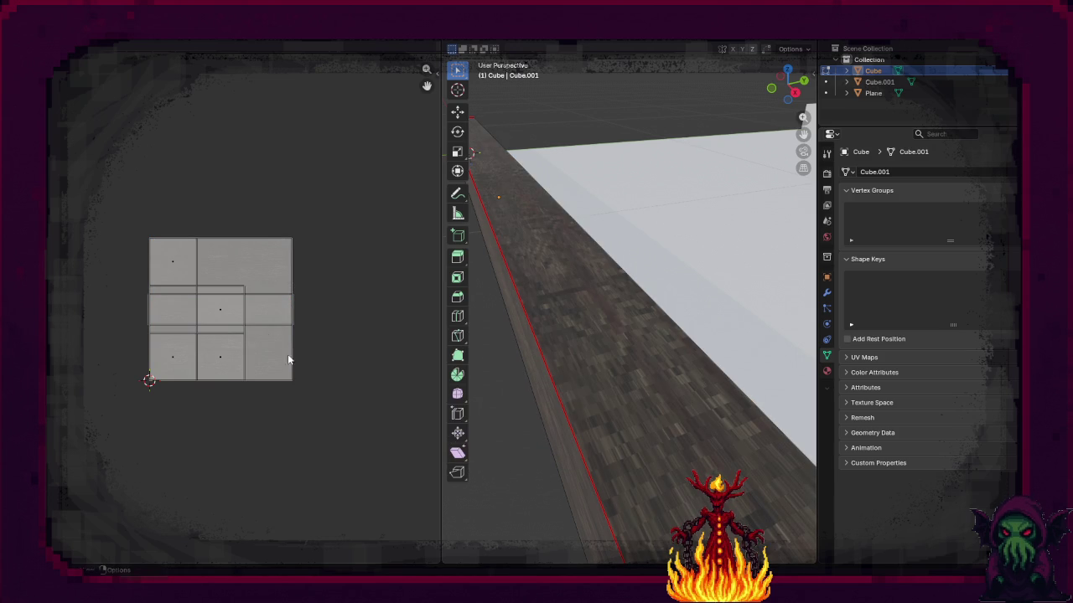
Step: Rotate the UVs -90°, widen them along X and thin them along Y into a full-width band
{"action": "key", "text": "a"}
{"action": "key", "text": "r"}
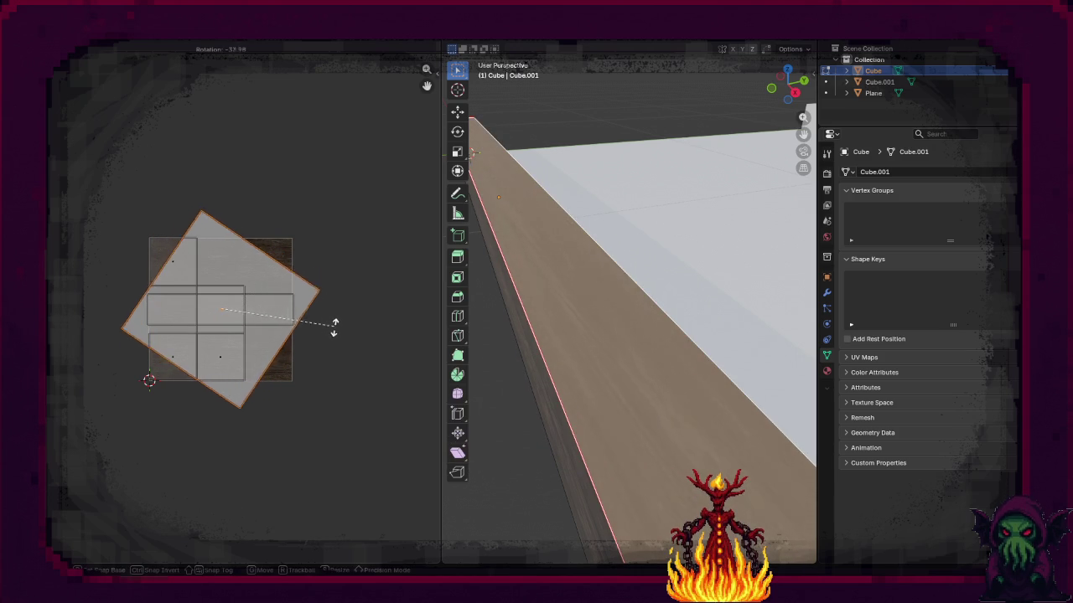
{"action": "left_click", "coordinate": [290, 458]}
{"action": "key", "text": "s"}
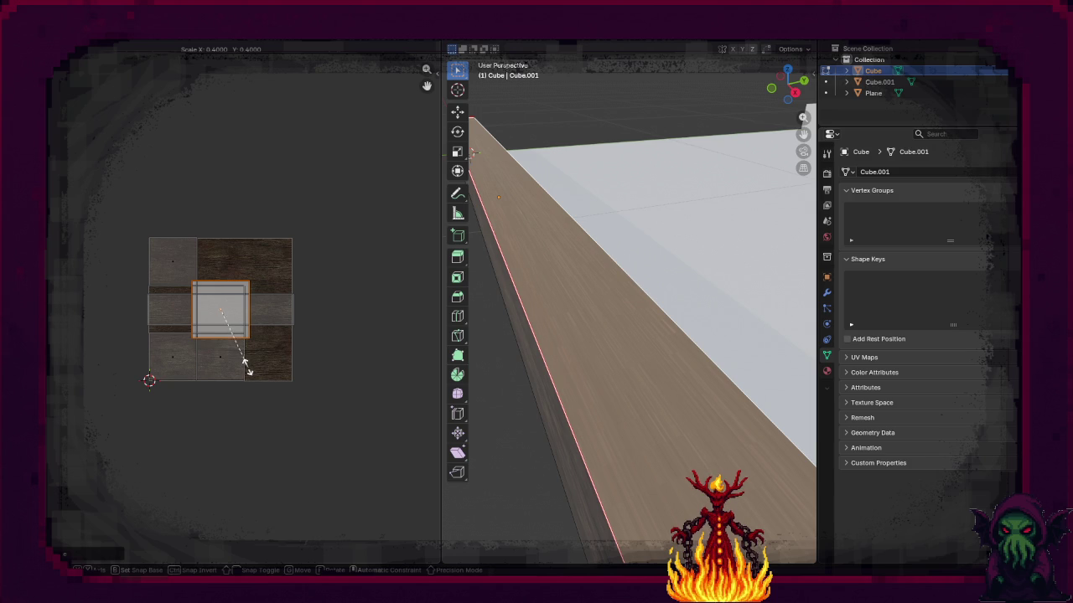
{"action": "key", "text": "x"}
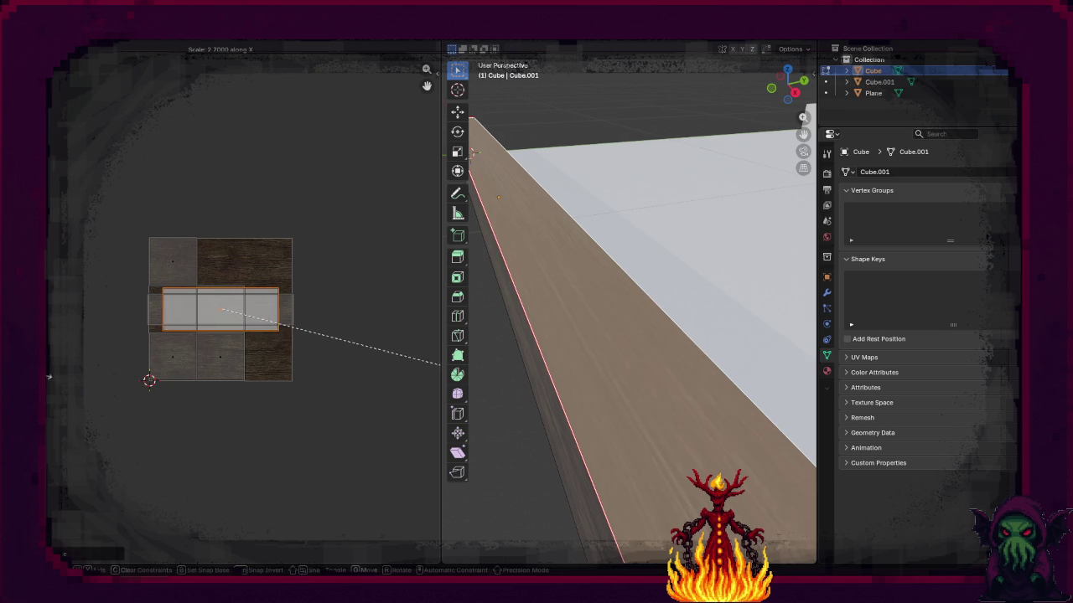
{"action": "left_click", "coordinate": [142, 382]}
{"action": "key", "text": "s"}
{"action": "key", "text": "y"}
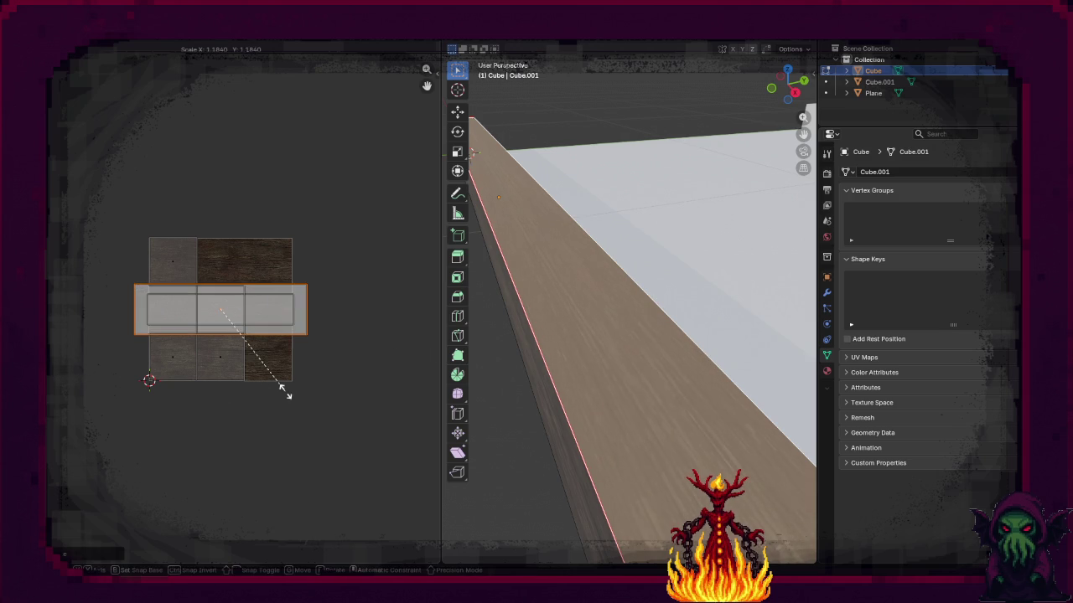
{"action": "left_click", "coordinate": [239, 369]}
{"action": "left_click", "coordinate": [366, 427]}
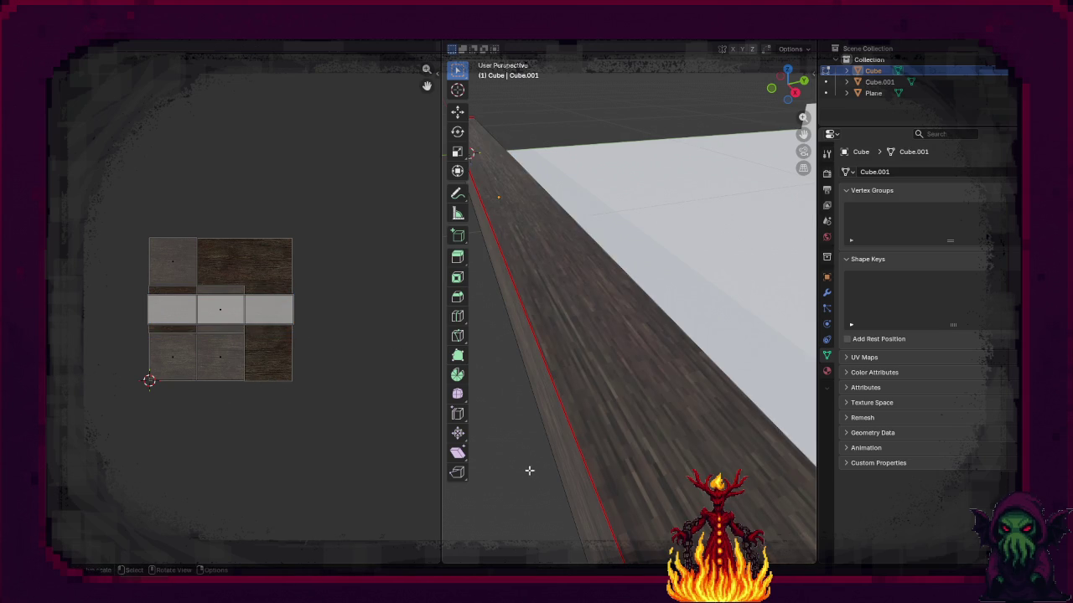
Step: Select the wall's thin side face and squash its UVs to 0.8 along Y
{"action": "scroll", "coordinate": [522, 462], "scroll_direction": "down", "scroll_amount": 5}
{"action": "scroll", "coordinate": [521, 466], "scroll_direction": "up", "scroll_amount": 6}
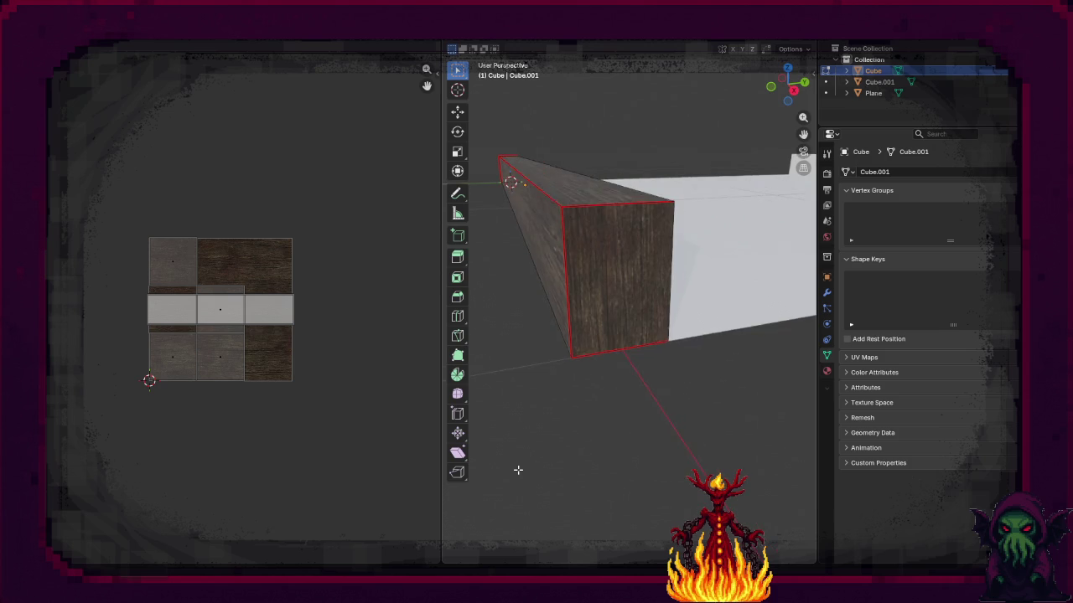
{"action": "scroll", "coordinate": [505, 476], "scroll_direction": "up", "scroll_amount": 2}
{"action": "scroll", "coordinate": [507, 476], "scroll_direction": "up", "scroll_amount": 2}
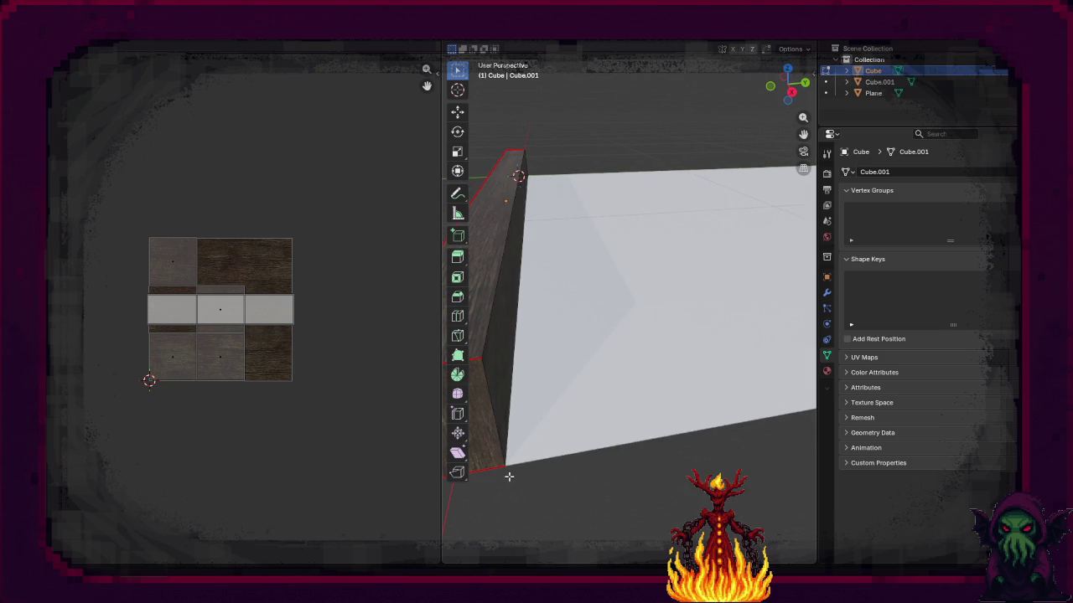
{"action": "left_click", "coordinate": [478, 372]}
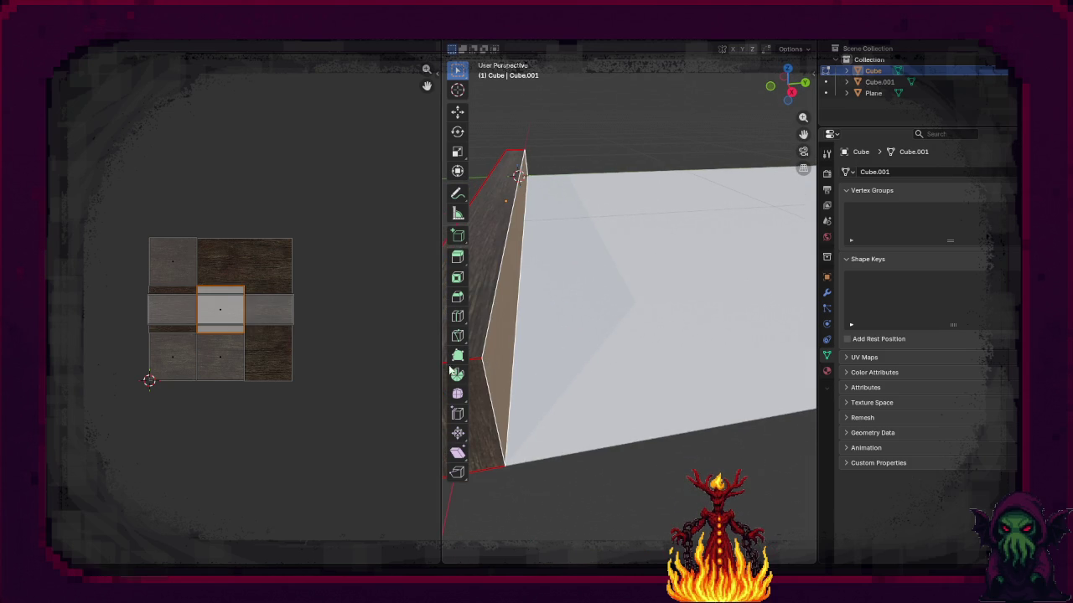
{"action": "key", "text": "s"}
{"action": "key", "text": "x"}
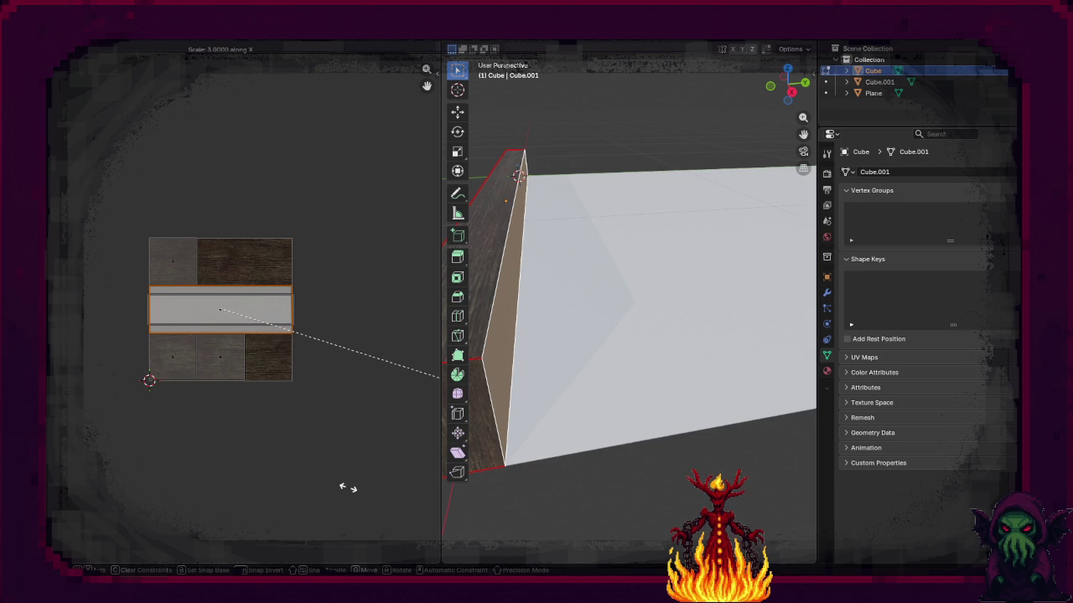
{"action": "key", "text": "x"}
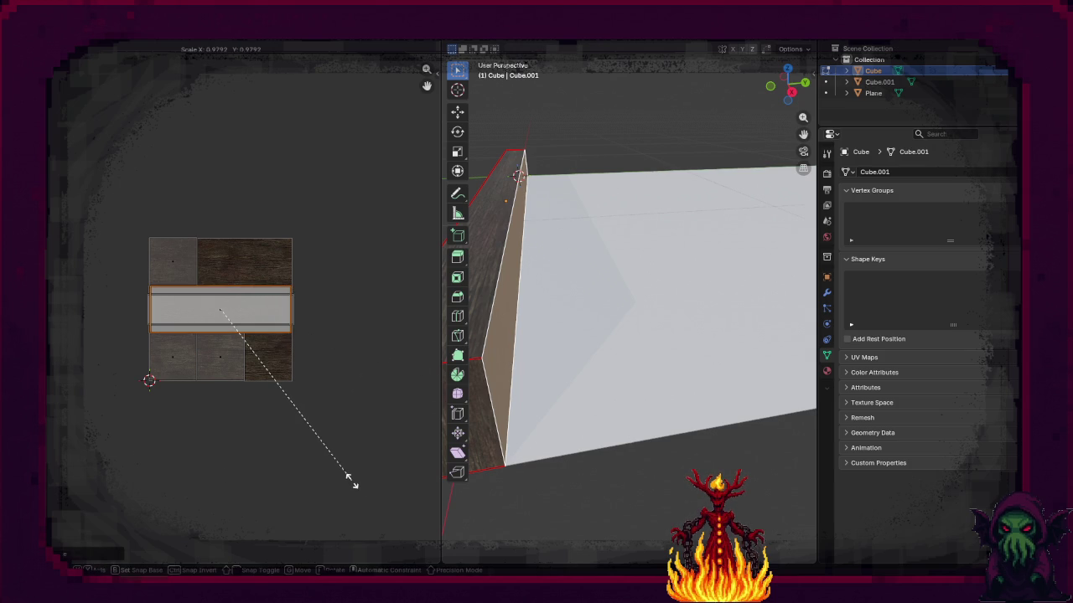
{"action": "key", "text": "x"}
{"action": "key", "text": "y"}
{"action": "left_click", "coordinate": [299, 442]}
Step: Select the wall's bottom face and view it from the top
{"action": "mouse_move", "coordinate": [525, 511]}
{"action": "left_mouse_down"}
{"action": "mouse_move", "coordinate": [528, 489]}
{"action": "mouse_move", "coordinate": [620, 497]}
{"action": "left_mouse_up"}
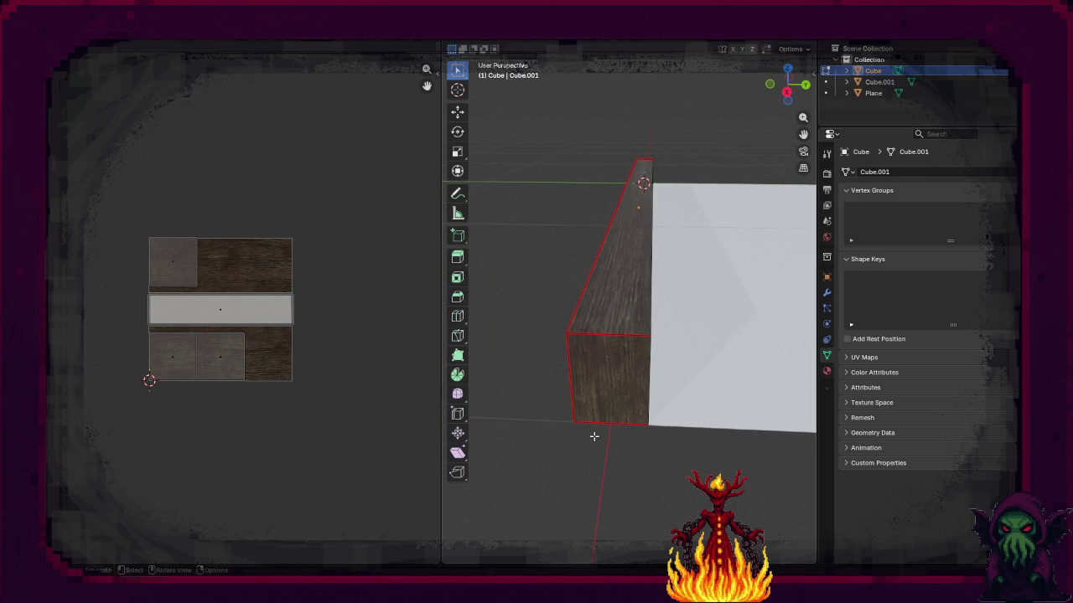
{"action": "mouse_move", "coordinate": [608, 427]}
{"action": "left_mouse_down"}
{"action": "mouse_move", "coordinate": [689, 441]}
{"action": "mouse_move", "coordinate": [469, 450]}
{"action": "mouse_move", "coordinate": [522, 434]}
{"action": "left_mouse_up"}
{"action": "scroll", "coordinate": [578, 326], "scroll_direction": "up", "scroll_amount": 5}
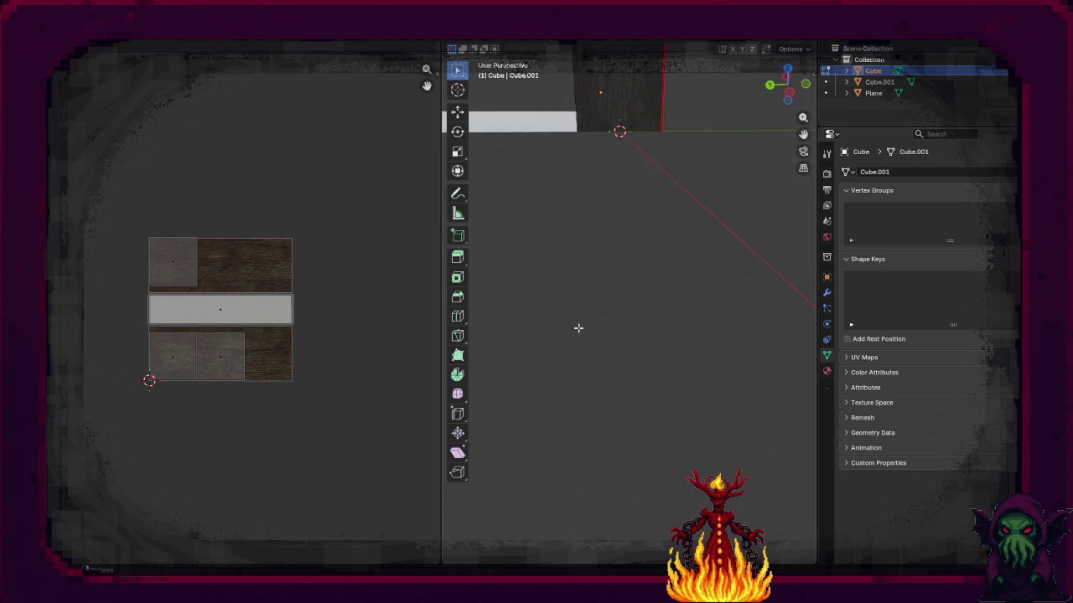
{"action": "right_click", "coordinate": [668, 381]}
{"action": "scroll", "coordinate": [617, 414], "scroll_direction": "up", "scroll_amount": 4}
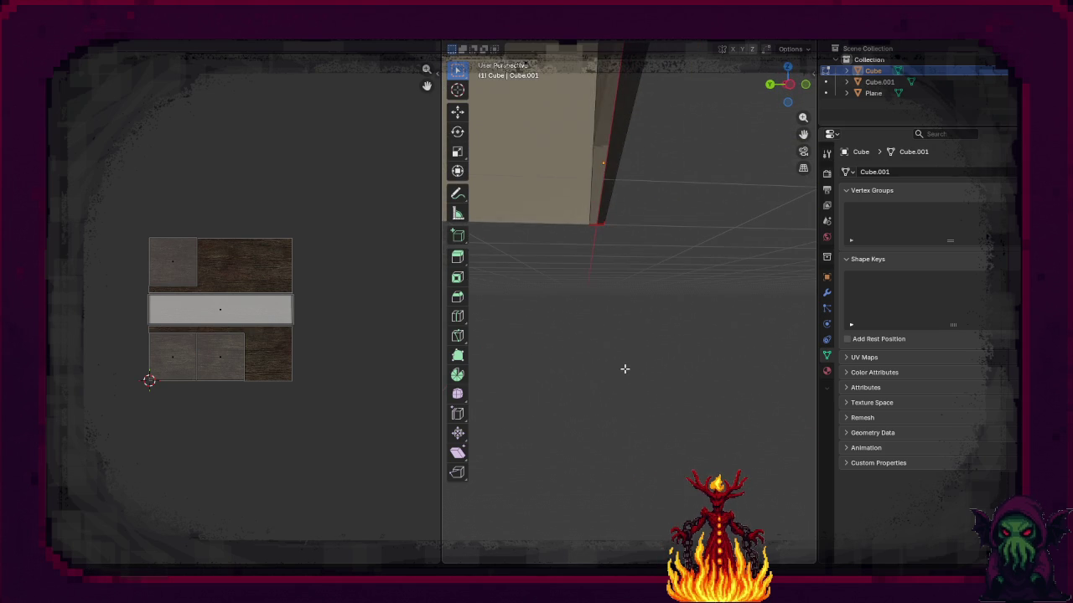
{"action": "scroll", "coordinate": [613, 352], "scroll_direction": "down", "scroll_amount": 3}
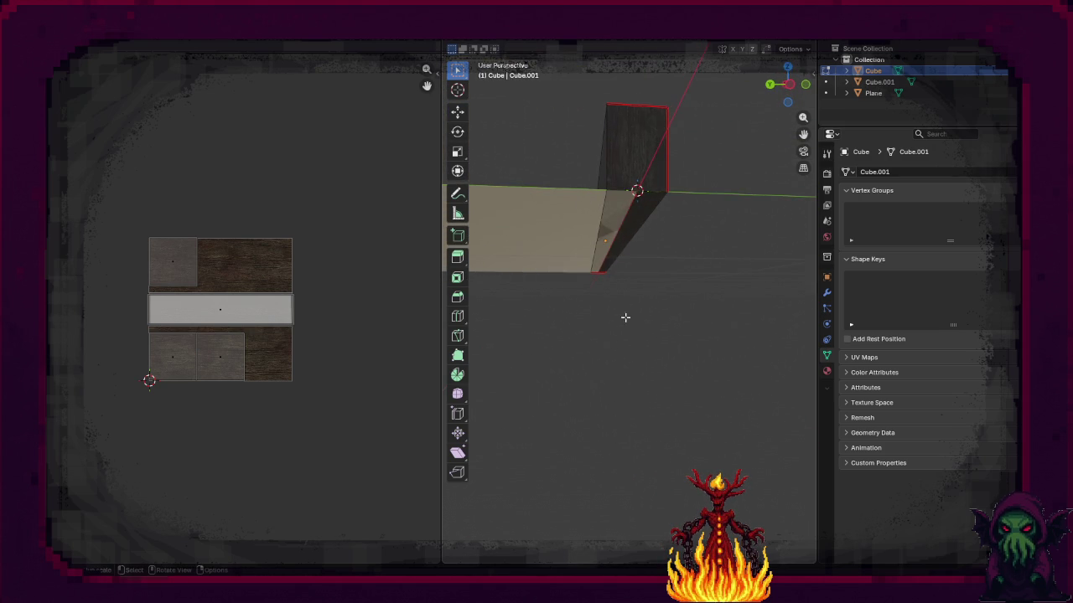
{"action": "left_click", "coordinate": [638, 249]}
{"action": "key", "text": "KP_1"}
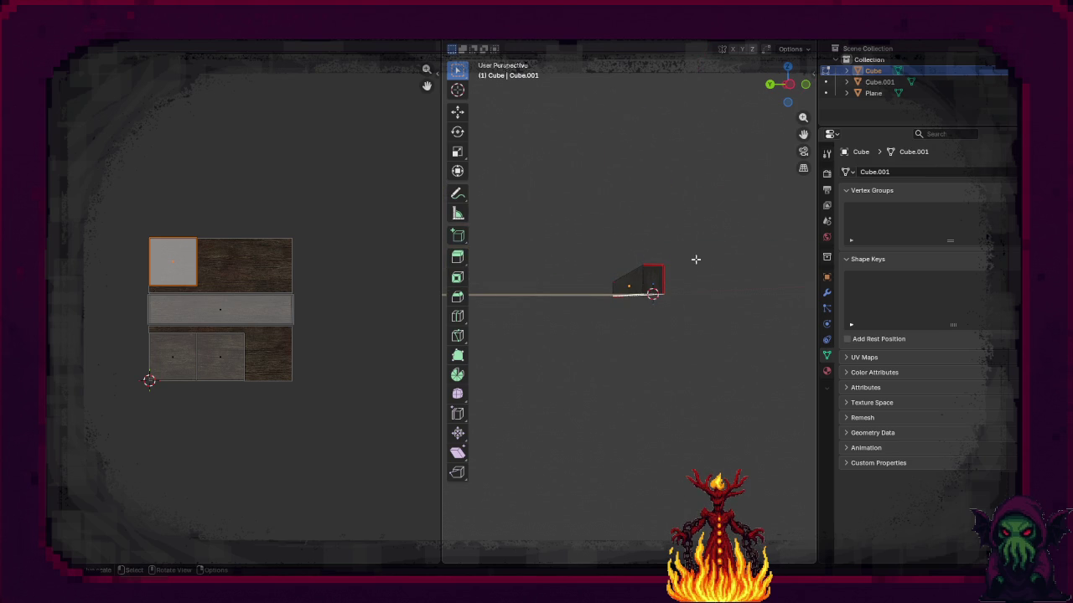
{"action": "key", "text": "KP_7"}
{"action": "scroll", "coordinate": [669, 241], "scroll_direction": "up", "scroll_amount": 5}
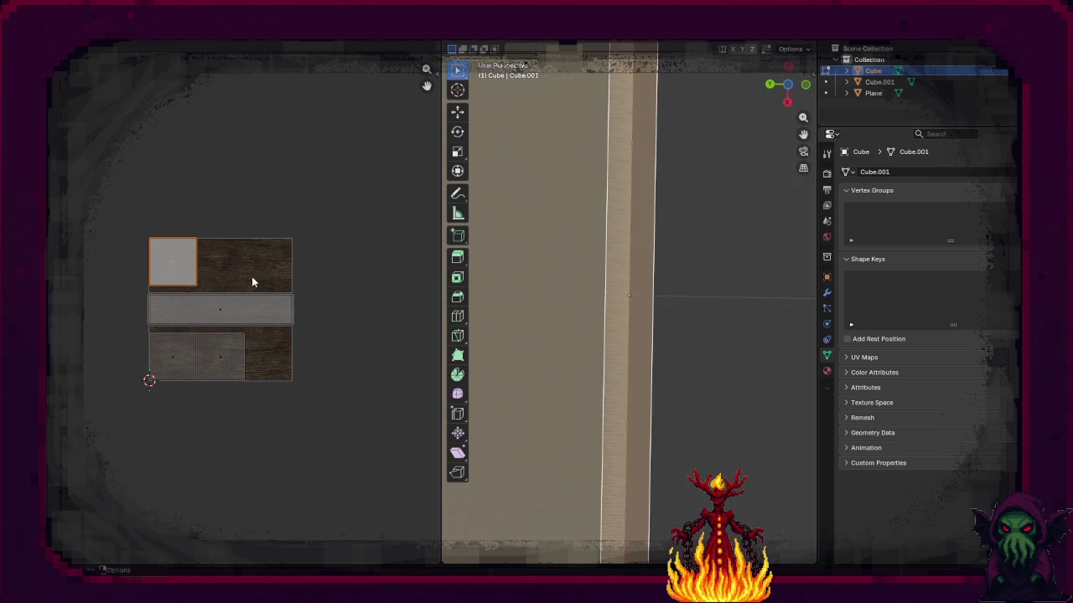
Step: Move the bottom face's UV island with snapping, shrink it, and stretch it 4.4× along X
{"action": "key", "text": "g"}
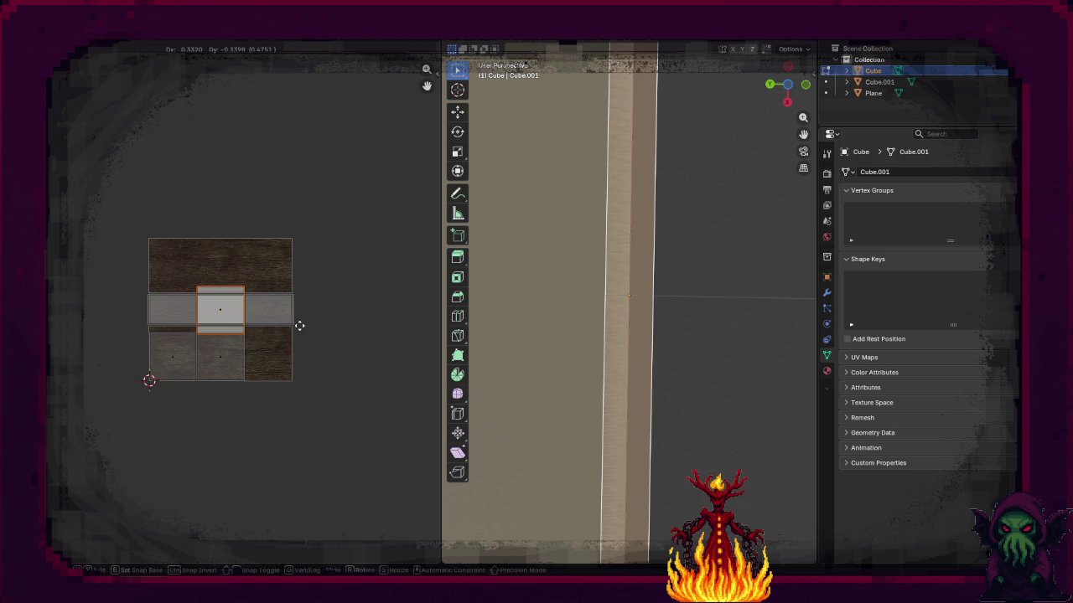
{"action": "key", "text": "ctrl"}
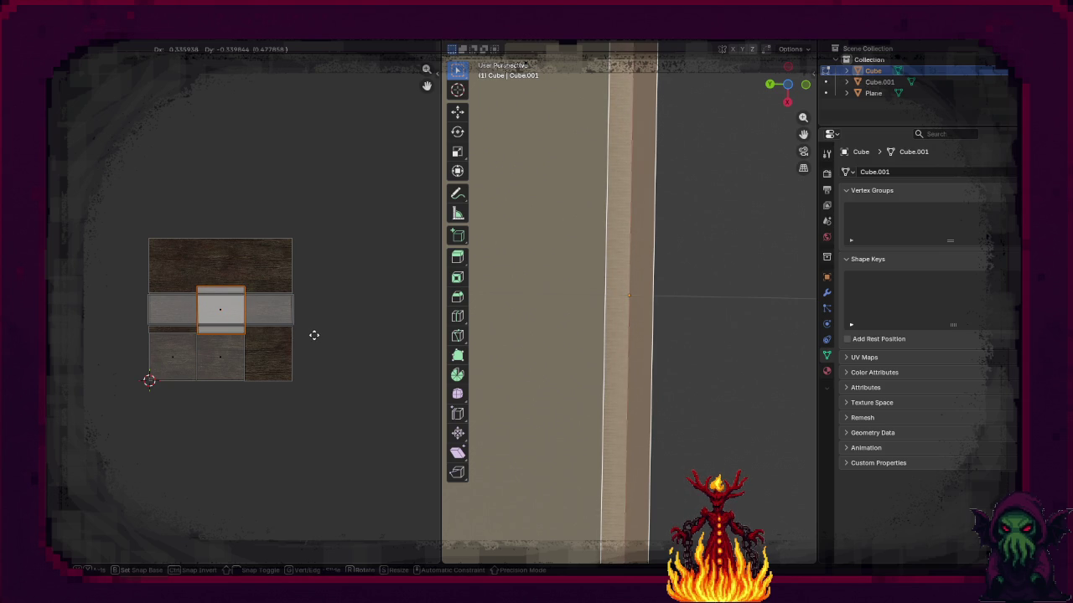
{"action": "left_click", "coordinate": [314, 335]}
{"action": "key", "text": "s"}
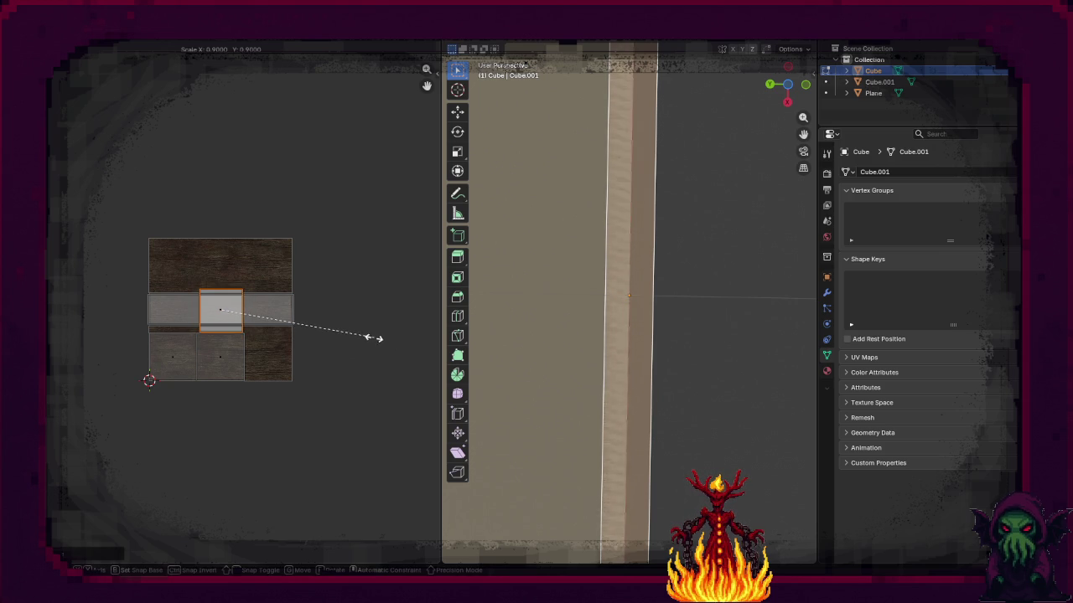
{"action": "left_click", "coordinate": [352, 339]}
{"action": "key", "text": "s"}
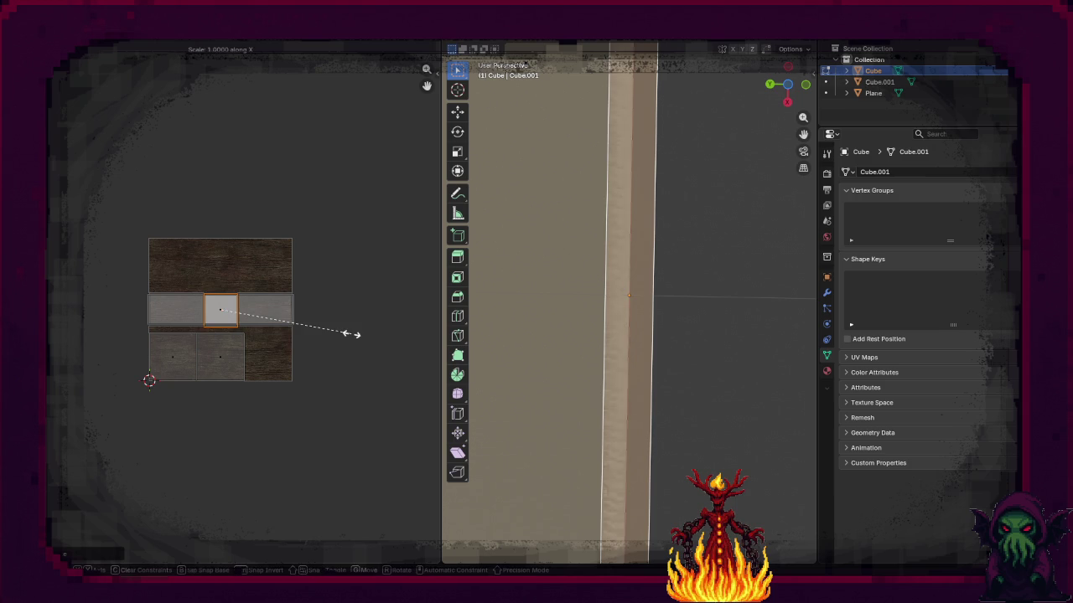
{"action": "key", "text": "x"}
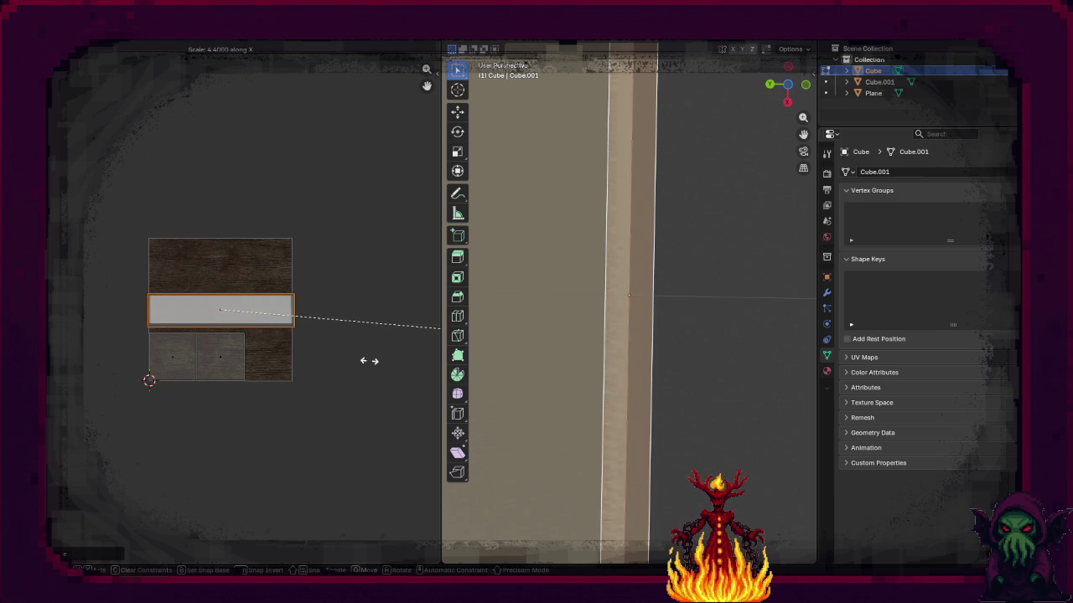
{"action": "left_click", "coordinate": [369, 361]}
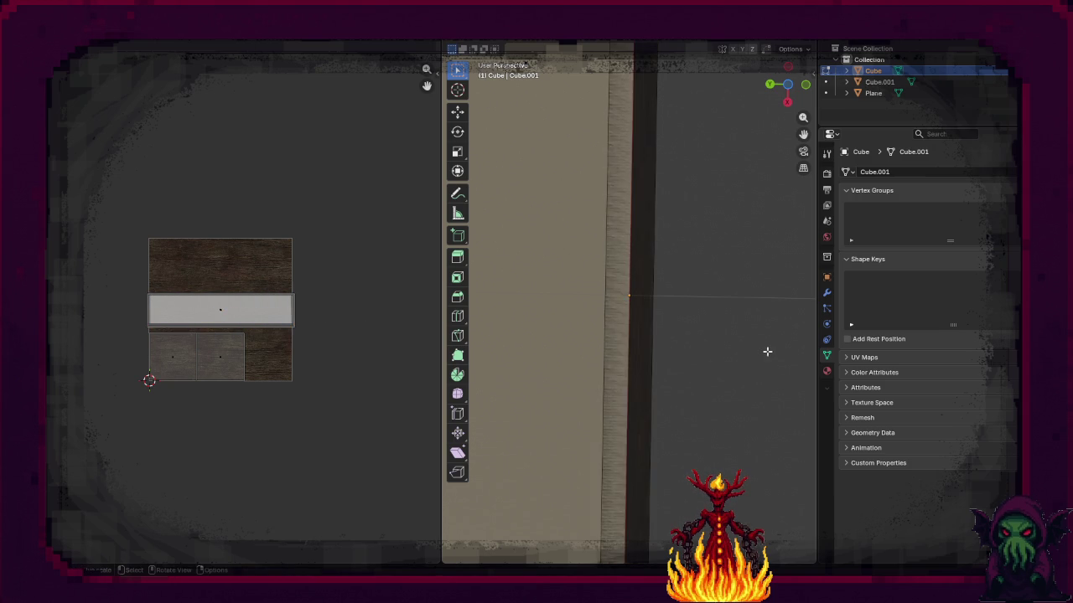
{"action": "mouse_move", "coordinate": [745, 362]}
{"action": "left_mouse_down"}
{"action": "mouse_move", "coordinate": [743, 425]}
{"action": "mouse_move", "coordinate": [698, 366]}
{"action": "left_mouse_up"}
{"action": "left_click", "coordinate": [698, 356]}
Step: Add a new material slot below Wood holding a new material named Black
{"action": "left_click", "coordinate": [826, 371]}
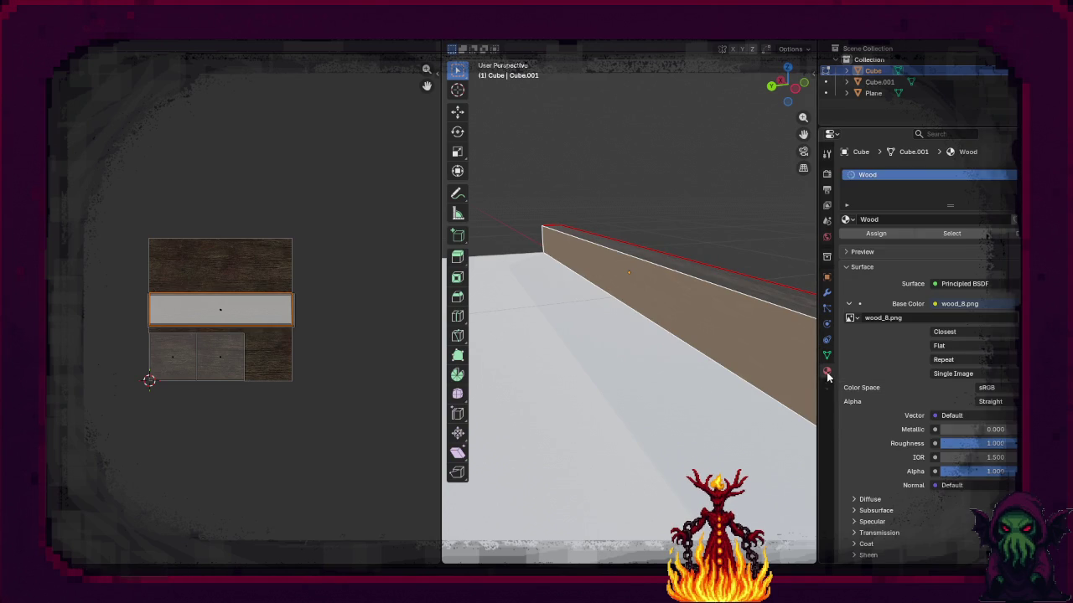
{"action": "left_click", "coordinate": [1011, 175]}
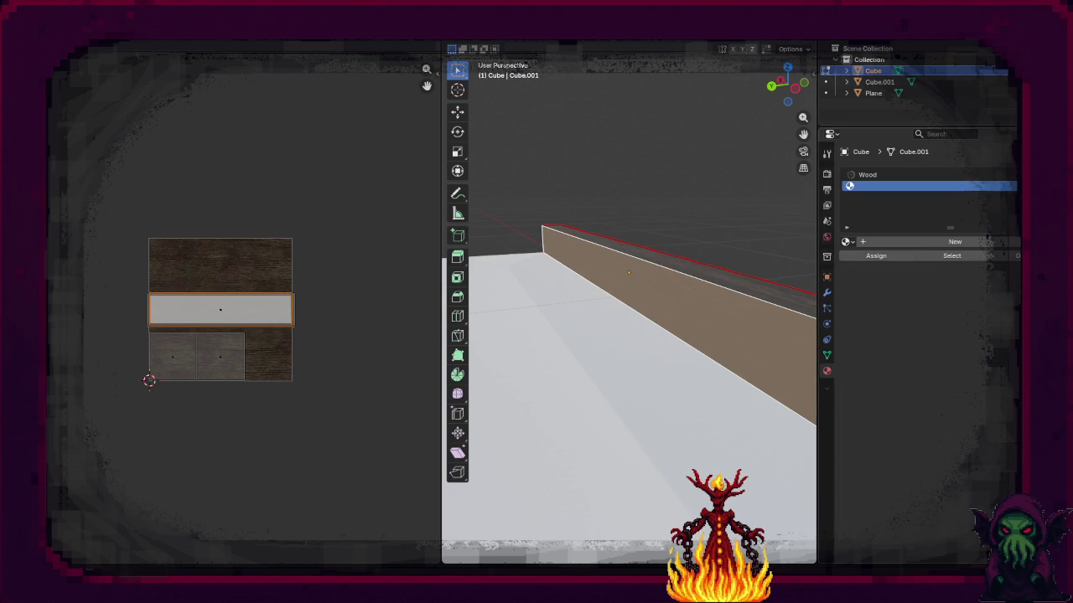
{"action": "left_click", "coordinate": [919, 239]}
{"action": "double_click", "coordinate": [921, 241]}
{"action": "type", "text": "Black"}
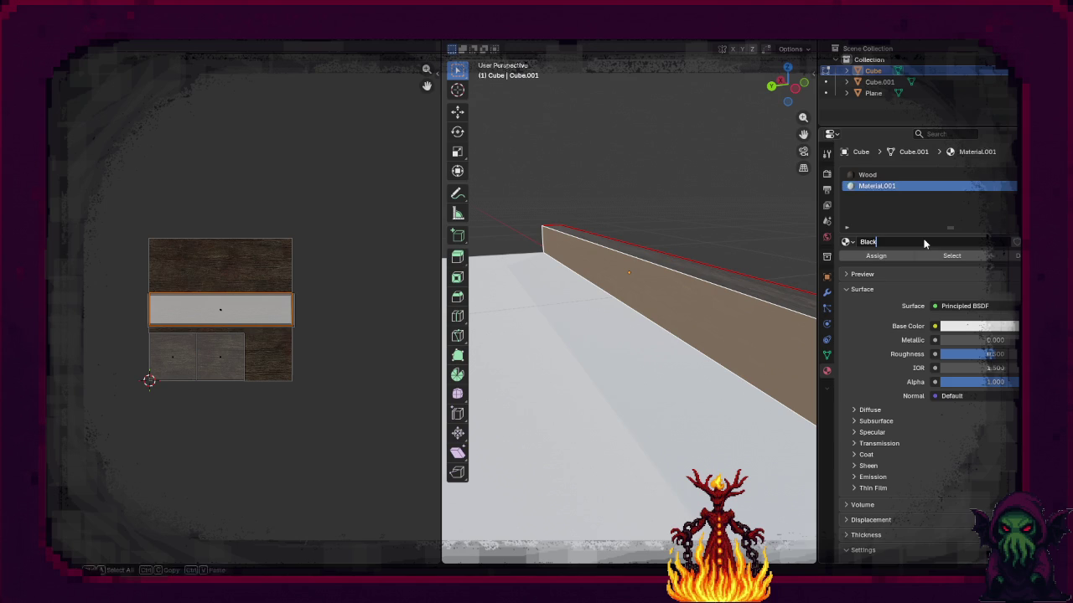
{"action": "key", "text": "Return"}
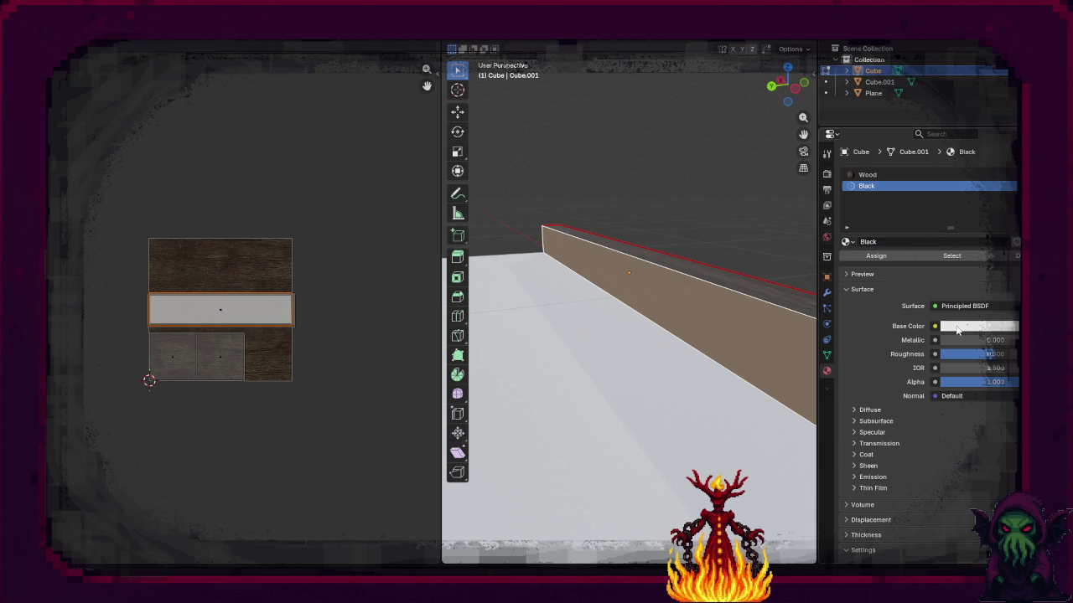
Step: Set Black's base colour value to 0 and roughness to 1, then assign it to the wall faces
{"action": "left_click", "coordinate": [948, 326]}
{"action": "left_click_drag", "start_coordinate": [997, 282], "coordinate": [951, 282]}
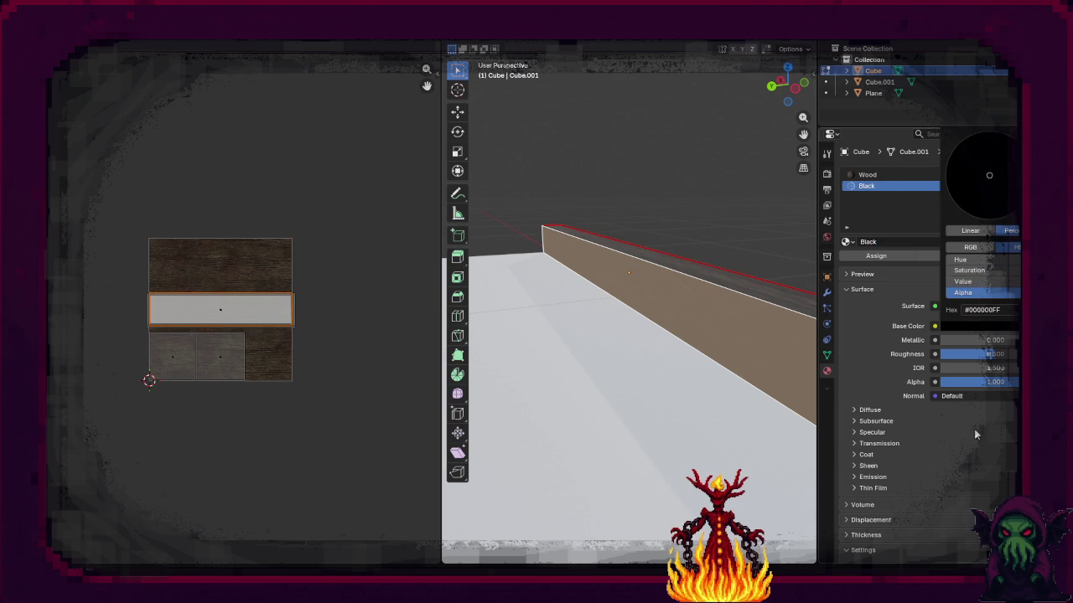
{"action": "left_click_drag", "start_coordinate": [971, 359], "coordinate": [1016, 359]}
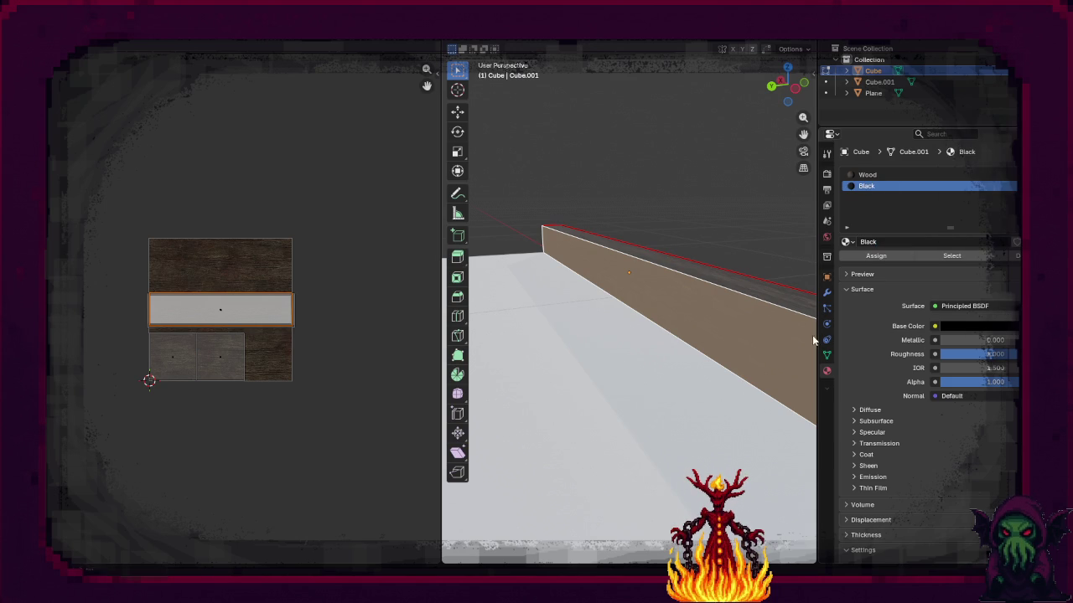
{"action": "left_click", "coordinate": [903, 258]}
{"action": "mouse_move", "coordinate": [742, 327]}
{"action": "left_mouse_down"}
{"action": "mouse_move", "coordinate": [673, 349]}
{"action": "mouse_move", "coordinate": [695, 355]}
{"action": "mouse_move", "coordinate": [682, 352]}
{"action": "left_mouse_up"}
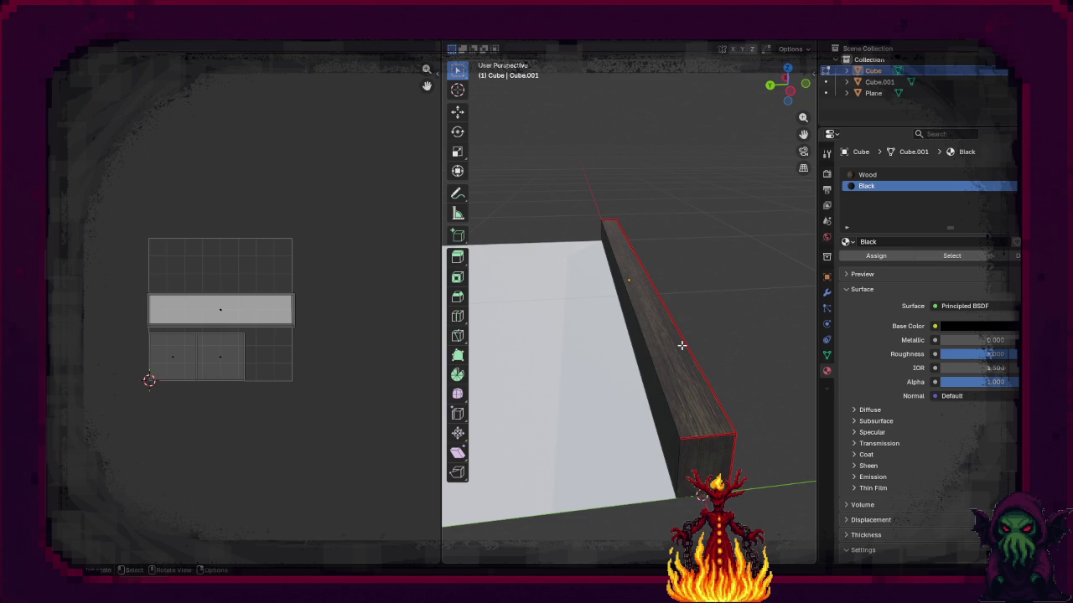
{"action": "mouse_move", "coordinate": [677, 346]}
{"action": "left_mouse_down"}
{"action": "mouse_move", "coordinate": [642, 357]}
{"action": "mouse_move", "coordinate": [509, 354]}
{"action": "mouse_move", "coordinate": [776, 358]}
{"action": "mouse_move", "coordinate": [641, 381]}
{"action": "left_mouse_up"}
{"action": "key", "text": "KP_7"}
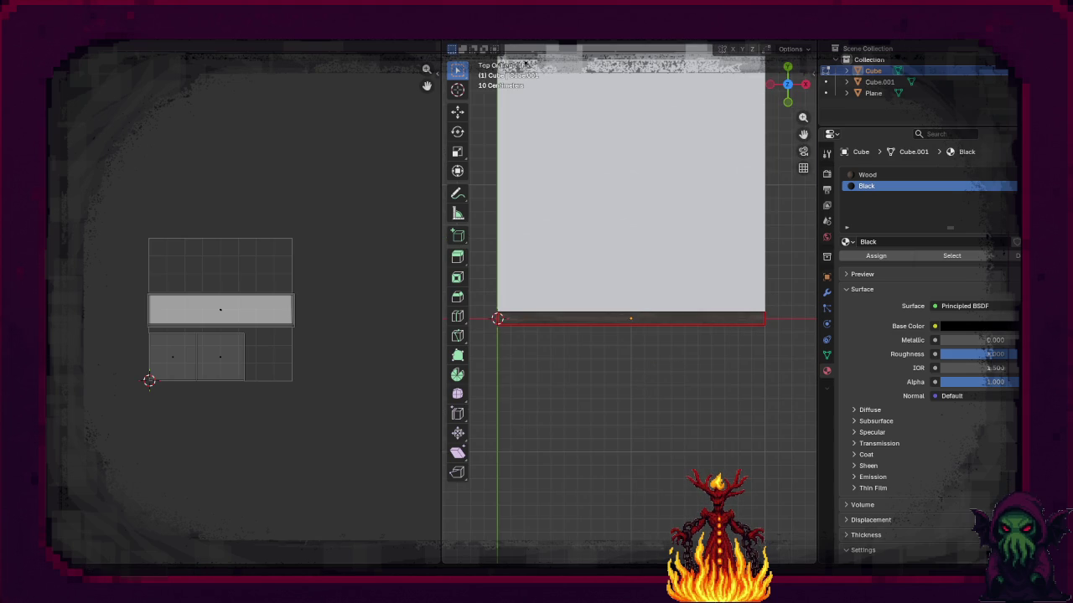
Step: In the Layout workspace's top view, move the wooden board 0.04 m along Y
{"action": "key", "text": "ctrl+Page_Up"}
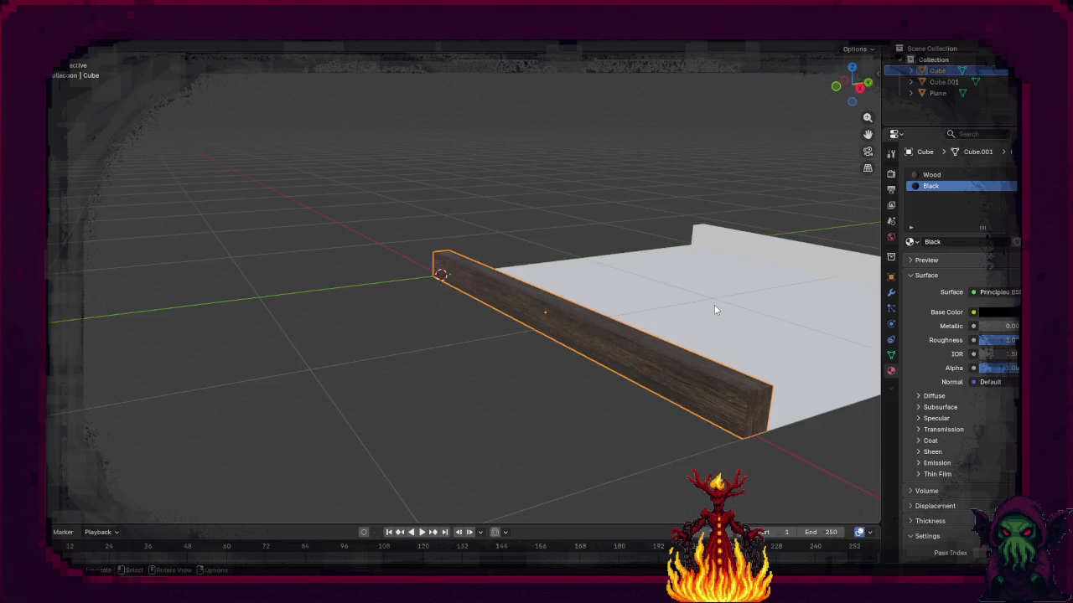
{"action": "key", "text": "KP_7"}
{"action": "key", "text": "g"}
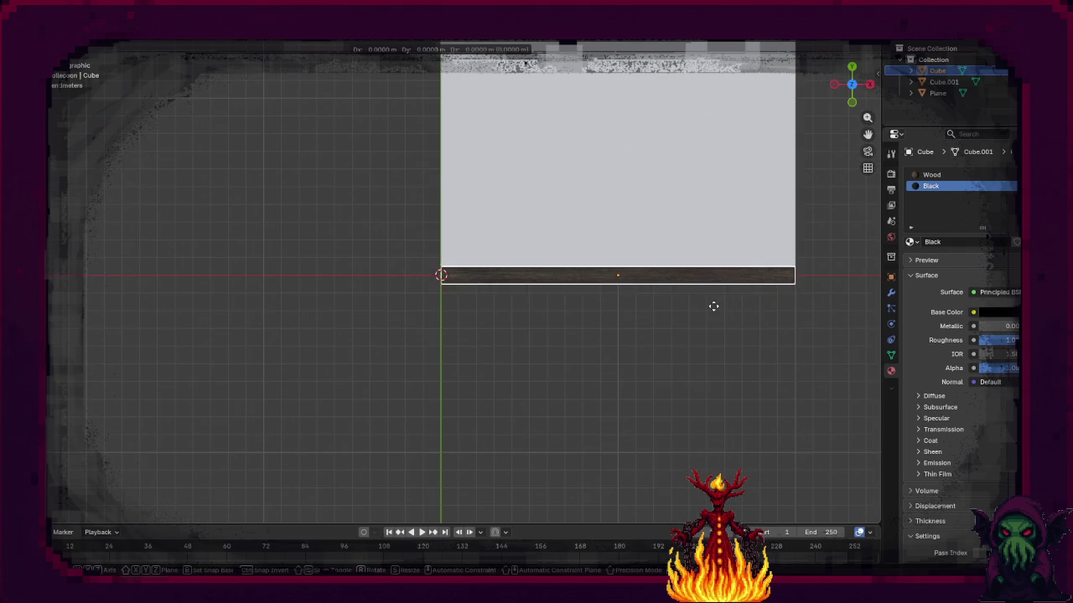
{"action": "key", "text": "x"}
{"action": "key", "text": "y"}
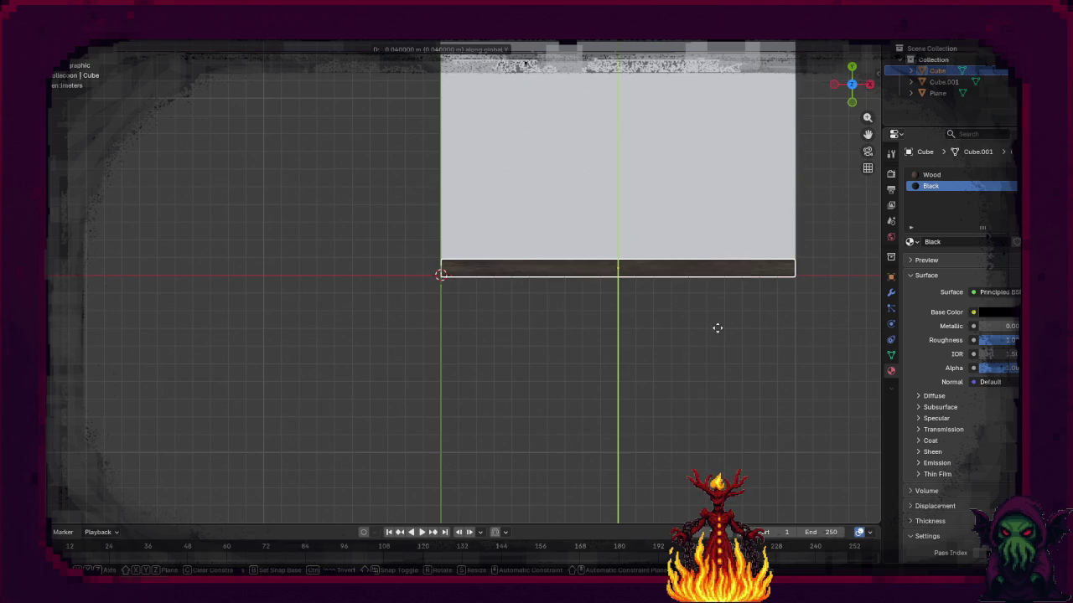
{"action": "left_click", "coordinate": [715, 328]}
{"action": "scroll", "coordinate": [696, 314], "scroll_direction": "up", "scroll_amount": 10}
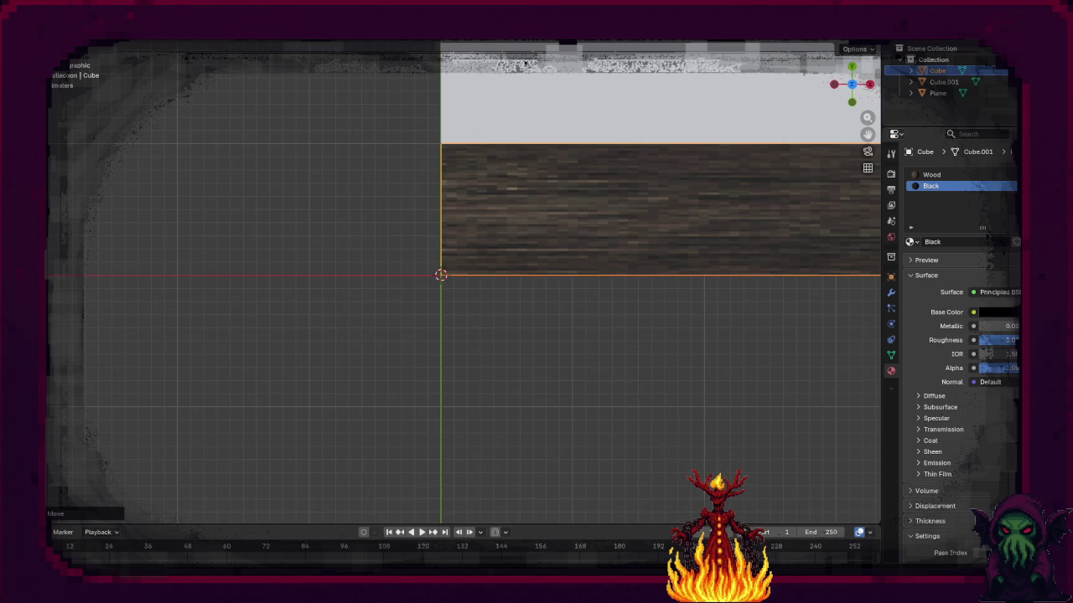
Step: Delete the thin top strip object
{"action": "key", "text": "s"}
{"action": "mouse_move", "coordinate": [553, 272]}
{"action": "left_mouse_down"}
{"action": "mouse_move", "coordinate": [542, 283]}
{"action": "mouse_move", "coordinate": [555, 190]}
{"action": "left_mouse_up"}
{"action": "left_click", "coordinate": [571, 182]}
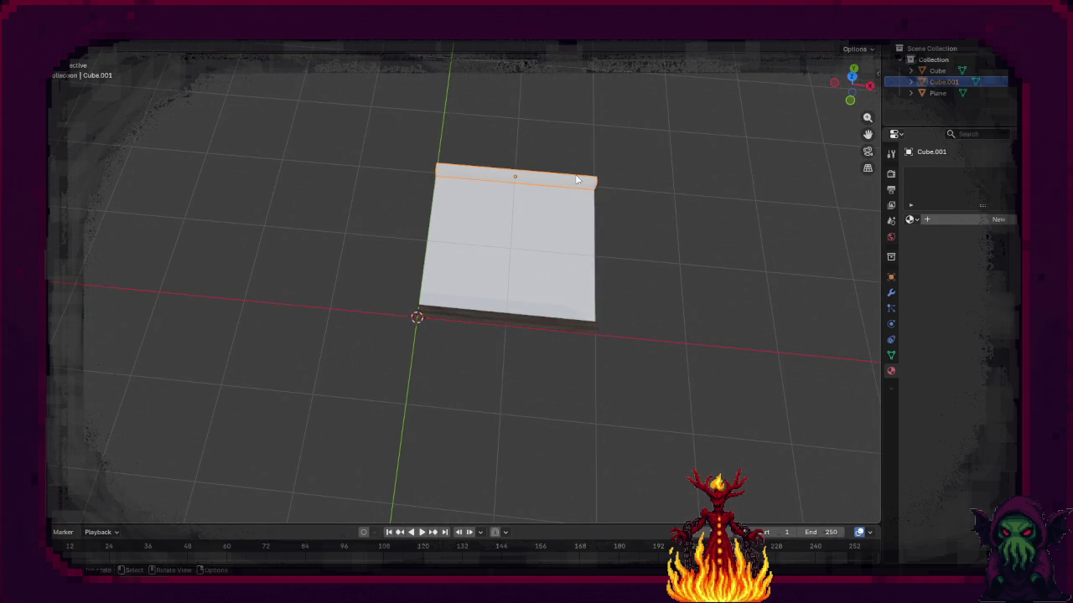
{"action": "key", "text": "Delete"}
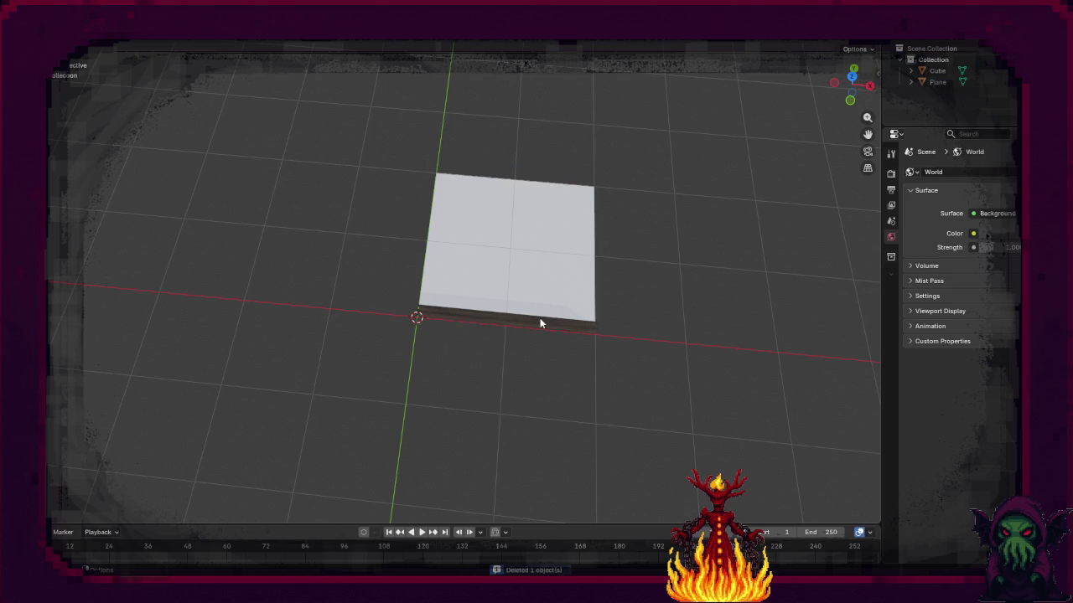
Step: Rename the dark wooden slab from Cube to Plank
{"action": "left_click", "coordinate": [541, 324]}
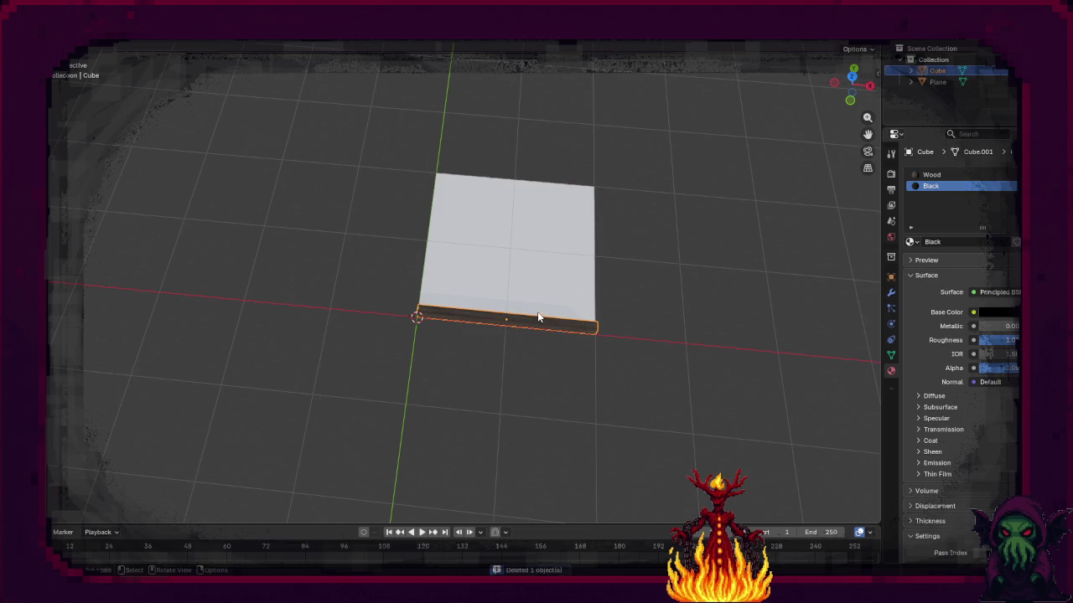
{"action": "key", "text": "F2"}
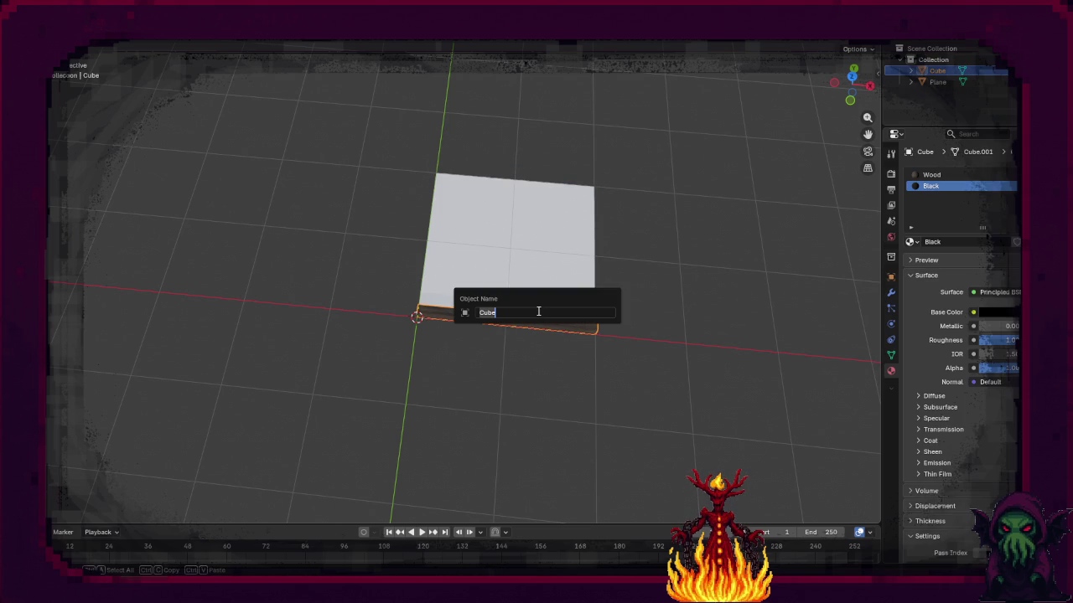
{"action": "type", "text": "nk"}
{"action": "key", "text": "Return"}
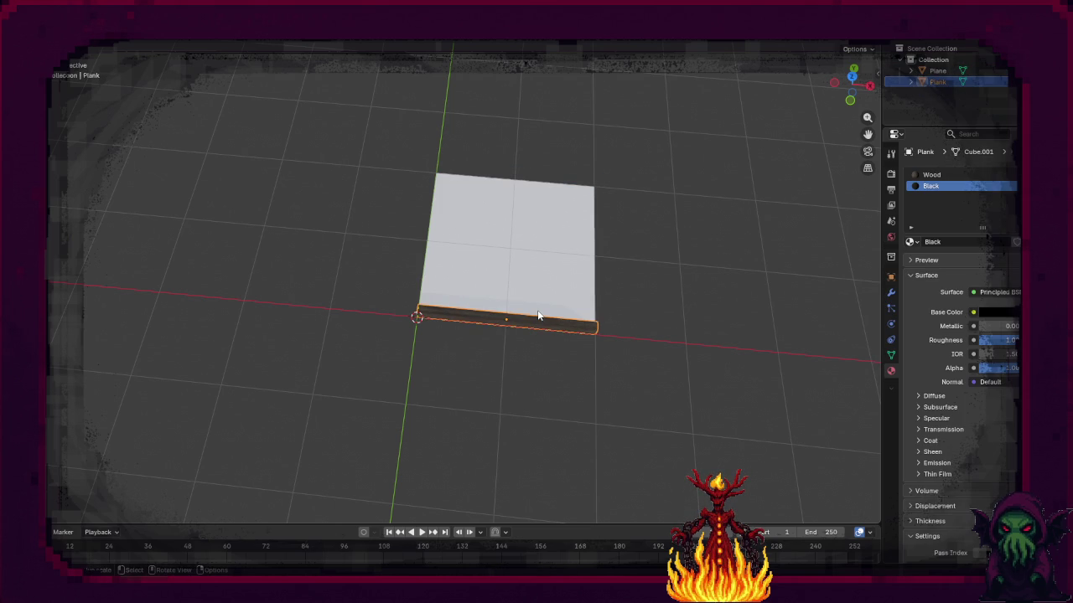
Step: Duplicate the plank and raise the copy along Z onto the original in front view
{"action": "mouse_move", "coordinate": [598, 330]}
{"action": "left_mouse_down"}
{"action": "mouse_move", "coordinate": [662, 340]}
{"action": "mouse_move", "coordinate": [656, 357]}
{"action": "left_mouse_up"}
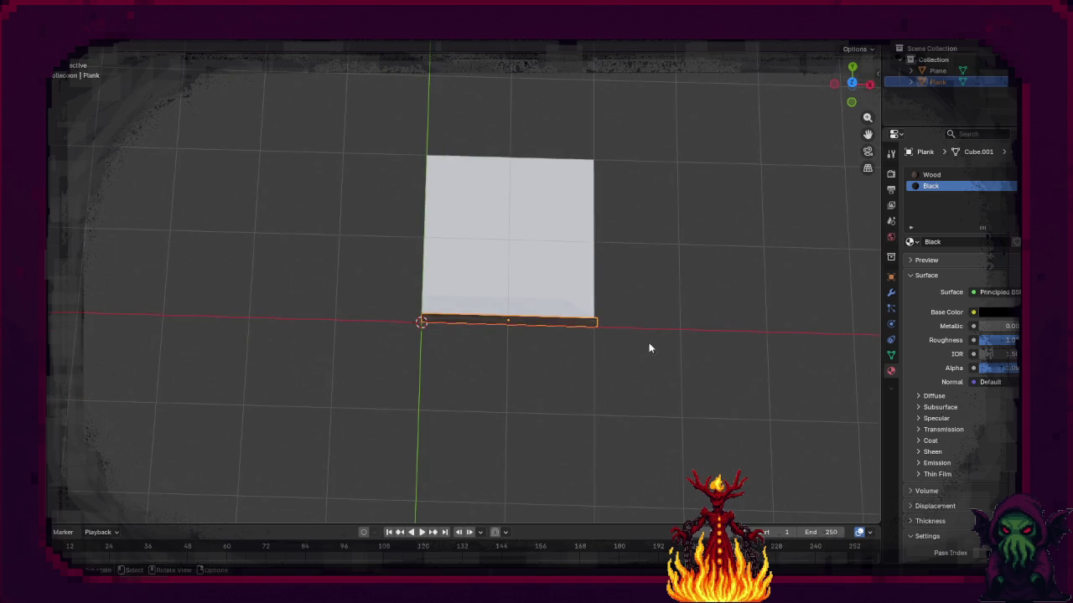
{"action": "key", "text": "KP_1"}
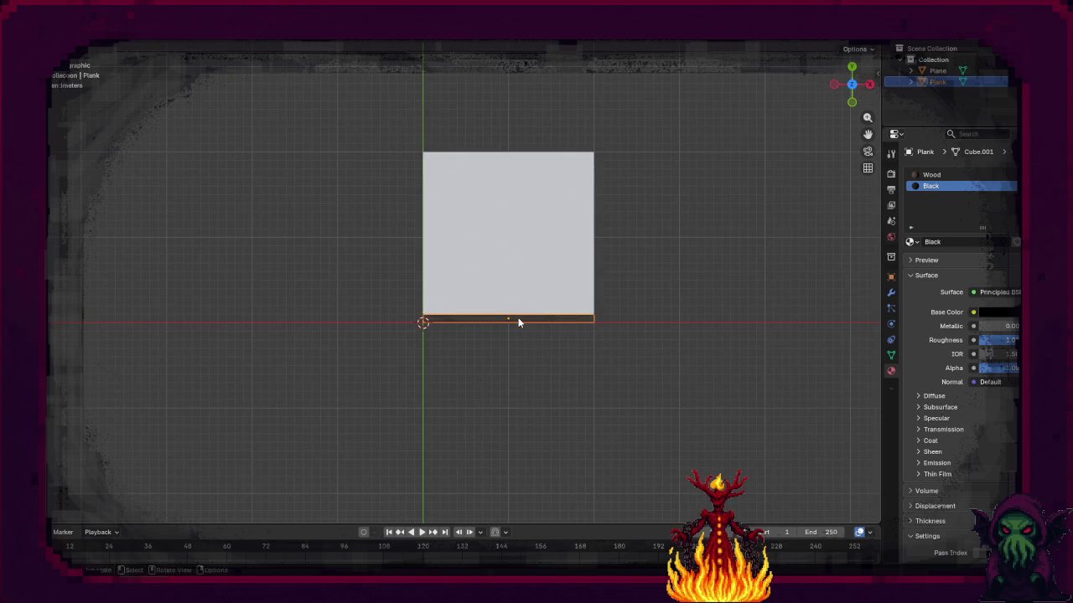
{"action": "key", "text": "shift+d"}
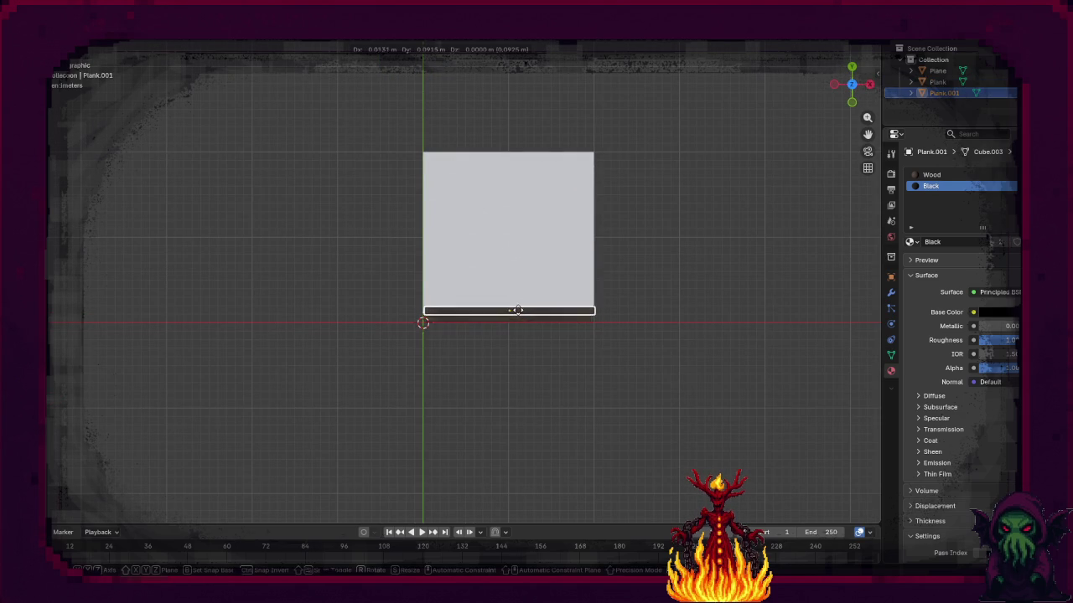
{"action": "right_click", "coordinate": [517, 317]}
{"action": "key", "text": "KP_1"}
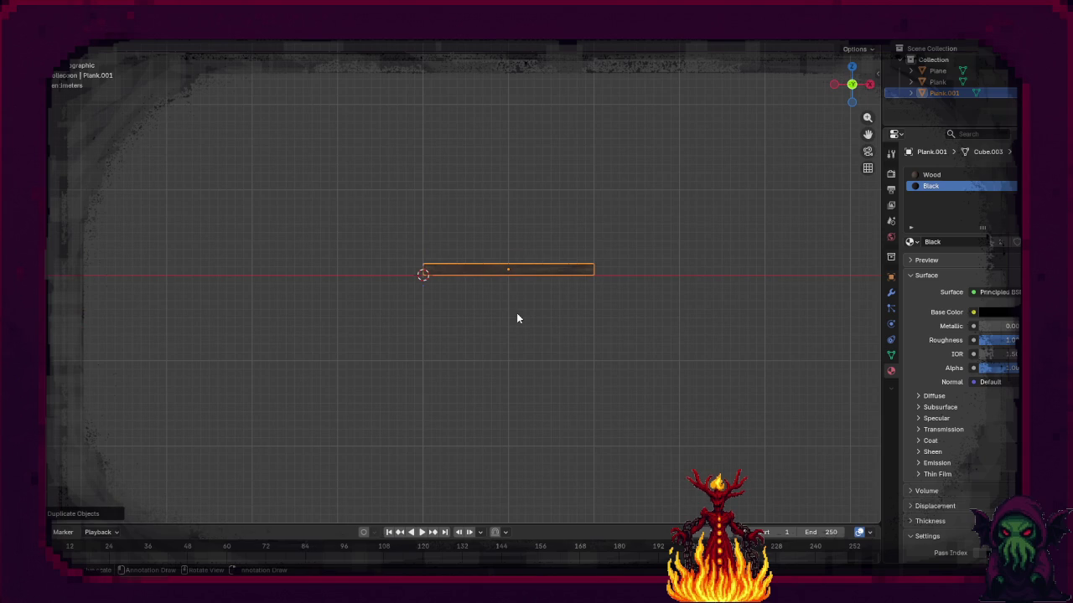
{"action": "key", "text": "g"}
{"action": "key", "text": "z"}
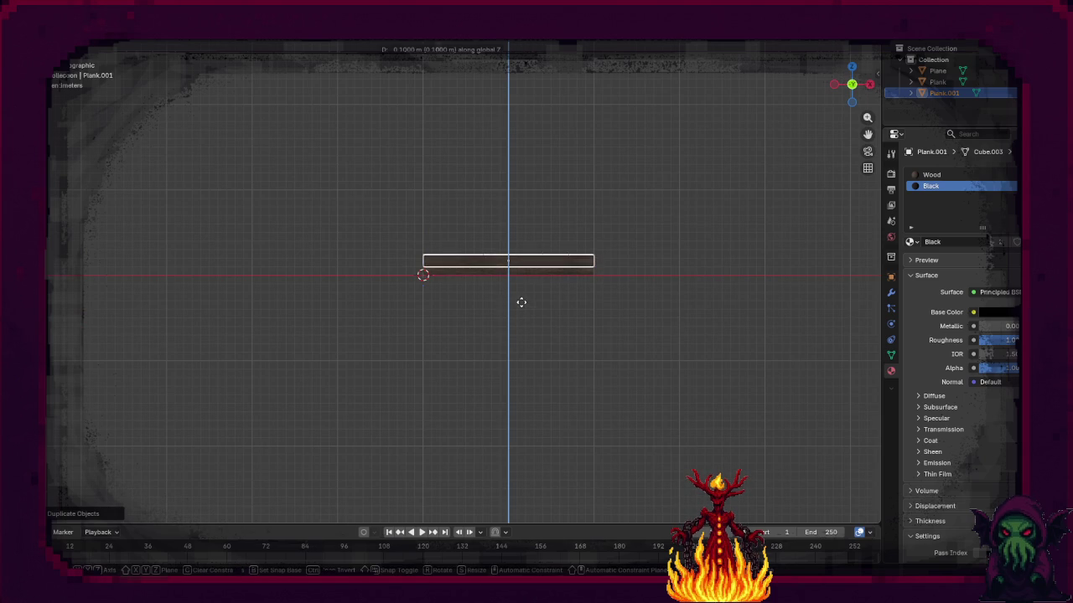
{"action": "left_click", "coordinate": [523, 298]}
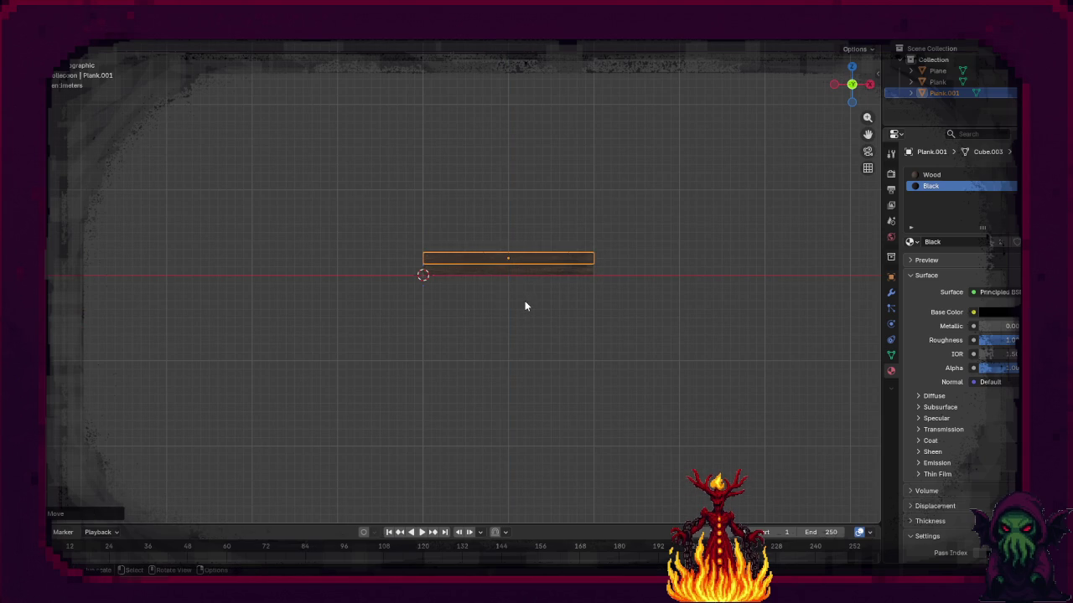
{"action": "scroll", "coordinate": [523, 299], "scroll_direction": "up", "scroll_amount": 4}
{"action": "scroll", "coordinate": [508, 290], "scroll_direction": "up", "scroll_amount": 5}
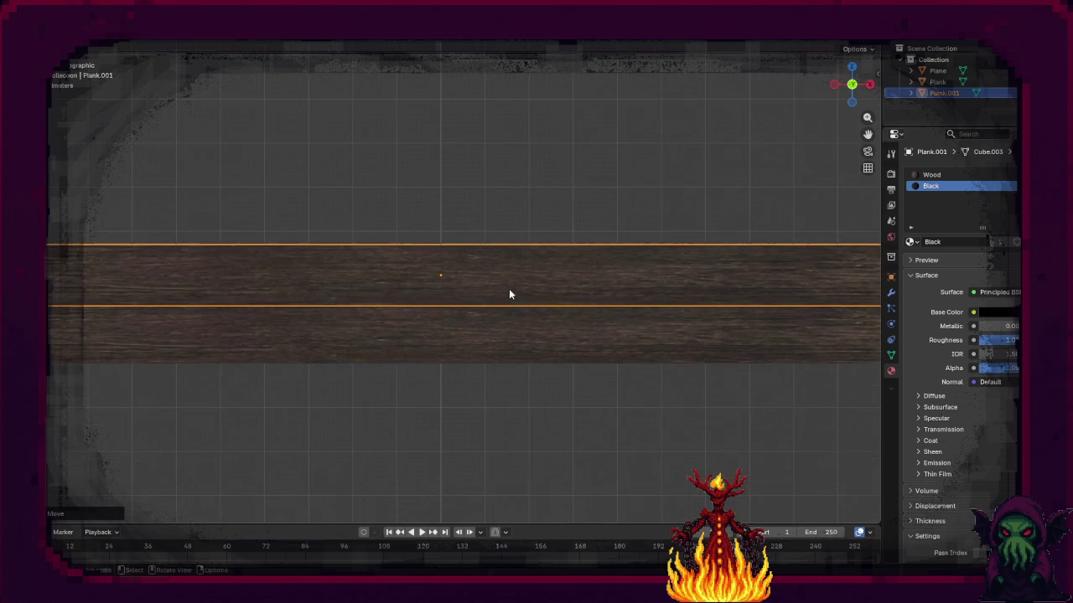
{"action": "key", "text": "g"}
{"action": "key", "text": "z"}
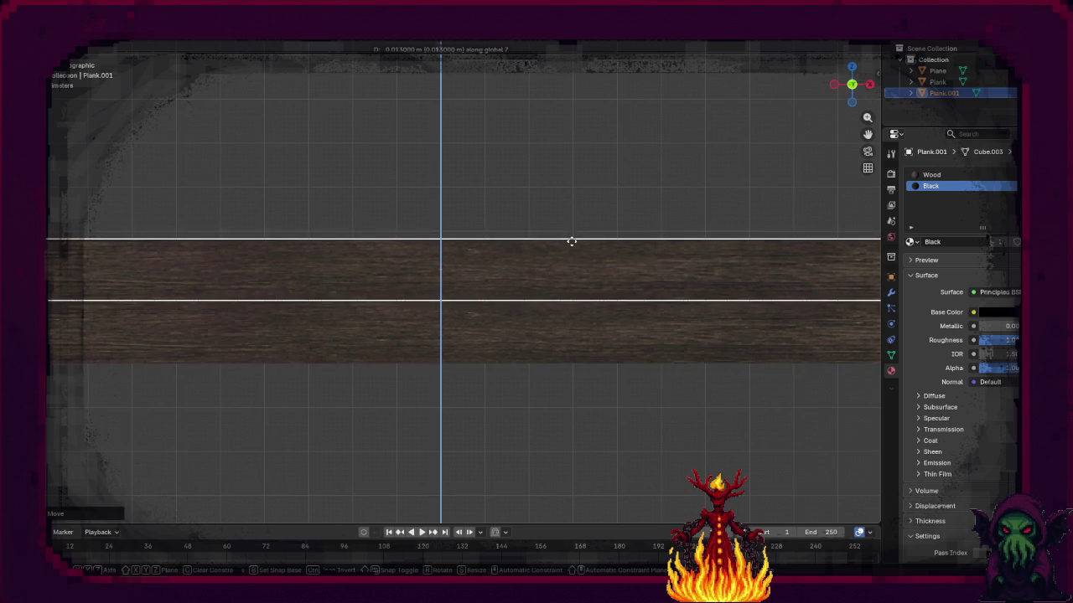
Step: Confirm the second plank's height, then duplicate Plank.001 raised 0.2 along Z
{"action": "left_click", "coordinate": [570, 249]}
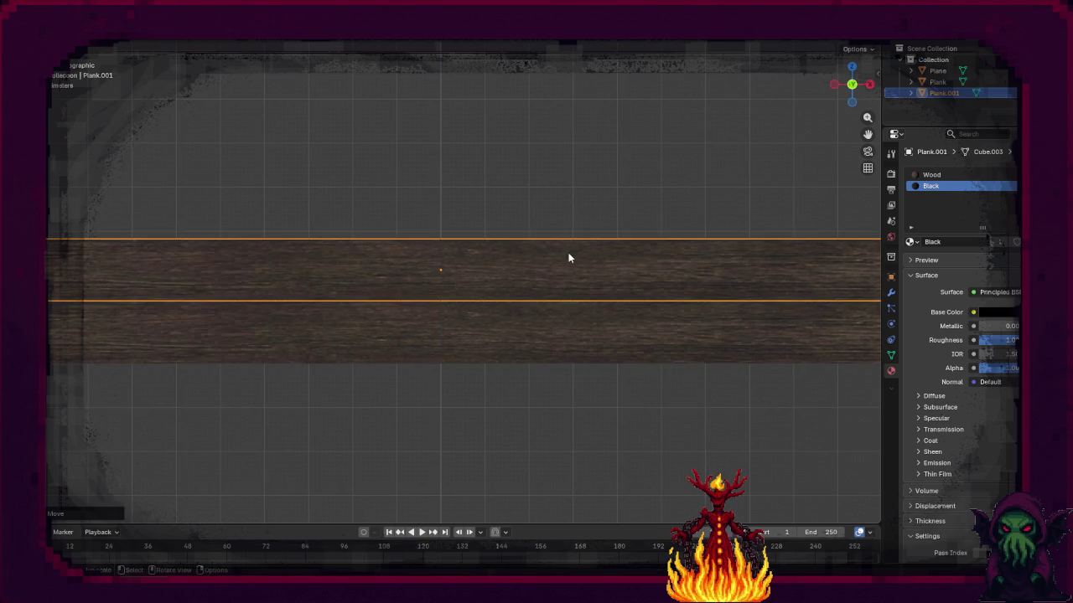
{"action": "left_click_drag", "start_coordinate": [316, 307], "coordinate": [383, 308]}
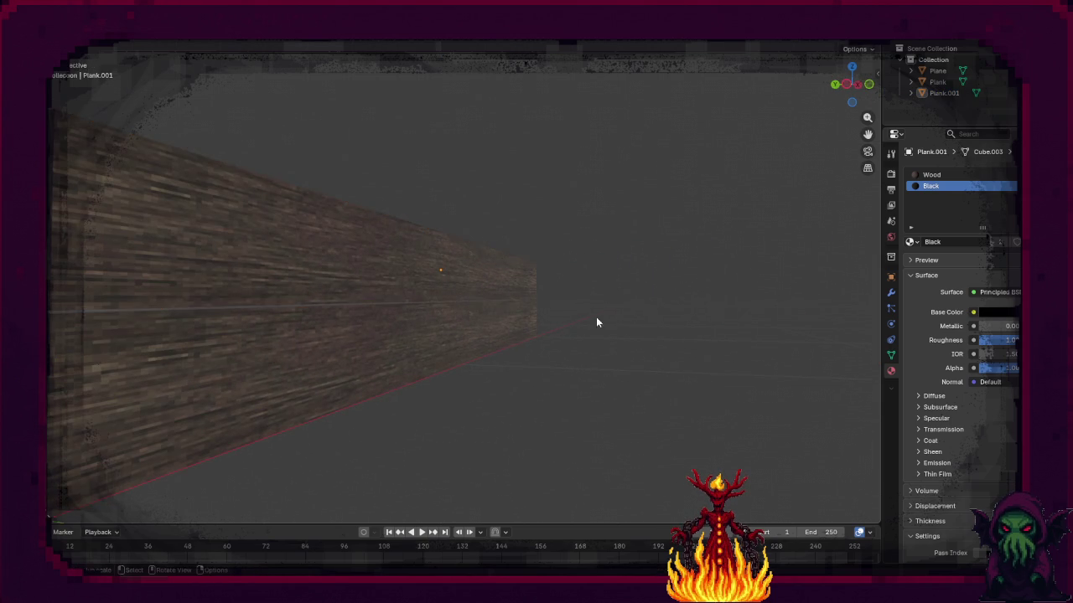
{"action": "left_click", "coordinate": [596, 317]}
{"action": "scroll", "coordinate": [479, 335], "scroll_direction": "up", "scroll_amount": 10}
{"action": "scroll", "coordinate": [474, 349], "scroll_direction": "down", "scroll_amount": 5}
{"action": "mouse_move", "coordinate": [474, 352]}
{"action": "left_mouse_down"}
{"action": "mouse_move", "coordinate": [312, 390]}
{"action": "mouse_move", "coordinate": [339, 384]}
{"action": "mouse_move", "coordinate": [353, 281]}
{"action": "left_mouse_up"}
{"action": "left_click", "coordinate": [373, 279]}
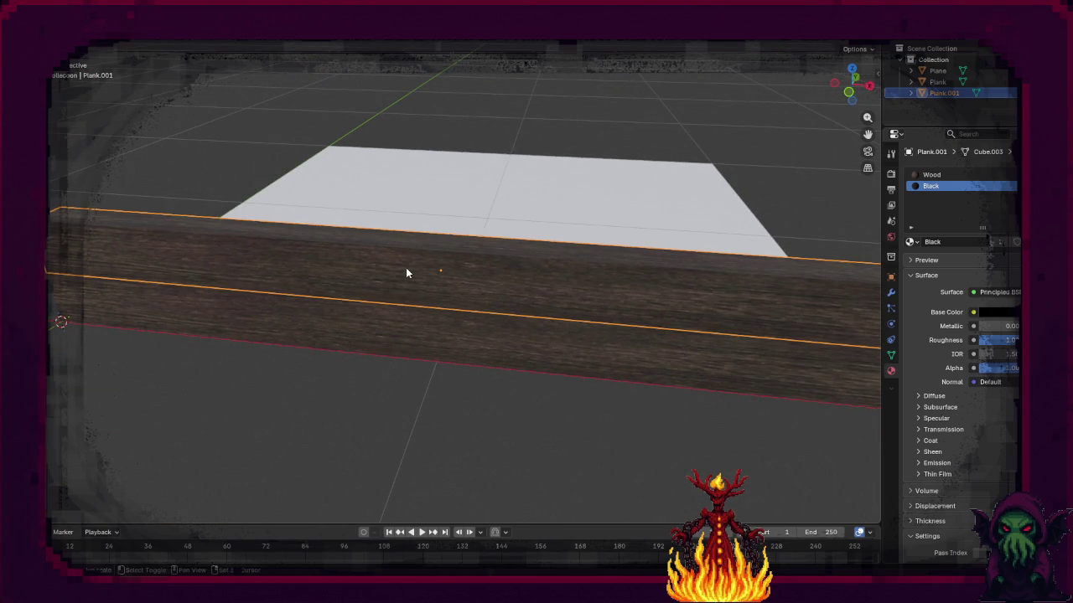
{"action": "key", "text": "shift+d"}
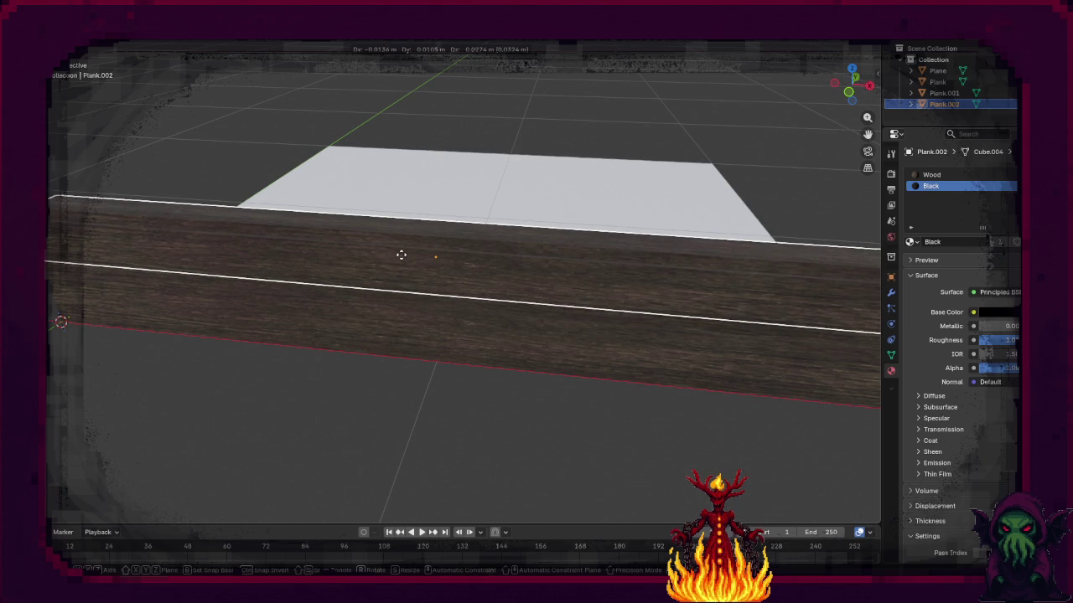
{"action": "type", "text": "z"}
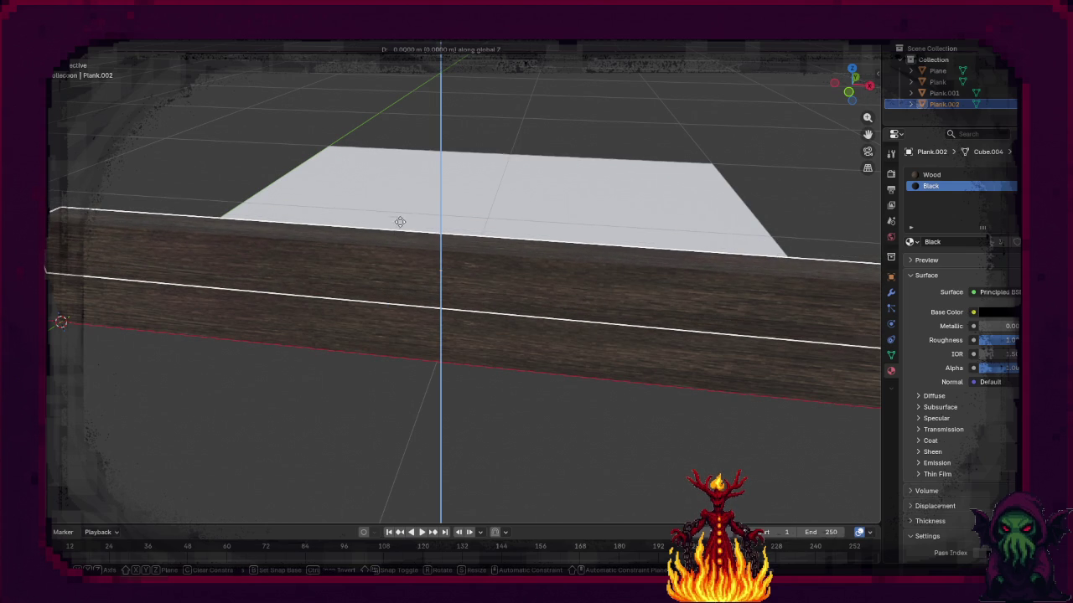
{"action": "type", "text": "0.2"}
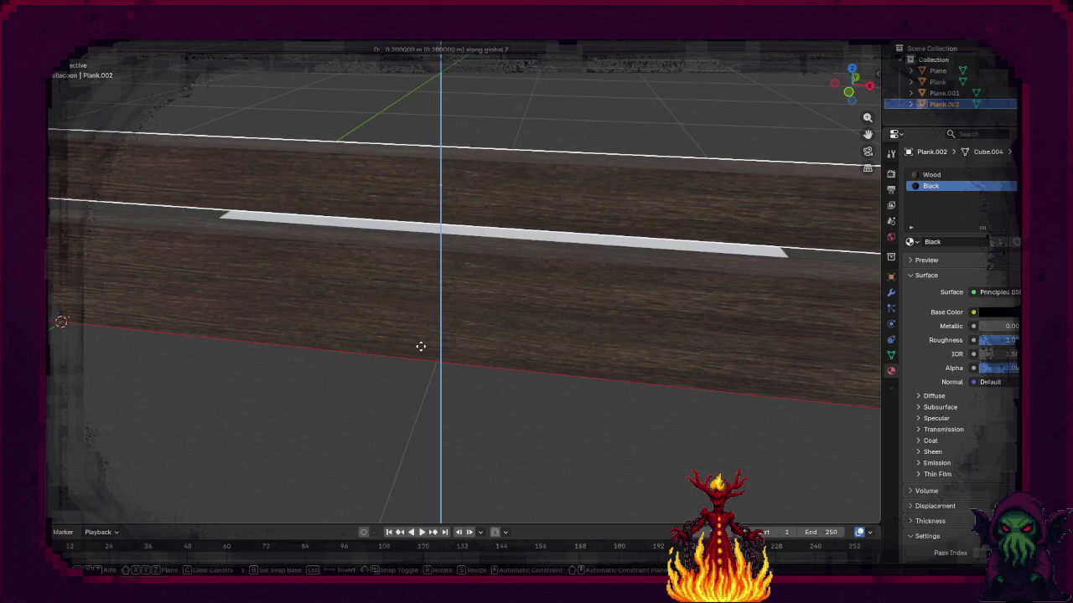
{"action": "left_click", "coordinate": [429, 377]}
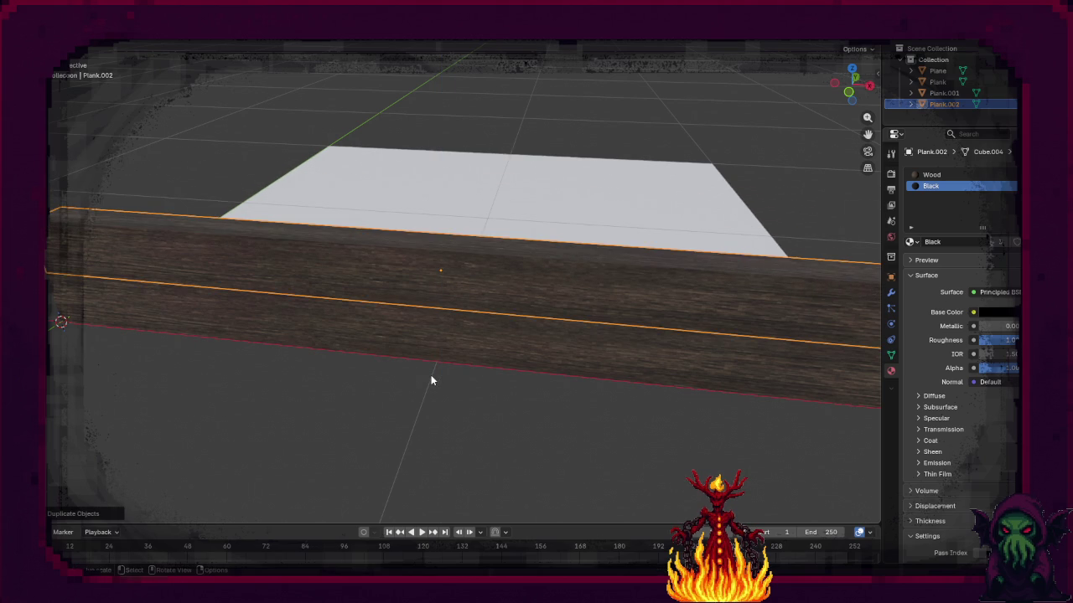
Step: Seat the new Plank.002 on top of the stack in front view
{"action": "key", "text": "KP_1"}
{"action": "key", "text": "KP_3"}
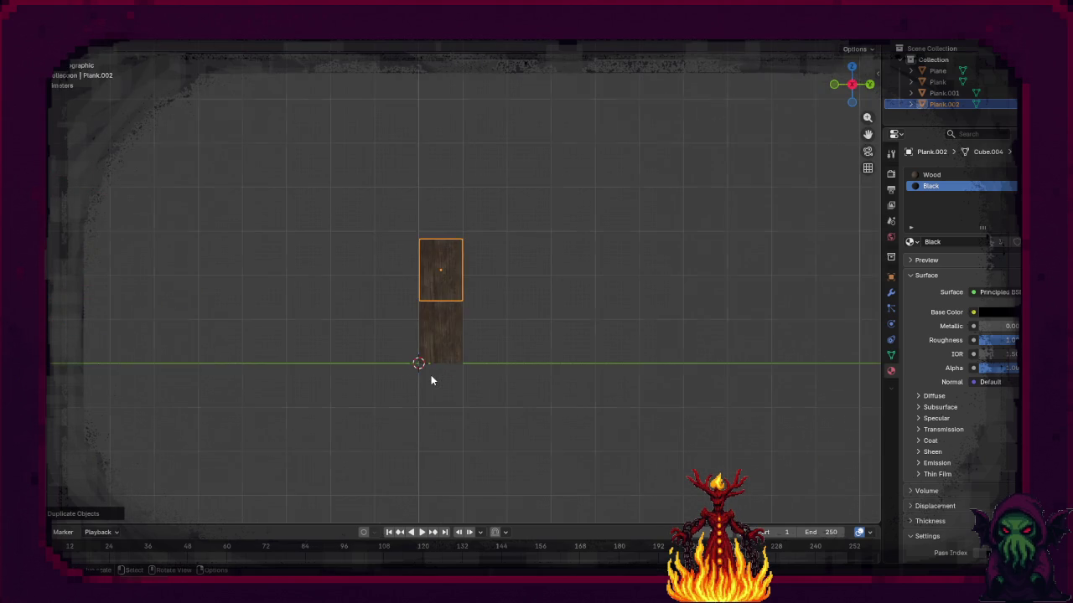
{"action": "key", "text": "KP_1"}
{"action": "key", "text": "shift+d"}
{"action": "key", "text": "z"}
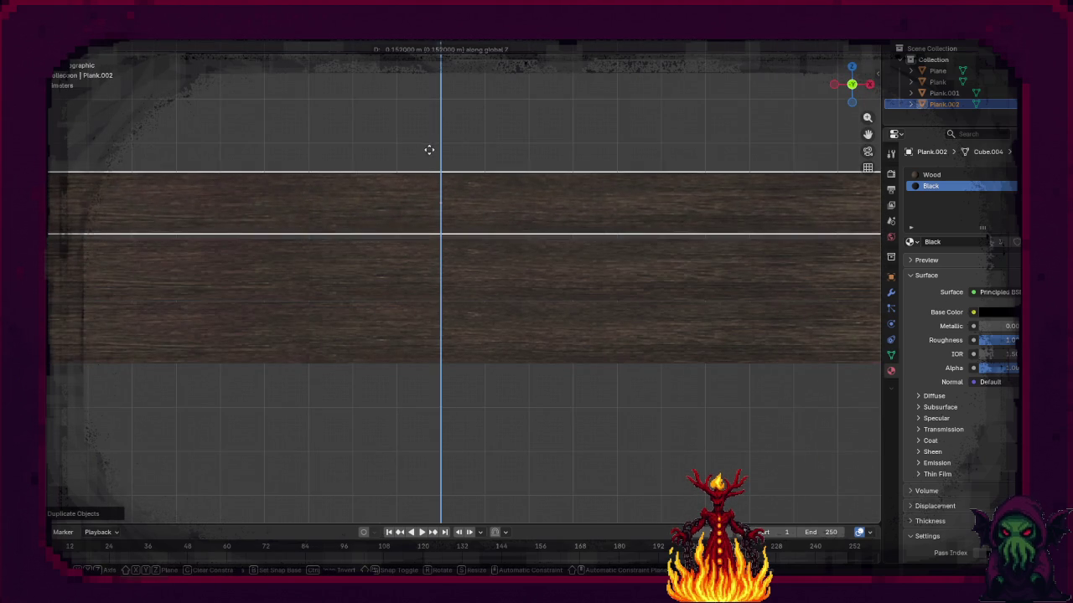
{"action": "left_click", "coordinate": [421, 190]}
{"action": "key", "text": "alt+a"}
{"action": "mouse_move", "coordinate": [322, 410]}
{"action": "left_mouse_down"}
{"action": "mouse_move", "coordinate": [380, 469]}
{"action": "mouse_move", "coordinate": [402, 469]}
{"action": "mouse_move", "coordinate": [302, 456]}
{"action": "mouse_move", "coordinate": [304, 503]}
{"action": "mouse_move", "coordinate": [363, 508]}
{"action": "mouse_move", "coordinate": [360, 458]}
{"action": "mouse_move", "coordinate": [354, 472]}
{"action": "mouse_move", "coordinate": [422, 517]}
{"action": "left_mouse_up"}
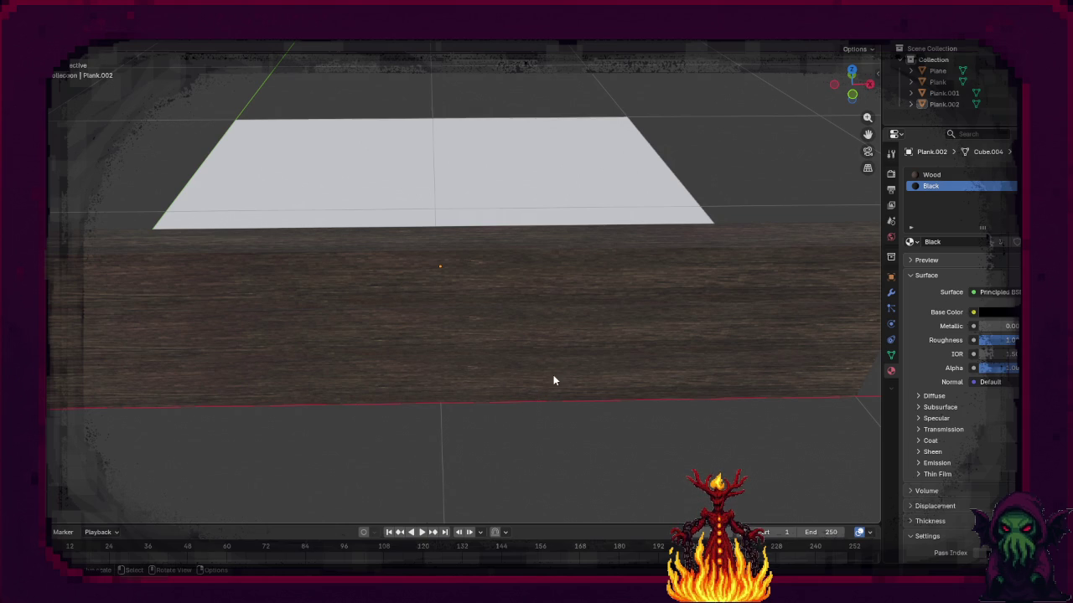
Step: Duplicate Plank.002 and set the copy on top of the stack in front view
{"action": "left_click", "coordinate": [535, 268]}
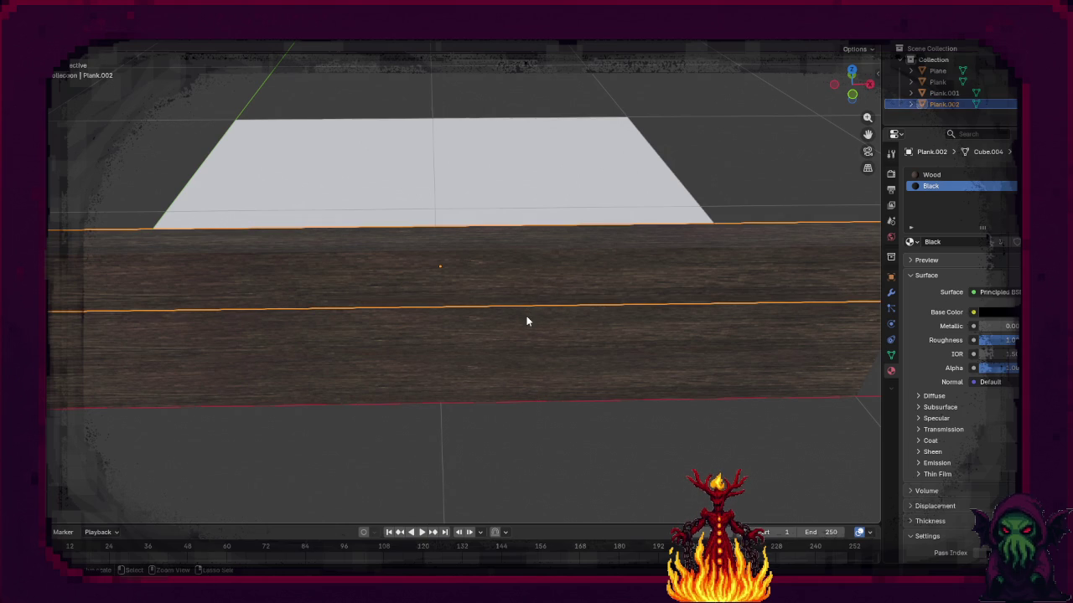
{"action": "key", "text": "shift+d"}
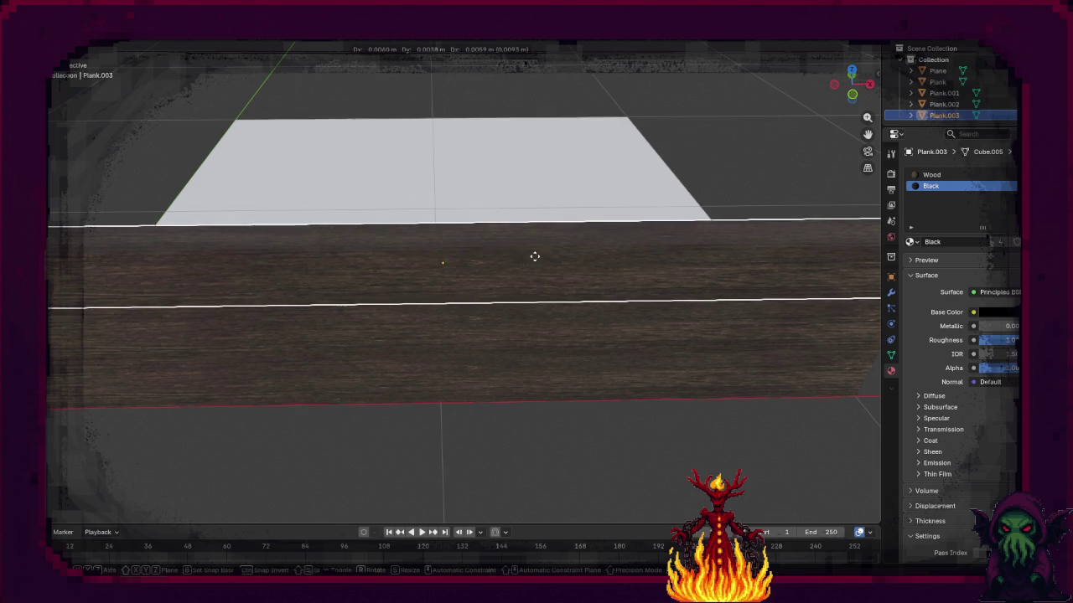
{"action": "left_click", "coordinate": [529, 261]}
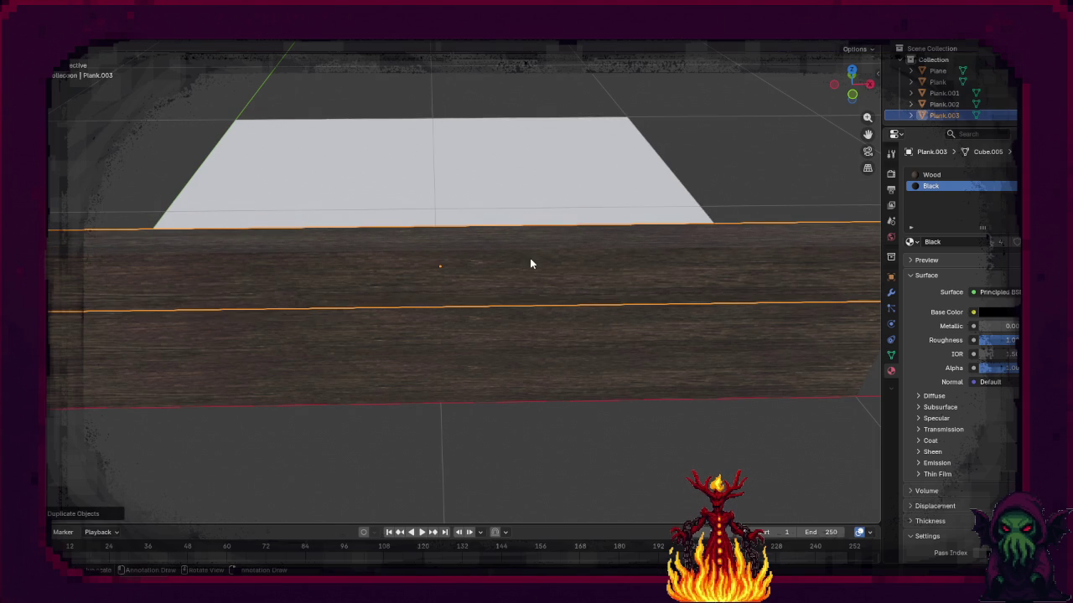
{"action": "key", "text": "KP_3"}
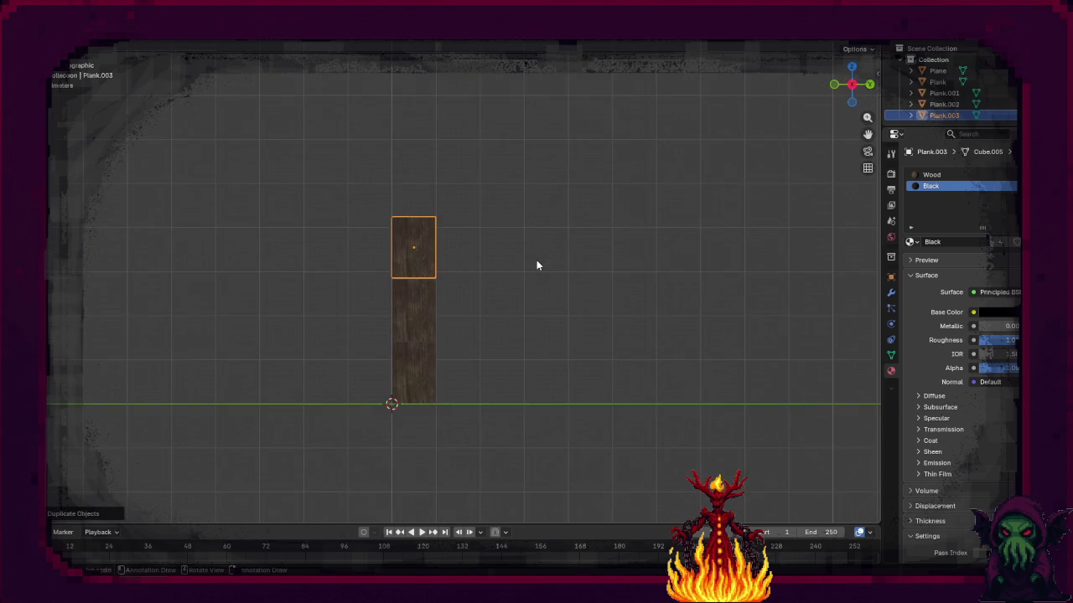
{"action": "key", "text": "KP_1"}
{"action": "key", "text": "shift+d"}
{"action": "key", "text": "z"}
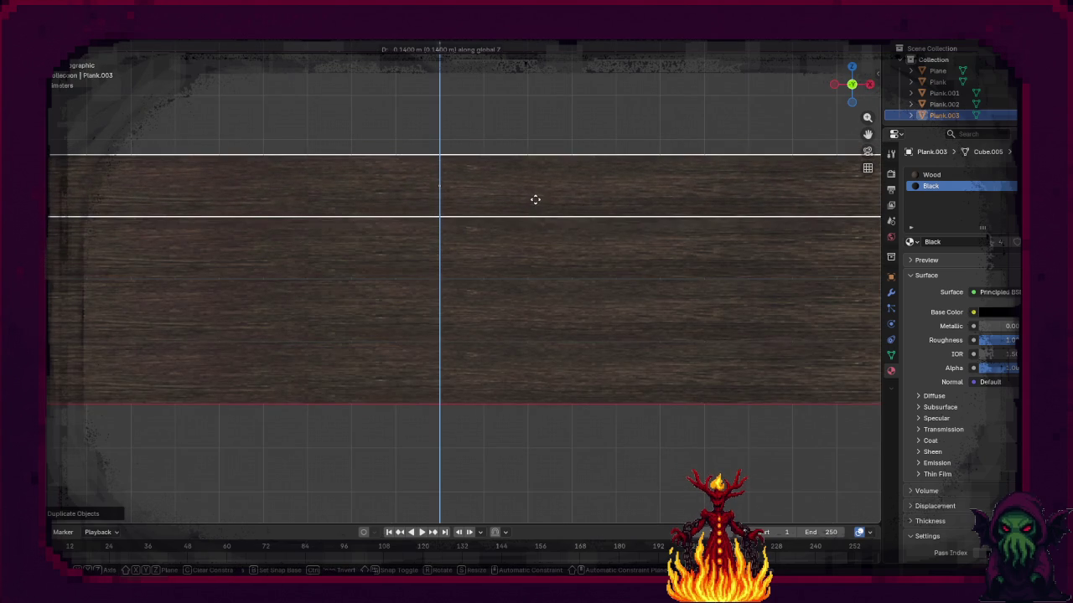
{"action": "left_click", "coordinate": [534, 196]}
Step: Fine-tune Plank.003's vertical position on the stack
{"action": "mouse_move", "coordinate": [375, 156]}
{"action": "left_mouse_down"}
{"action": "mouse_move", "coordinate": [360, 187]}
{"action": "mouse_move", "coordinate": [388, 168]}
{"action": "left_mouse_up"}
{"action": "key", "text": "g"}
{"action": "key", "text": "z"}
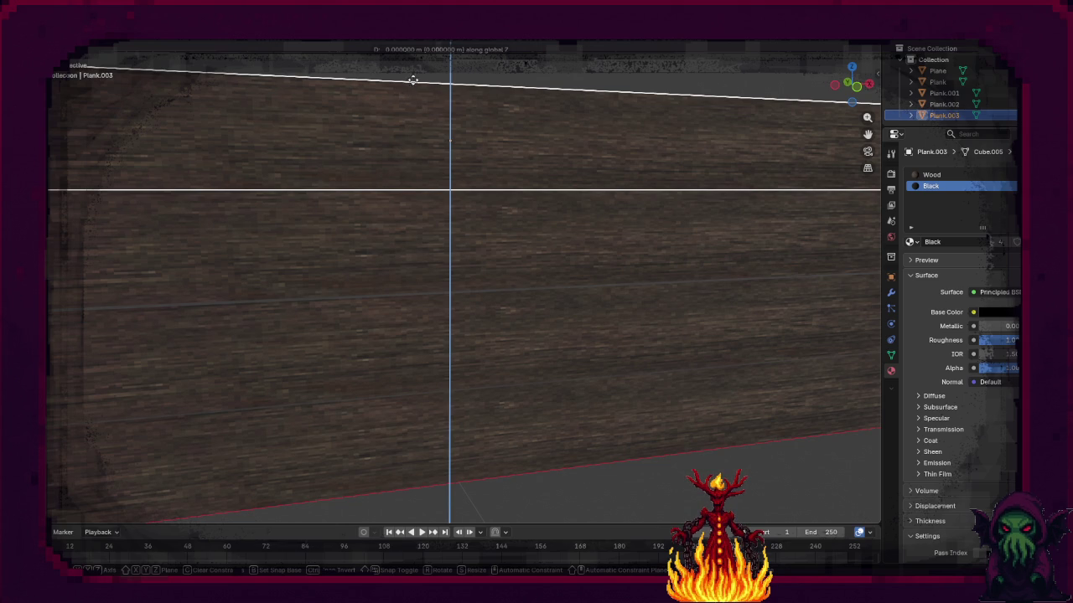
{"action": "left_click", "coordinate": [445, 152]}
{"action": "left_click", "coordinate": [615, 61]}
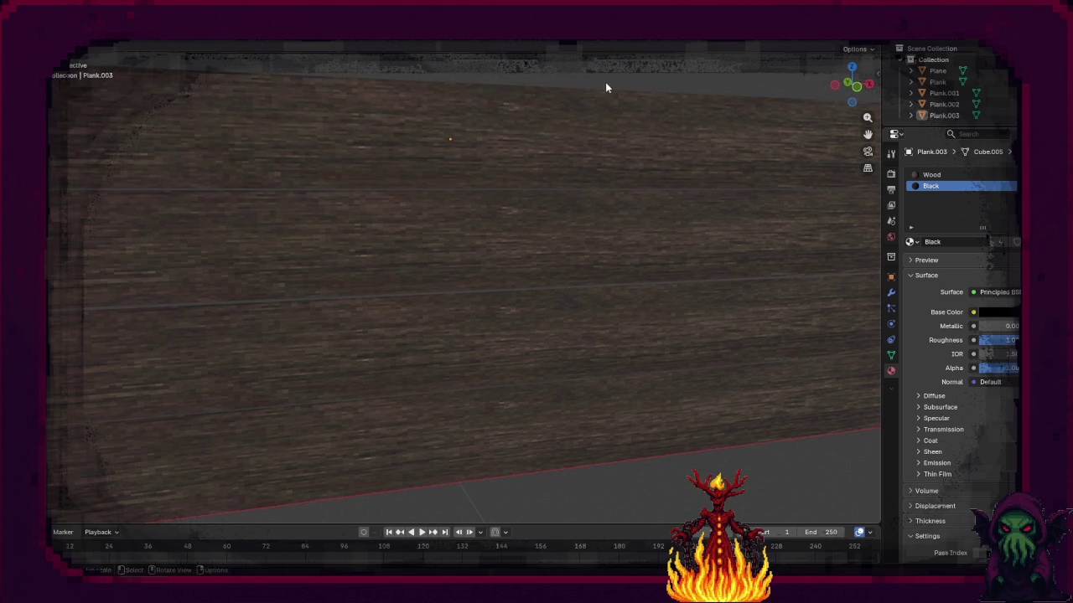
Step: Scale the bottom plank along X to lengthen it slightly
{"action": "mouse_move", "coordinate": [534, 226]}
{"action": "left_mouse_down"}
{"action": "mouse_move", "coordinate": [435, 223]}
{"action": "mouse_move", "coordinate": [455, 246]}
{"action": "mouse_move", "coordinate": [445, 249]}
{"action": "mouse_move", "coordinate": [548, 267]}
{"action": "mouse_move", "coordinate": [581, 299]}
{"action": "mouse_move", "coordinate": [491, 265]}
{"action": "left_mouse_up"}
{"action": "scroll", "coordinate": [544, 261], "scroll_direction": "down", "scroll_amount": 5}
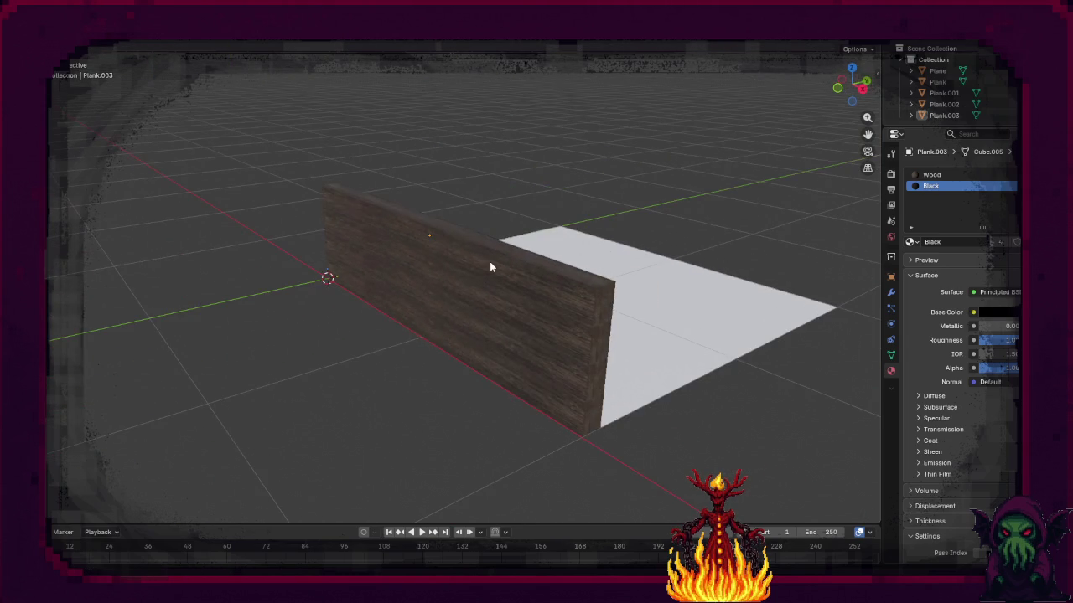
{"action": "left_click", "coordinate": [593, 416]}
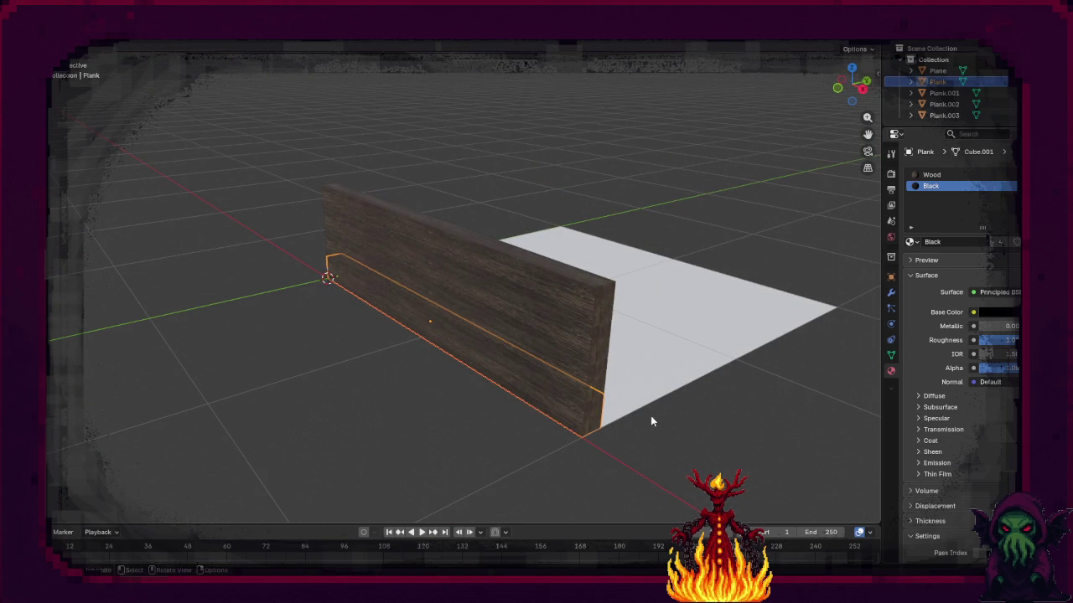
{"action": "key", "text": "s"}
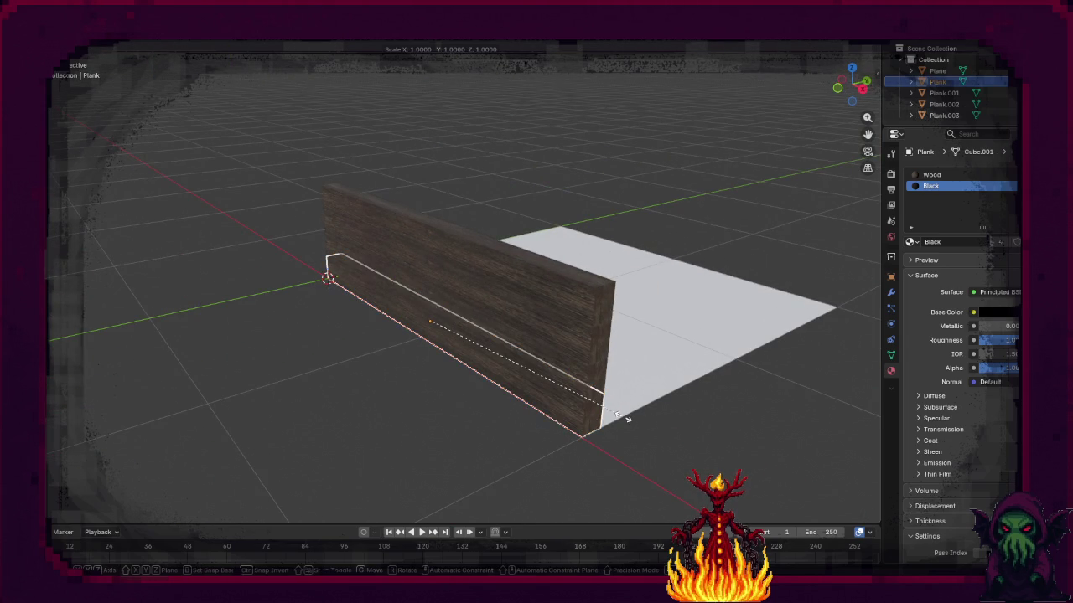
{"action": "key", "text": "x"}
{"action": "key", "text": "ctrl"}
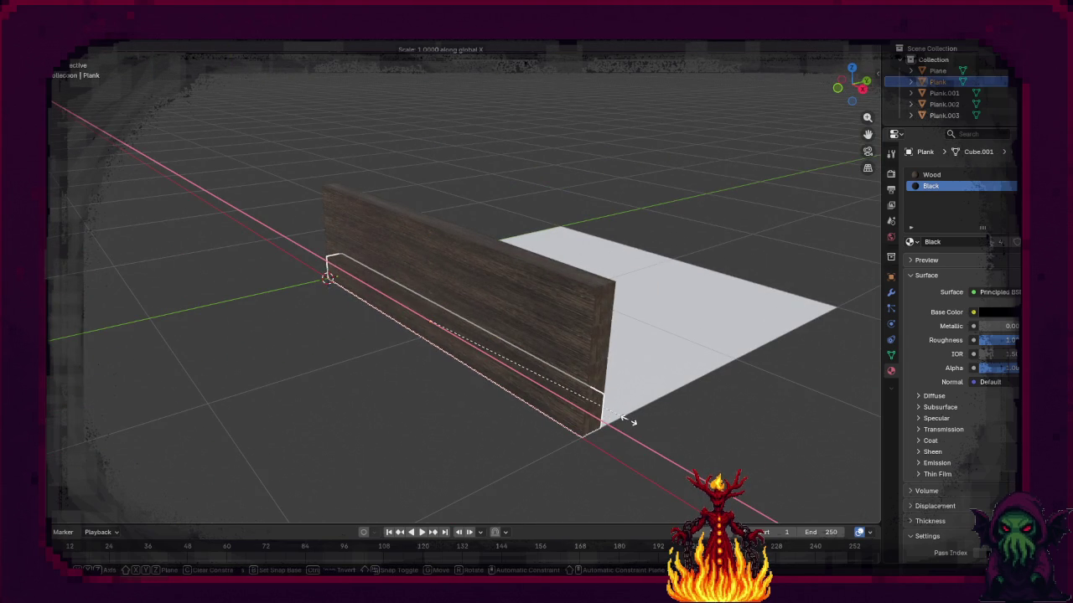
Step: Confirm the bottom plank's new length and select all four planks
{"action": "left_click", "coordinate": [670, 434]}
{"action": "left_click", "coordinate": [580, 378]}
{"action": "left_click", "coordinate": [583, 334], "text": "shift"}
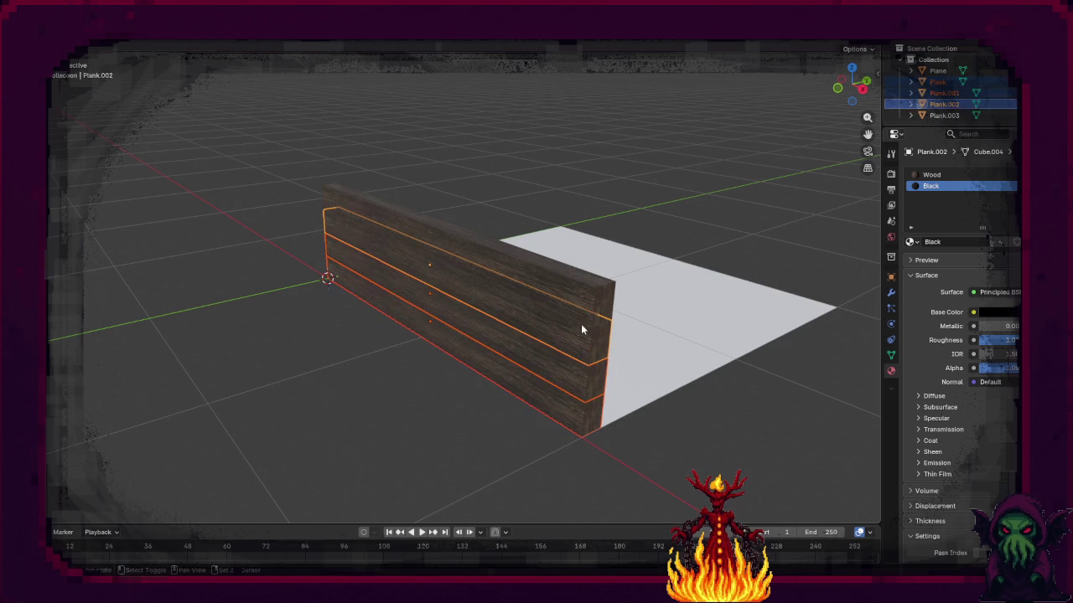
{"action": "left_click", "coordinate": [579, 304], "text": "shift"}
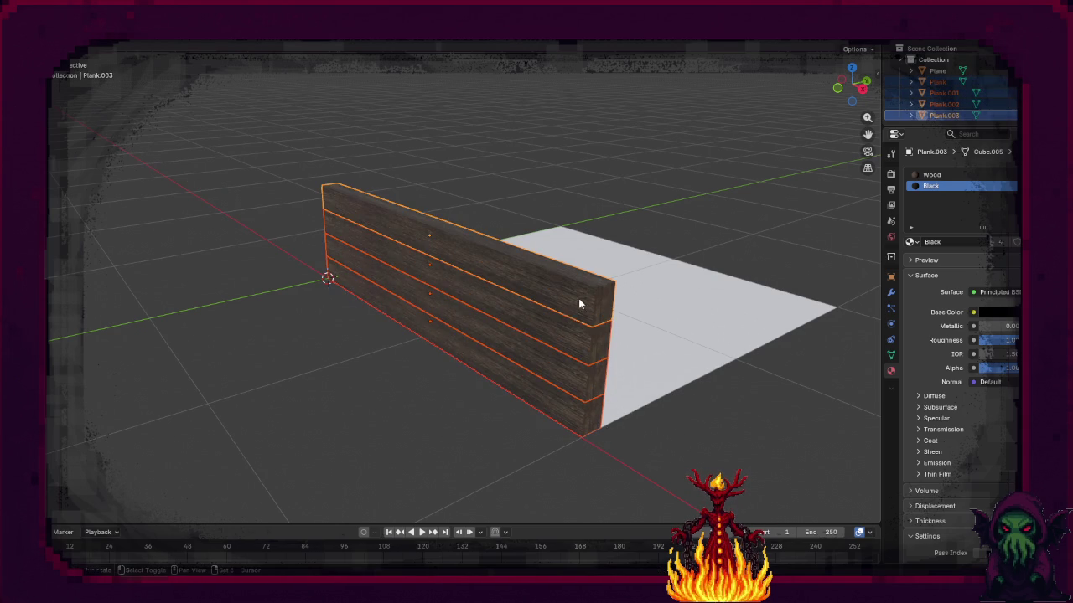
{"action": "left_click", "coordinate": [577, 414]}
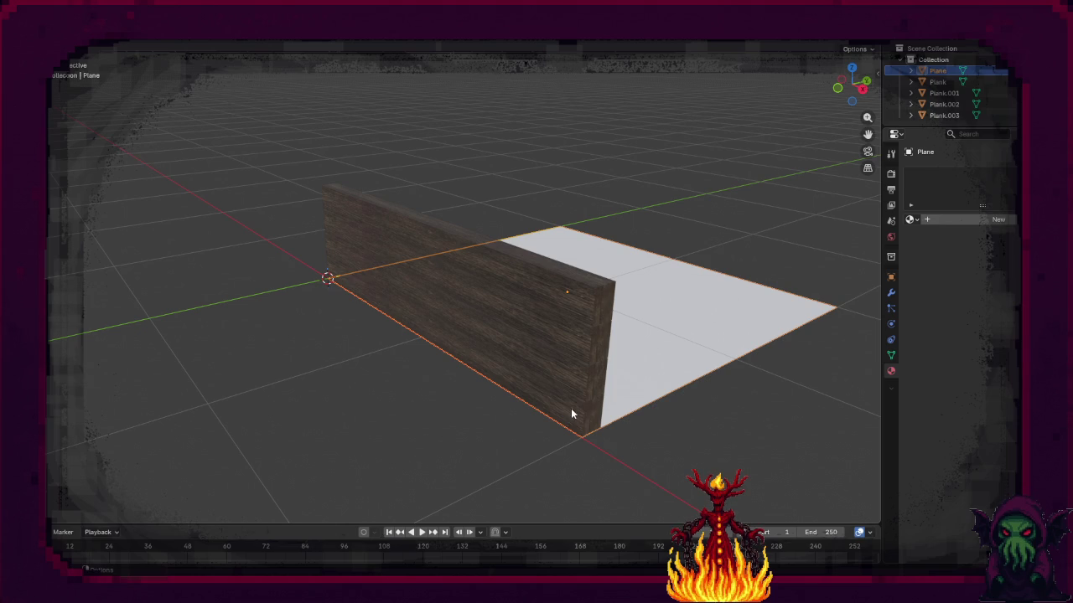
{"action": "left_click", "coordinate": [570, 408]}
{"action": "left_click", "coordinate": [571, 376], "text": "shift"}
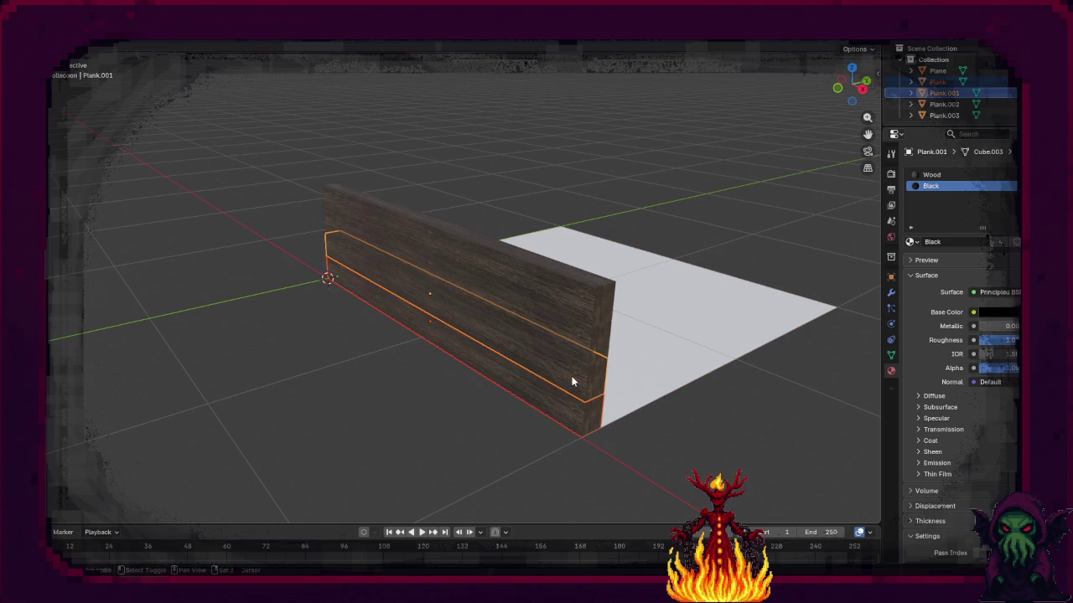
{"action": "left_click", "coordinate": [574, 333], "text": "shift"}
{"action": "left_click", "coordinate": [573, 303], "text": "shift"}
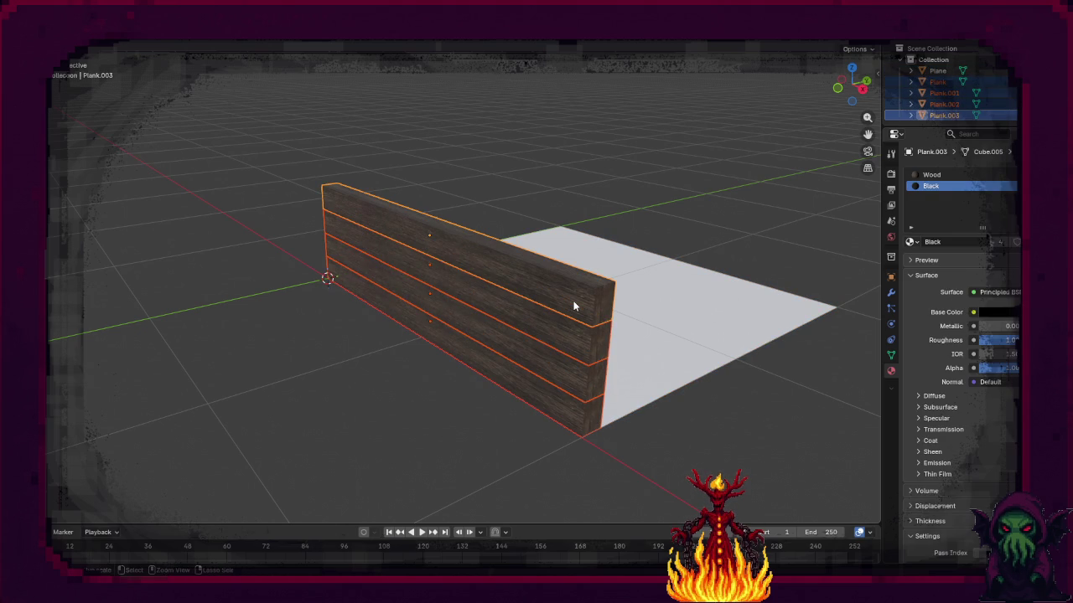
Step: Join the four planks into Plank.003 and enter Edit Mode
{"action": "key", "text": "ctrl+j"}
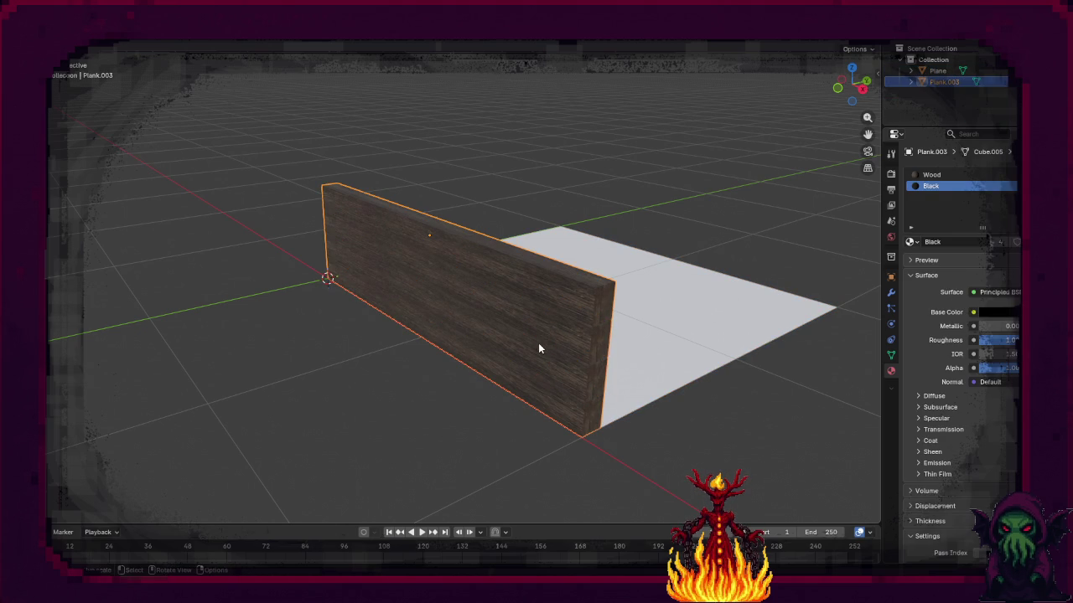
{"action": "mouse_move", "coordinate": [538, 362]}
{"action": "left_mouse_down"}
{"action": "mouse_move", "coordinate": [562, 365]}
{"action": "mouse_move", "coordinate": [559, 344]}
{"action": "mouse_move", "coordinate": [584, 363]}
{"action": "mouse_move", "coordinate": [504, 362]}
{"action": "mouse_move", "coordinate": [510, 297]}
{"action": "mouse_move", "coordinate": [522, 293]}
{"action": "mouse_move", "coordinate": [567, 371]}
{"action": "left_mouse_up"}
{"action": "key", "text": "Tab"}
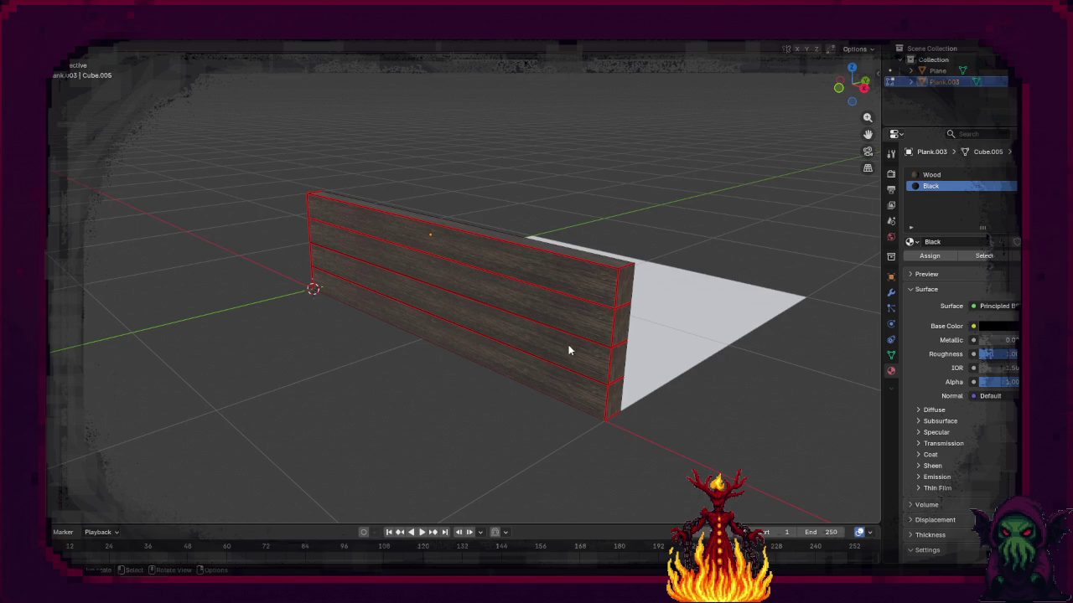
Step: Back in Object Mode, duplicate the wall and slide the copy along Y
{"action": "key", "text": "ctrl+j"}
{"action": "left_click_drag", "start_coordinate": [577, 322], "coordinate": [529, 352]}
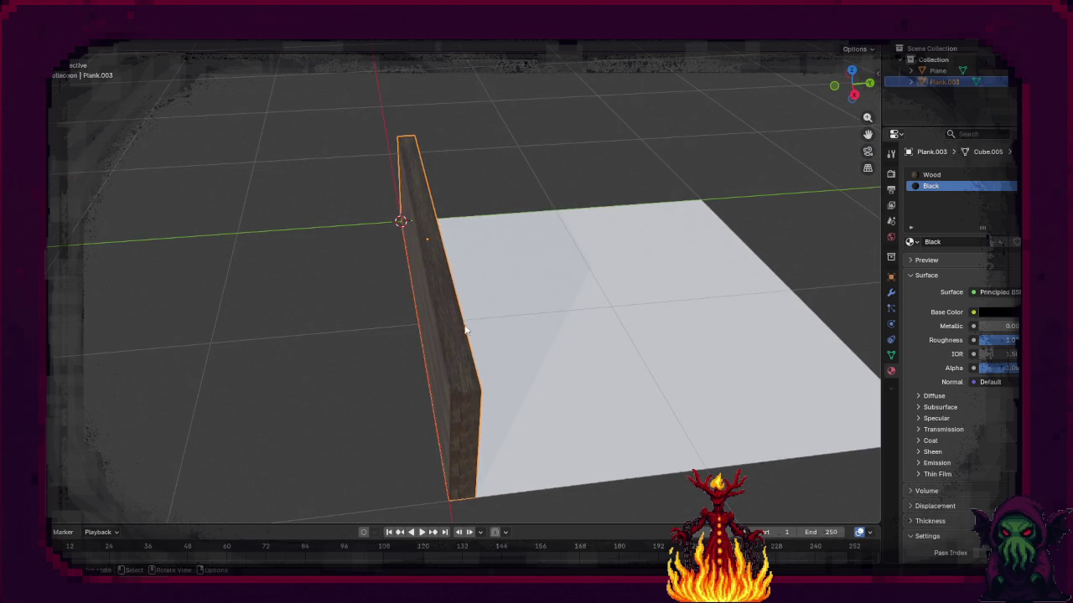
{"action": "key", "text": "shift+d"}
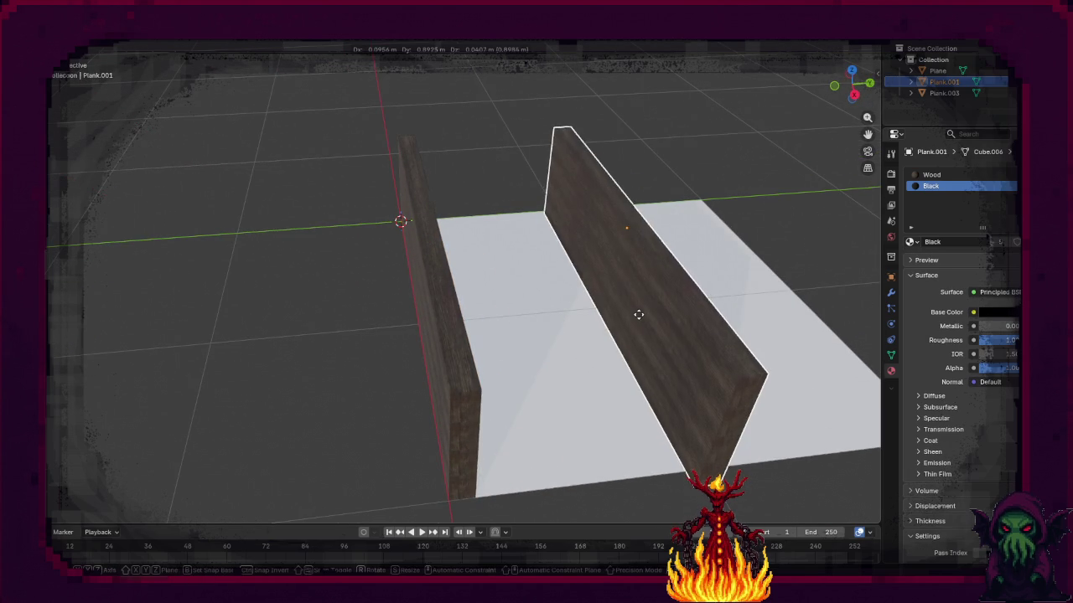
{"action": "key", "text": "x"}
{"action": "key", "text": "y"}
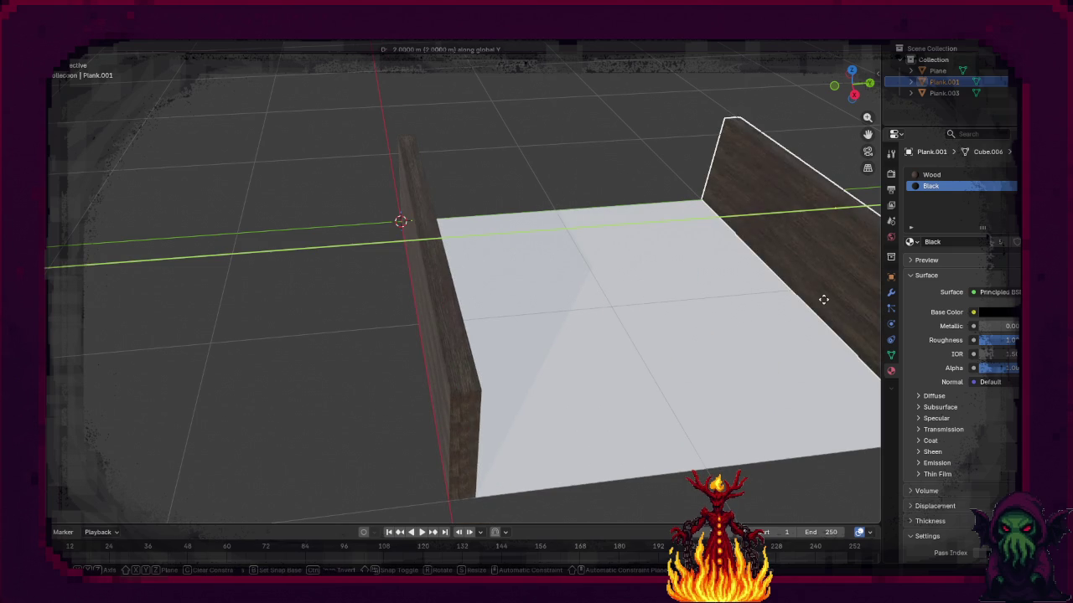
{"action": "left_click", "coordinate": [825, 298]}
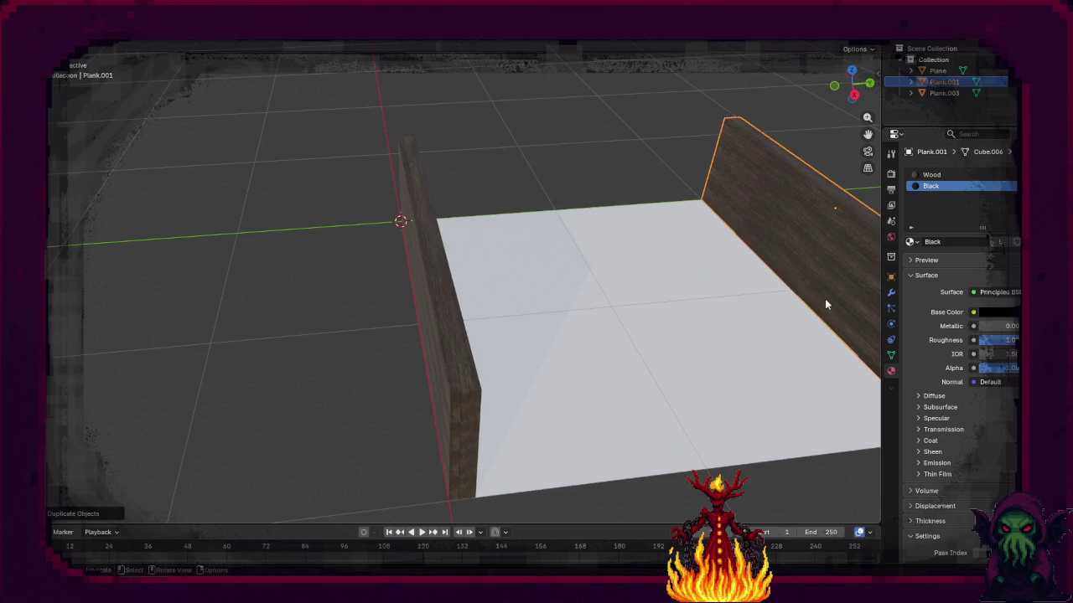
Step: In top view, adjust the copied wall along Y onto the plane's opposite edge
{"action": "key", "text": "KP_7"}
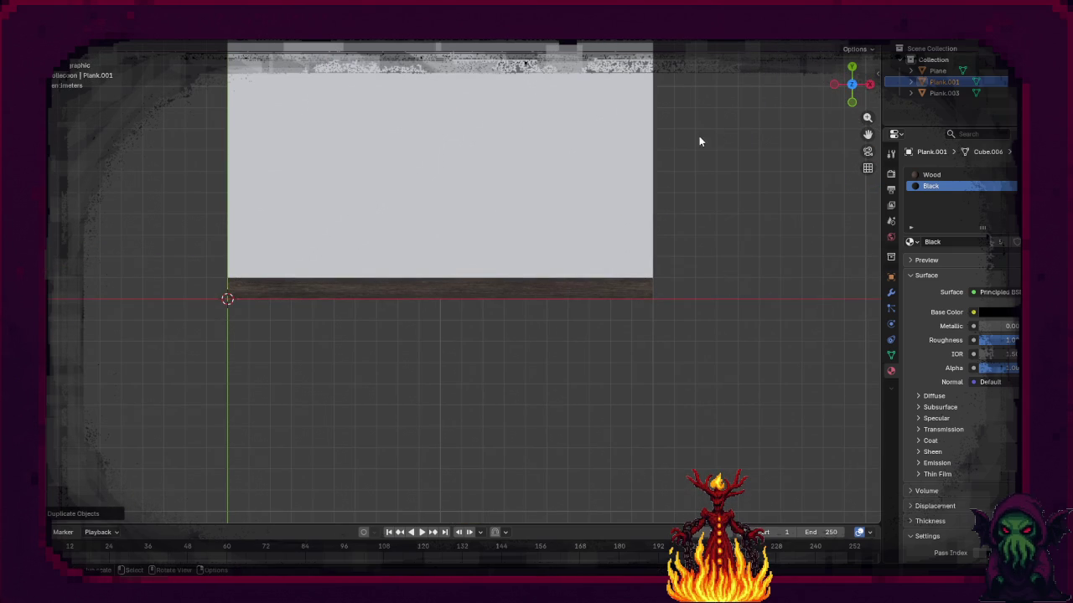
{"action": "left_click_drag", "start_coordinate": [683, 123], "coordinate": [658, 411]}
{"action": "key", "text": "g"}
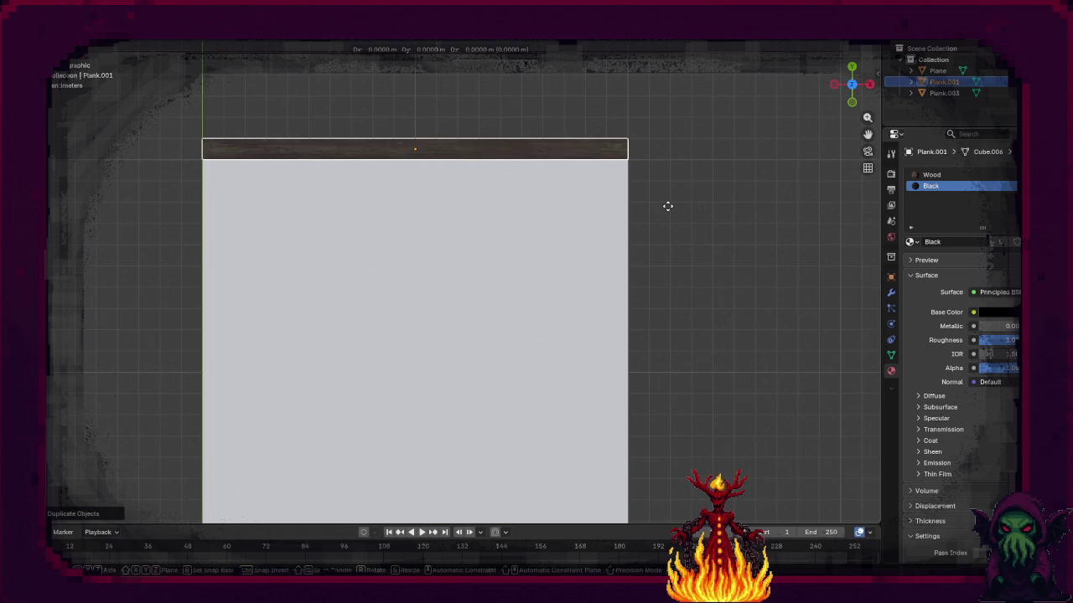
{"action": "key", "text": "y"}
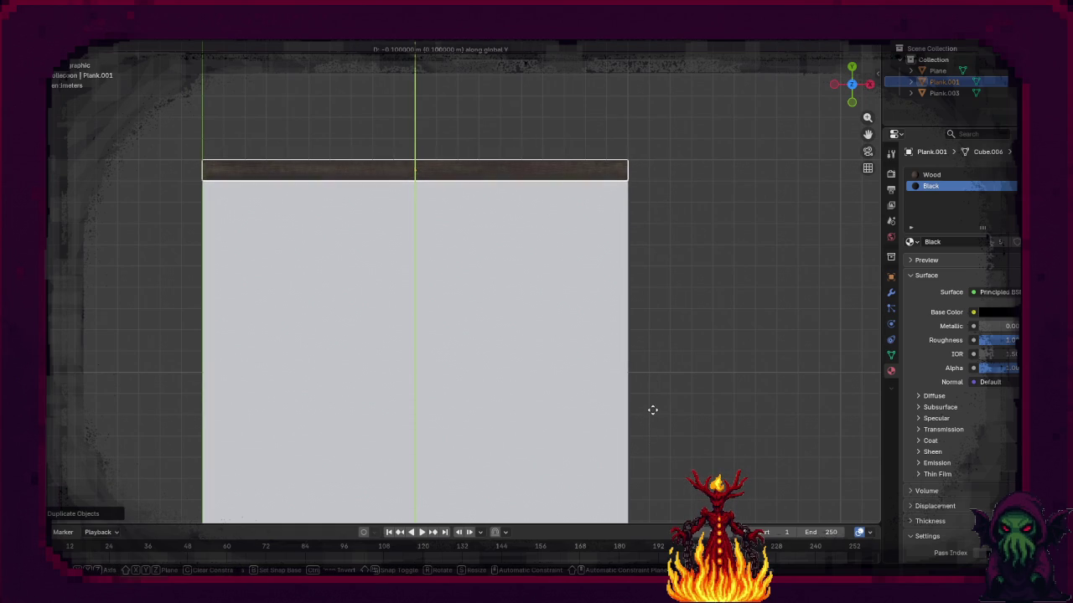
{"action": "left_click", "coordinate": [652, 408]}
{"action": "scroll", "coordinate": [723, 294], "scroll_direction": "up", "scroll_amount": 4}
{"action": "scroll", "coordinate": [704, 210], "scroll_direction": "down", "scroll_amount": 1}
{"action": "scroll", "coordinate": [730, 209], "scroll_direction": "up", "scroll_amount": 3}
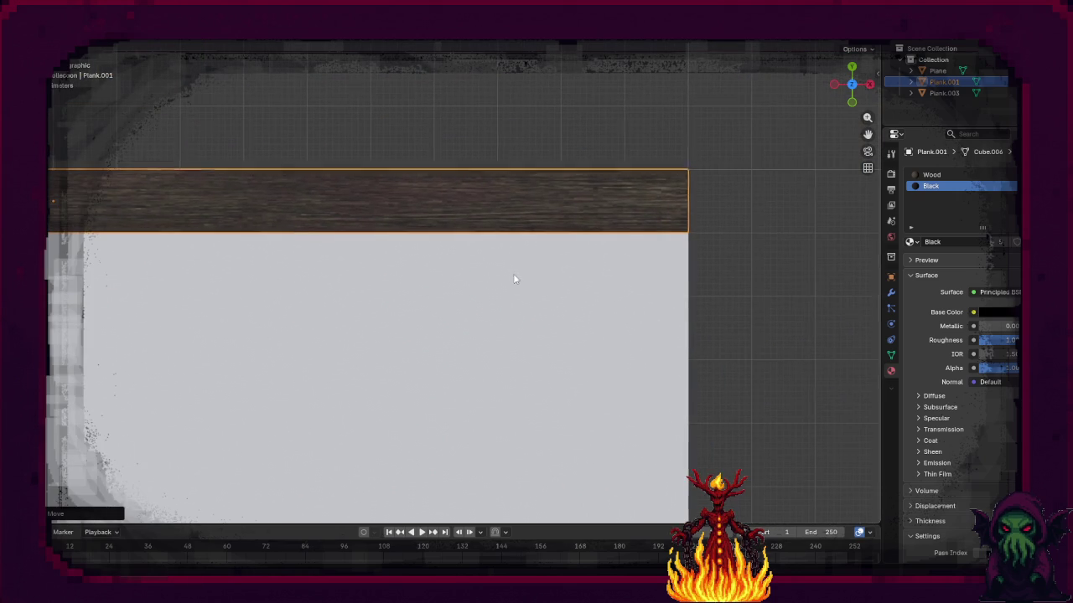
{"action": "scroll", "coordinate": [513, 276], "scroll_direction": "down", "scroll_amount": 6}
{"action": "scroll", "coordinate": [508, 192], "scroll_direction": "down", "scroll_amount": 2}
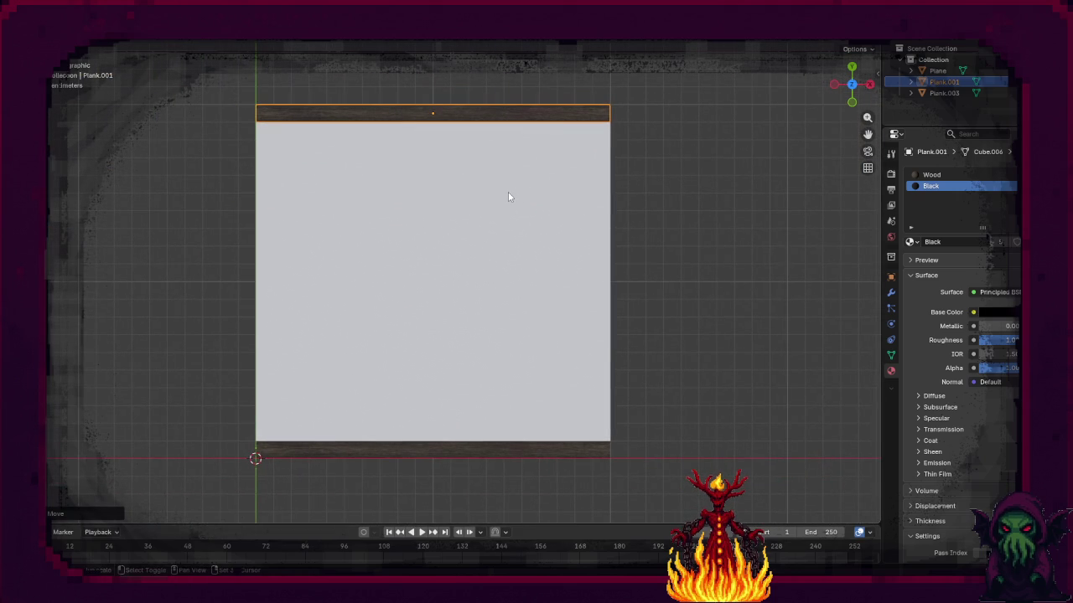
Step: Duplicate the wall, turn the copy 90°, and start moving it to the right edge
{"action": "key", "text": "shift+d"}
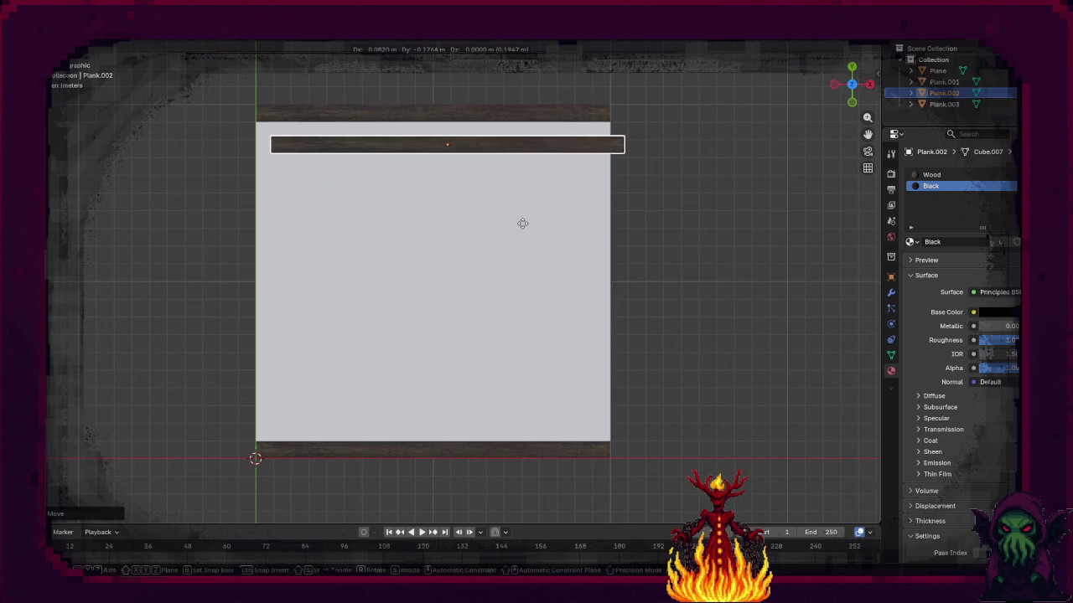
{"action": "left_click", "coordinate": [505, 194]}
{"action": "key", "text": "r"}
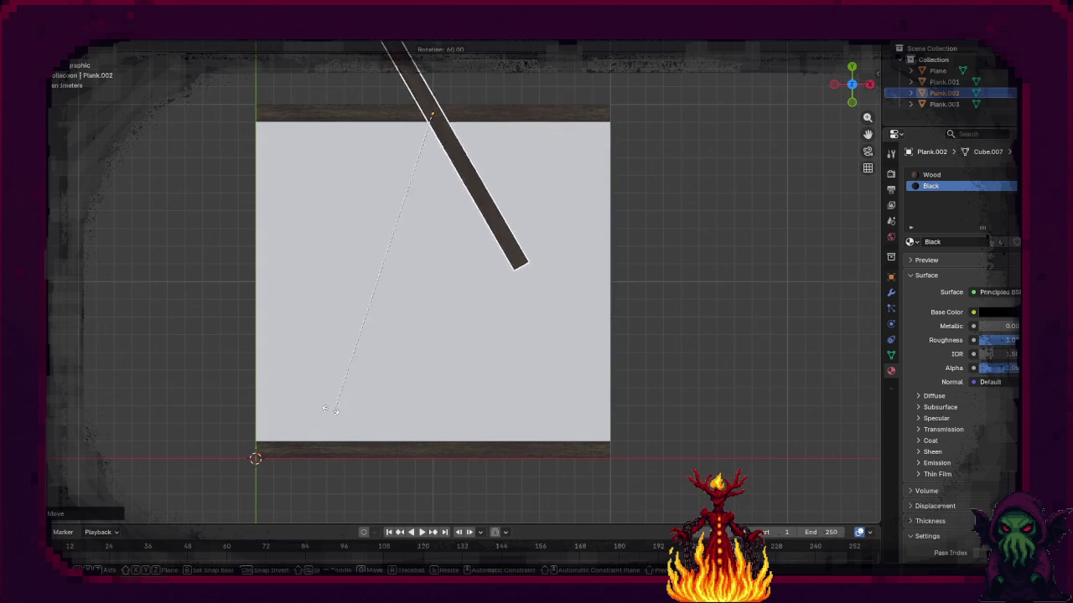
{"action": "left_click", "coordinate": [92, 436]}
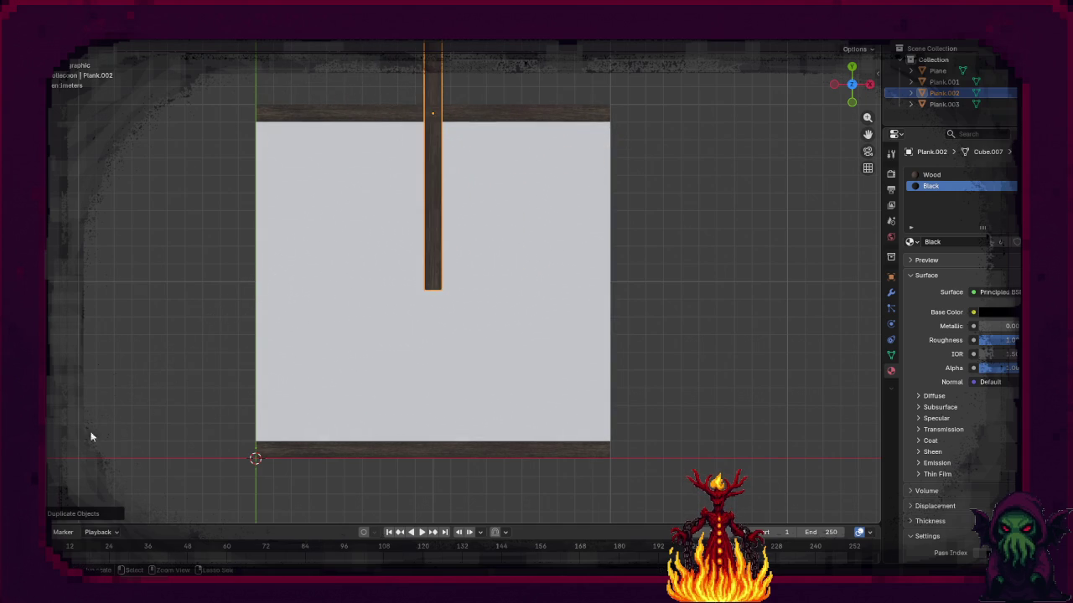
{"action": "key", "text": "g"}
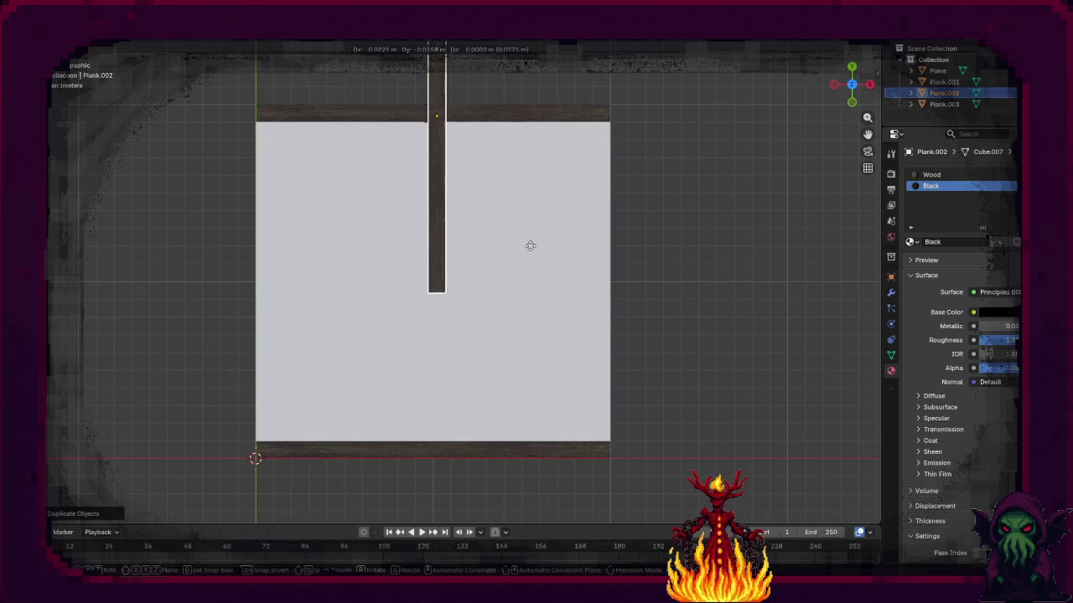
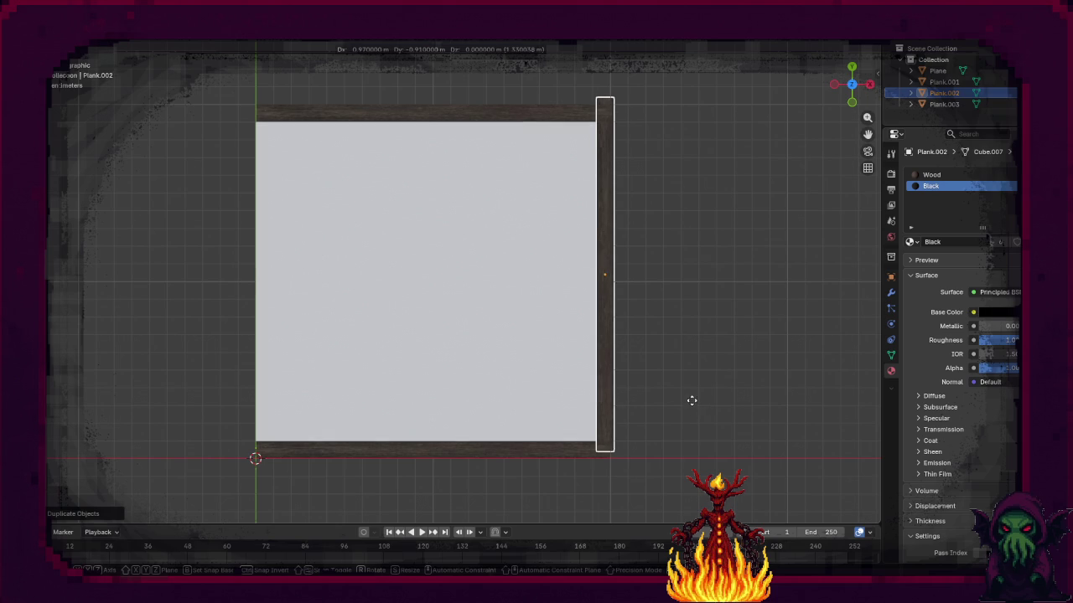
Step: Duplicate the side plank and place the copy along the left edge as the fourth wall
{"action": "left_click", "coordinate": [656, 463]}
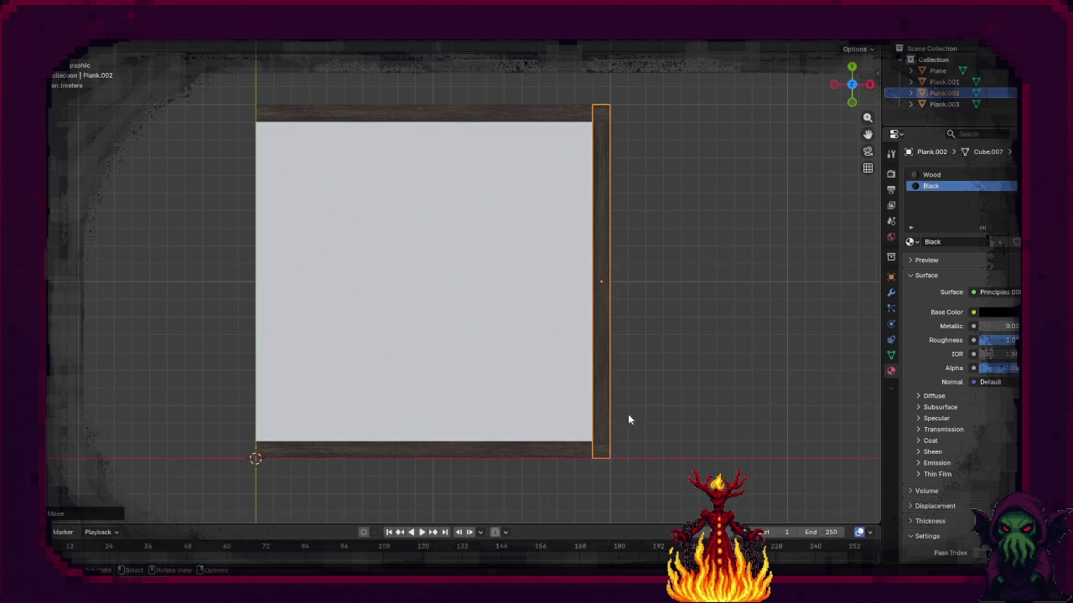
{"action": "key", "text": "shift+d"}
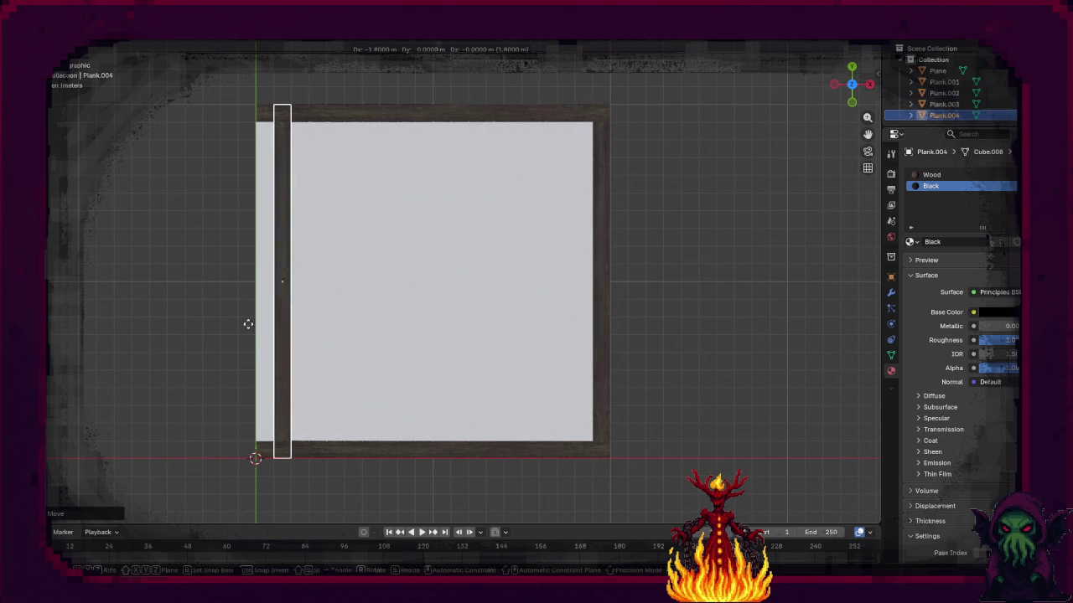
{"action": "left_click", "coordinate": [235, 325]}
{"action": "left_click", "coordinate": [646, 326]}
{"action": "mouse_move", "coordinate": [668, 372]}
{"action": "left_mouse_down"}
{"action": "mouse_move", "coordinate": [653, 309]}
{"action": "mouse_move", "coordinate": [568, 263]}
{"action": "mouse_move", "coordinate": [589, 270]}
{"action": "mouse_move", "coordinate": [441, 314]}
{"action": "left_mouse_up"}
{"action": "left_click", "coordinate": [415, 328]}
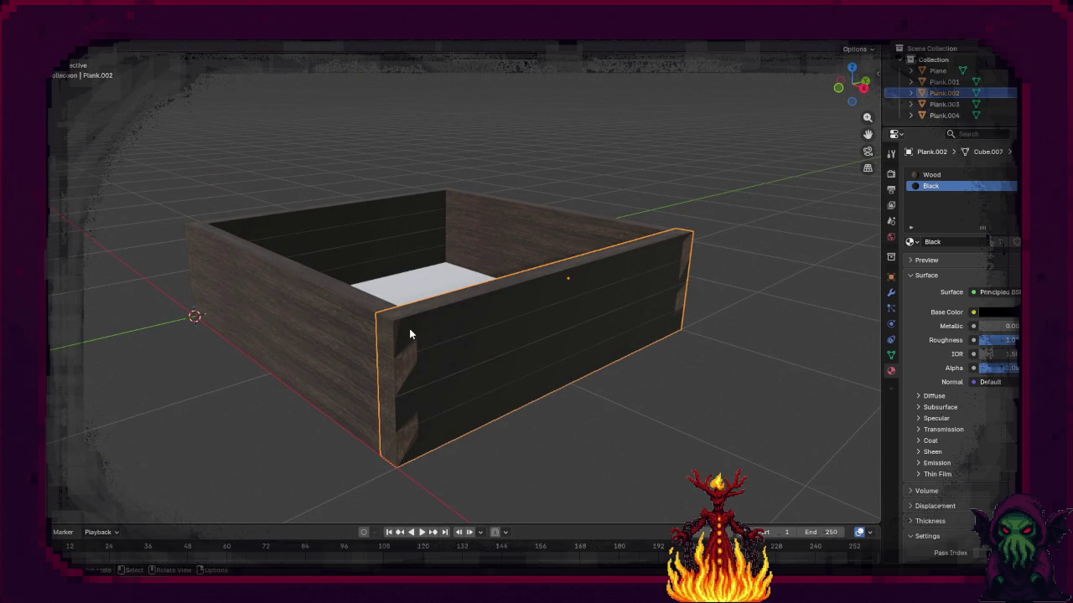
Step: Offset the top and a lower board end face of the side plank along Y
{"action": "key", "text": "Tab"}
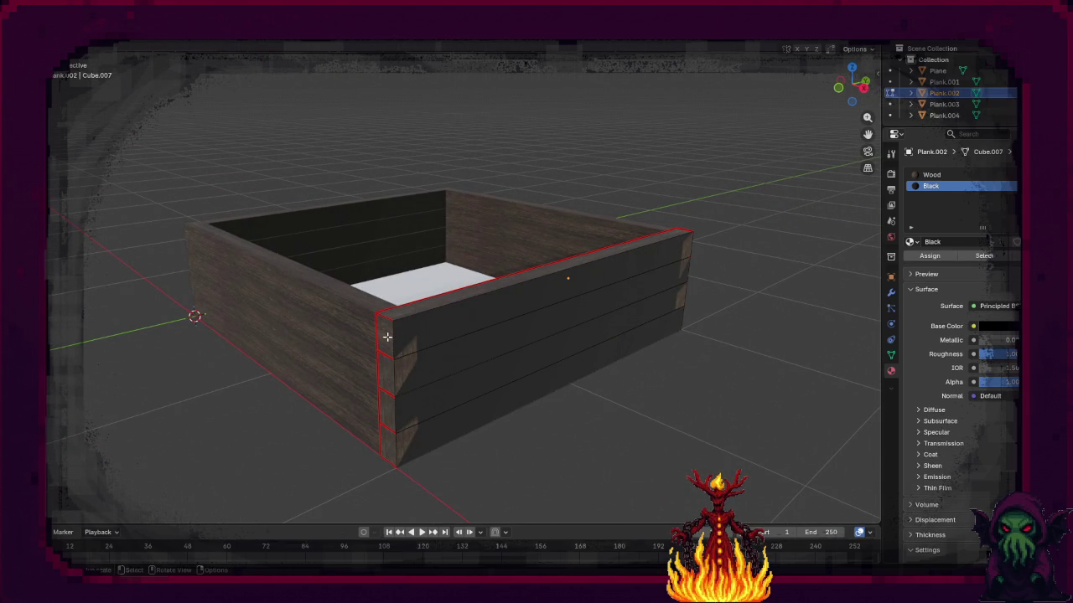
{"action": "left_click", "coordinate": [387, 337]}
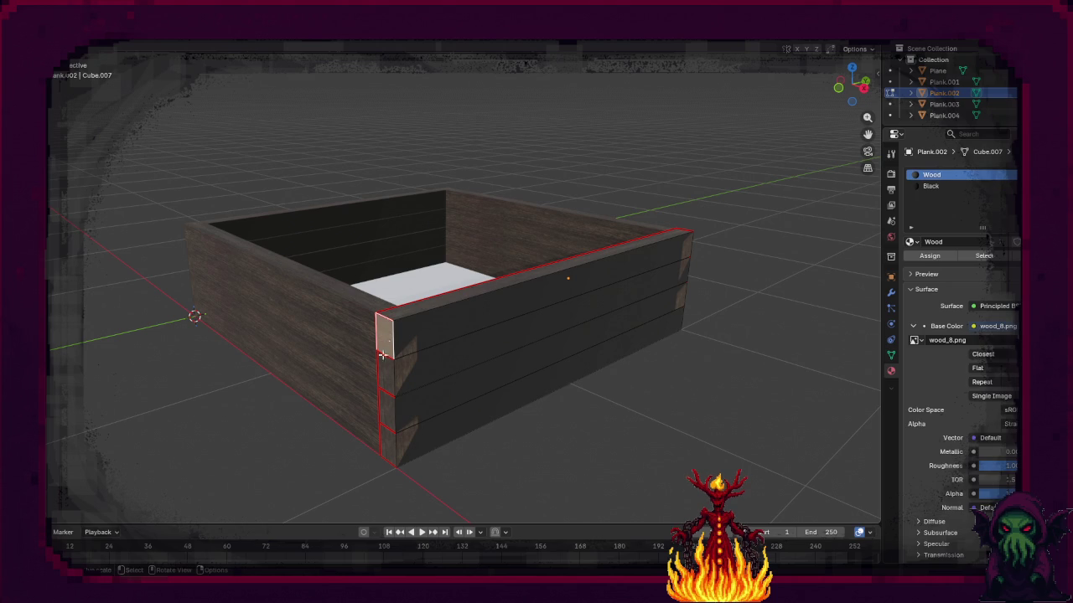
{"action": "left_click", "coordinate": [388, 412], "text": "shift"}
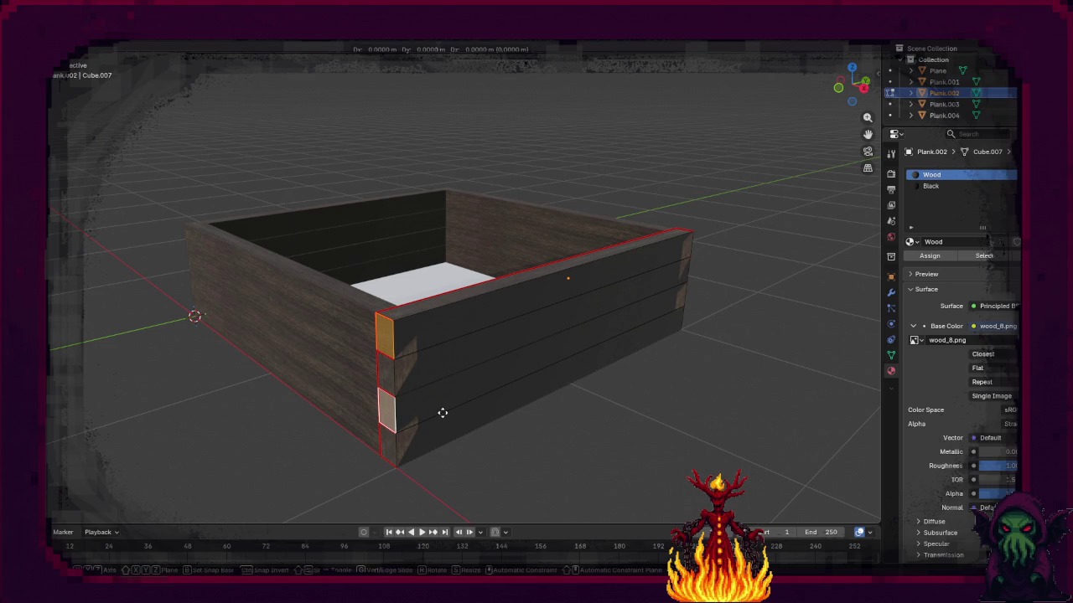
{"action": "key", "text": "g"}
{"action": "key", "text": "y"}
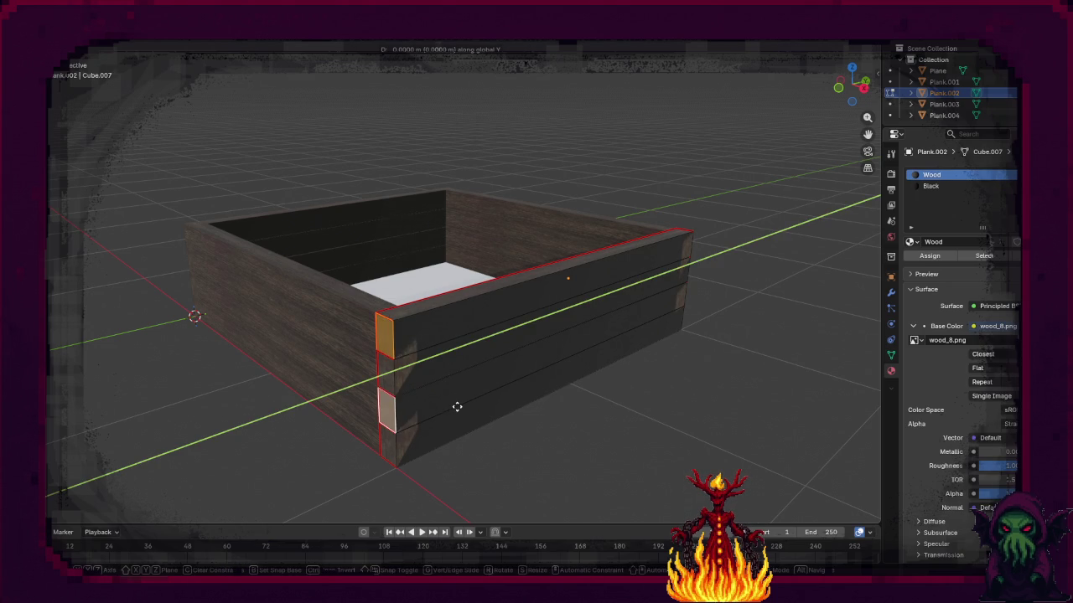
{"action": "left_click", "coordinate": [520, 416]}
{"action": "mouse_move", "coordinate": [520, 416]}
{"action": "left_mouse_down"}
{"action": "mouse_move", "coordinate": [536, 417]}
{"action": "mouse_move", "coordinate": [495, 417]}
{"action": "mouse_move", "coordinate": [553, 382]}
{"action": "left_mouse_up"}
{"action": "mouse_move", "coordinate": [609, 346]}
{"action": "left_mouse_down"}
{"action": "mouse_move", "coordinate": [584, 354]}
{"action": "mouse_move", "coordinate": [497, 318]}
{"action": "left_mouse_up"}
Step: Add another lower board's end face and shift the ends along Y to stagger them
{"action": "left_click", "coordinate": [455, 398], "text": "ctrl"}
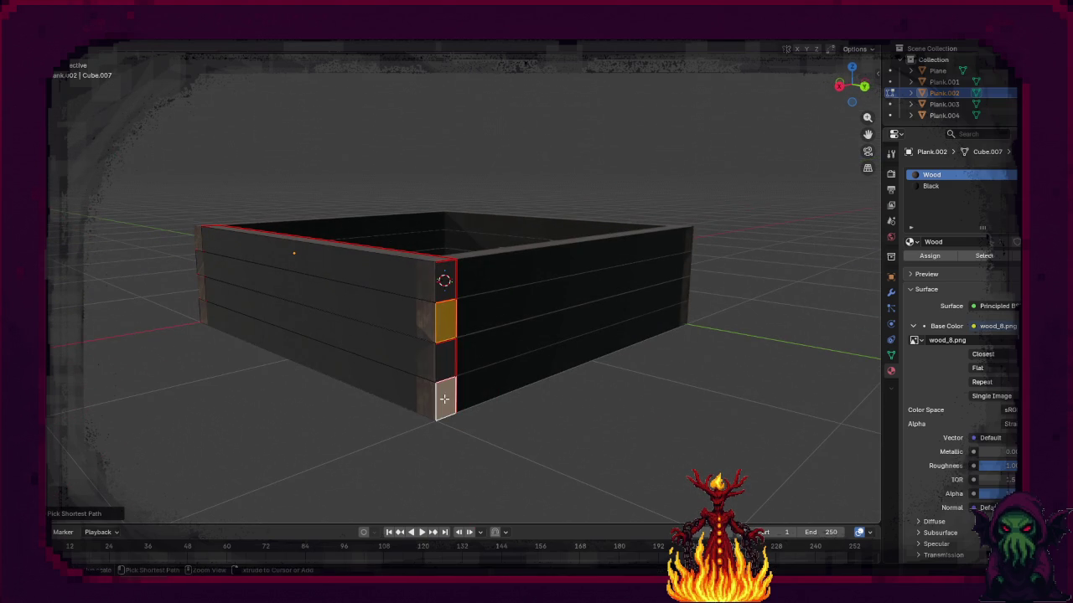
{"action": "mouse_move", "coordinate": [460, 371]}
{"action": "left_mouse_down"}
{"action": "mouse_move", "coordinate": [567, 376]}
{"action": "mouse_move", "coordinate": [495, 382]}
{"action": "left_mouse_up"}
{"action": "key", "text": "g"}
{"action": "key", "text": "x"}
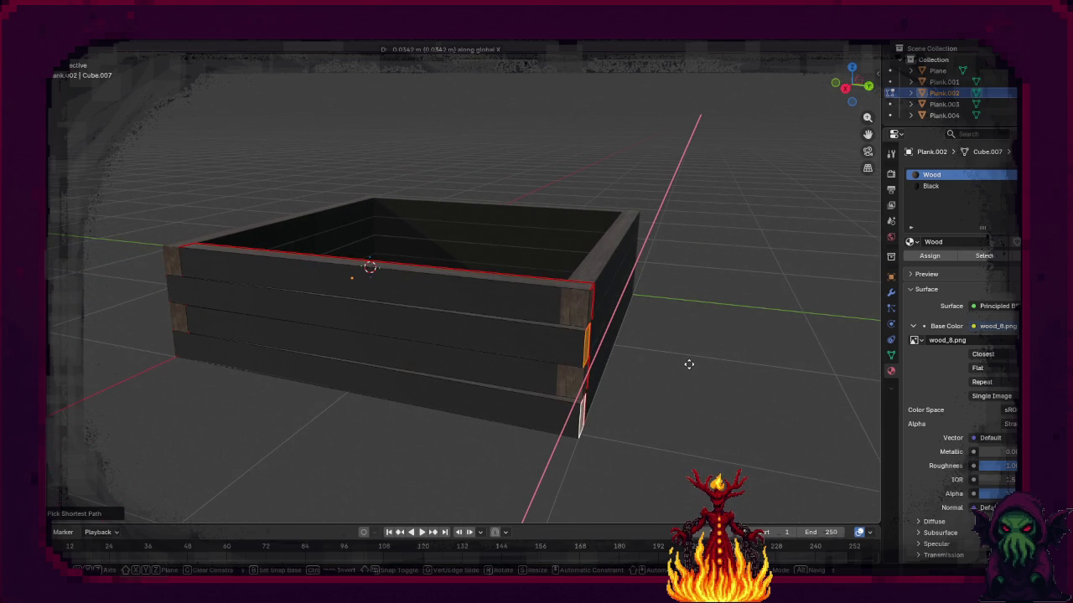
{"action": "key", "text": "y"}
{"action": "mouse_move", "coordinate": [467, 329]}
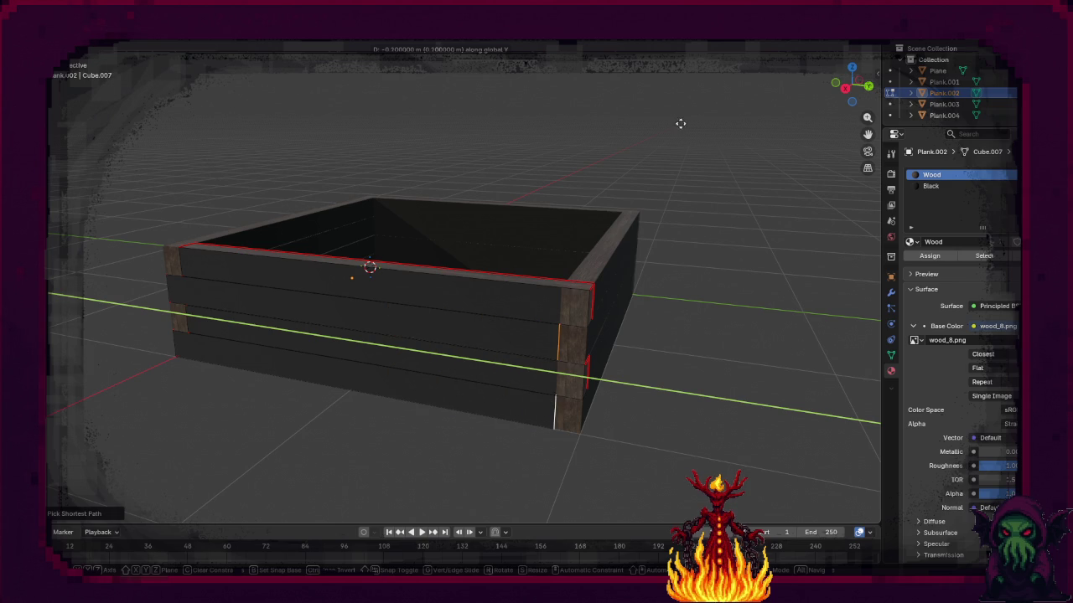
{"action": "left_click", "coordinate": [701, 134]}
{"action": "mouse_move", "coordinate": [626, 320]}
{"action": "left_mouse_down"}
{"action": "mouse_move", "coordinate": [695, 313]}
{"action": "mouse_move", "coordinate": [617, 313]}
{"action": "mouse_move", "coordinate": [639, 322]}
{"action": "mouse_move", "coordinate": [447, 341]}
{"action": "mouse_move", "coordinate": [494, 344]}
{"action": "mouse_move", "coordinate": [461, 328]}
{"action": "mouse_move", "coordinate": [461, 347]}
{"action": "mouse_move", "coordinate": [634, 347]}
{"action": "mouse_move", "coordinate": [475, 350]}
{"action": "mouse_move", "coordinate": [677, 370]}
{"action": "mouse_move", "coordinate": [408, 352]}
{"action": "mouse_move", "coordinate": [694, 366]}
{"action": "mouse_move", "coordinate": [524, 364]}
{"action": "mouse_move", "coordinate": [455, 343]}
{"action": "mouse_move", "coordinate": [498, 371]}
{"action": "mouse_move", "coordinate": [552, 354]}
{"action": "left_mouse_up"}
{"action": "key", "text": "Tab"}
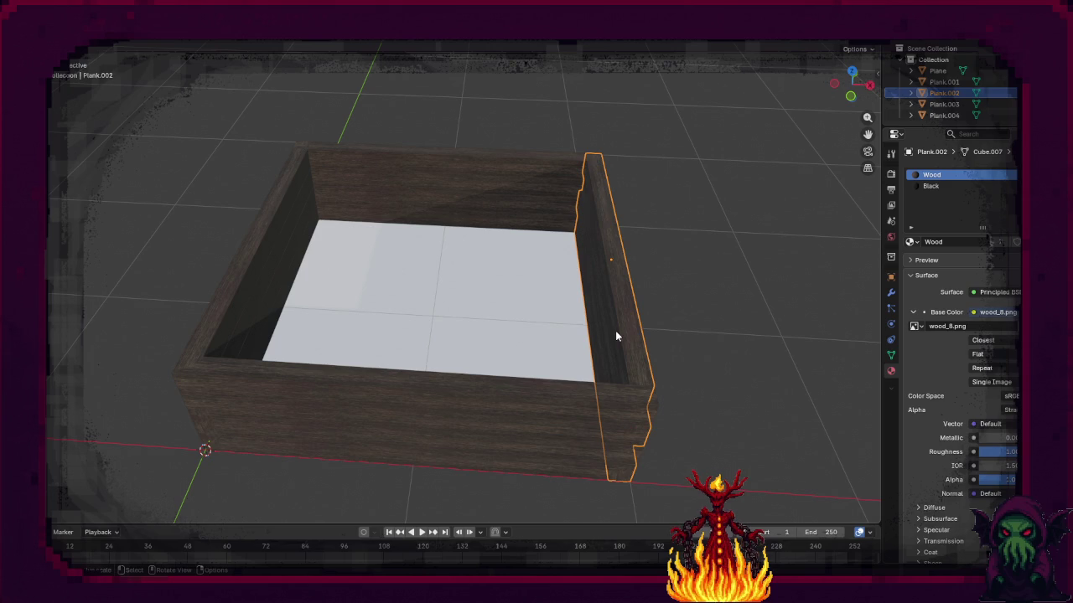
Step: Rotate the side plank -90° about Z so it stands along the right wall
{"action": "key", "text": "r"}
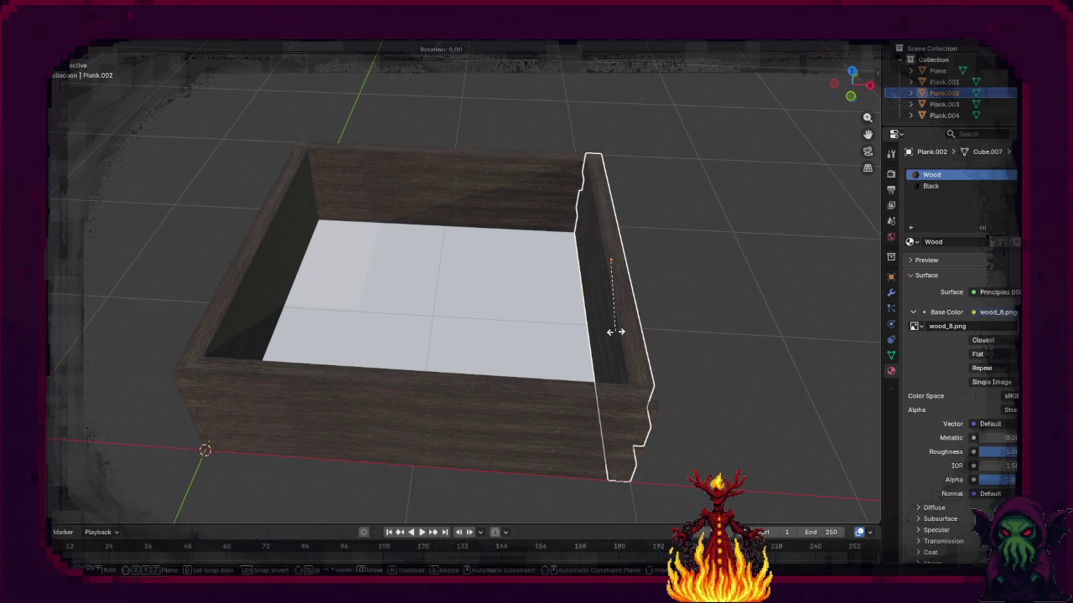
{"action": "key", "text": "z"}
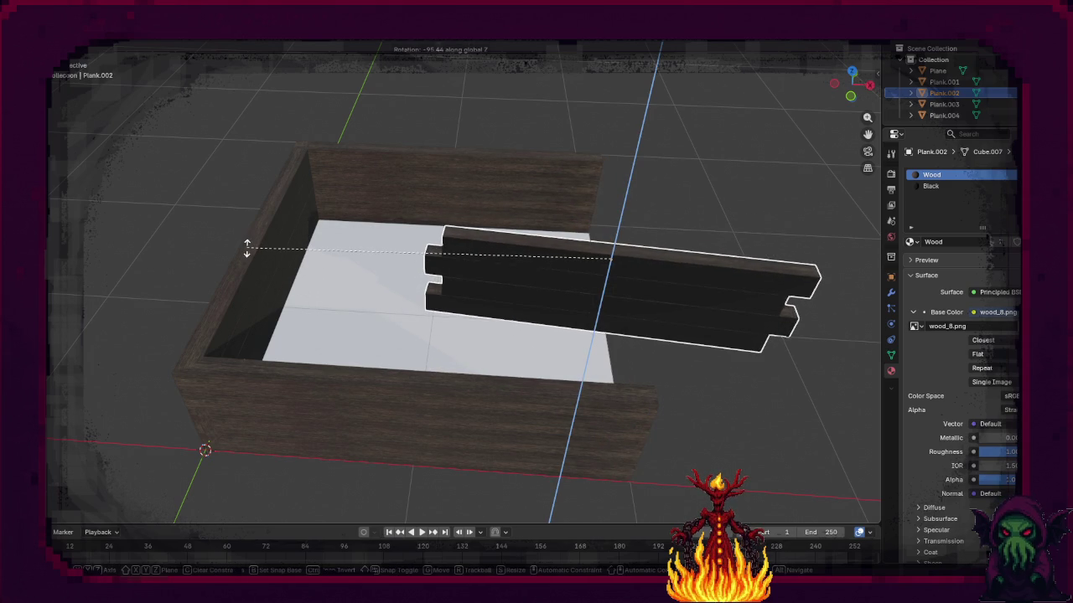
{"action": "type", "text": "-90"}
{"action": "key", "text": "Return"}
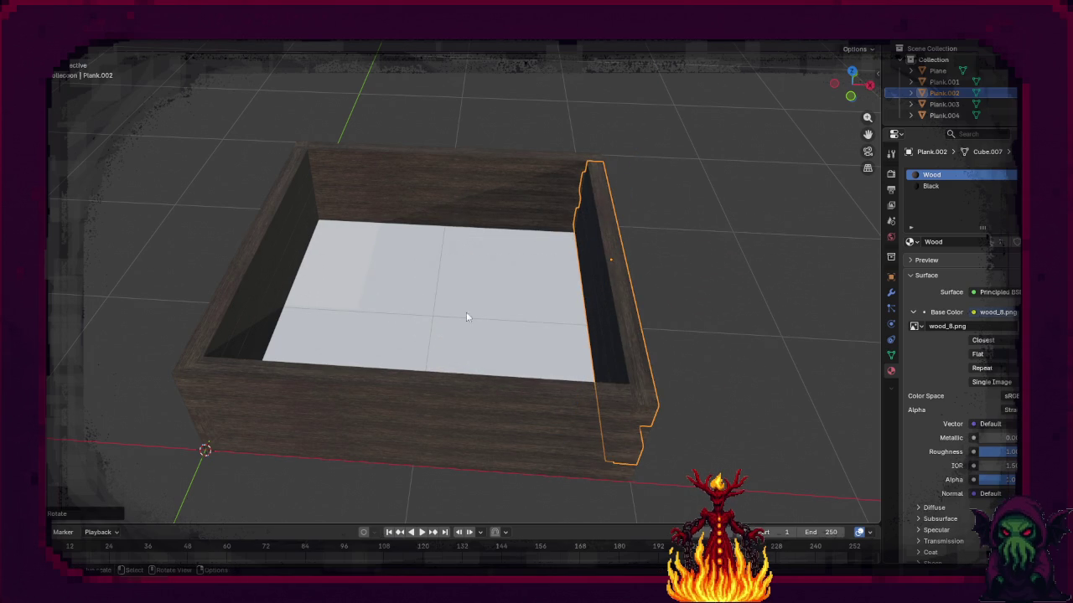
{"action": "left_click", "coordinate": [760, 261]}
{"action": "mouse_move", "coordinate": [666, 366]}
{"action": "left_mouse_down"}
{"action": "mouse_move", "coordinate": [606, 335]}
{"action": "mouse_move", "coordinate": [570, 331]}
{"action": "mouse_move", "coordinate": [579, 357]}
{"action": "mouse_move", "coordinate": [621, 337]}
{"action": "mouse_move", "coordinate": [486, 343]}
{"action": "left_mouse_up"}
{"action": "left_click", "coordinate": [435, 325]}
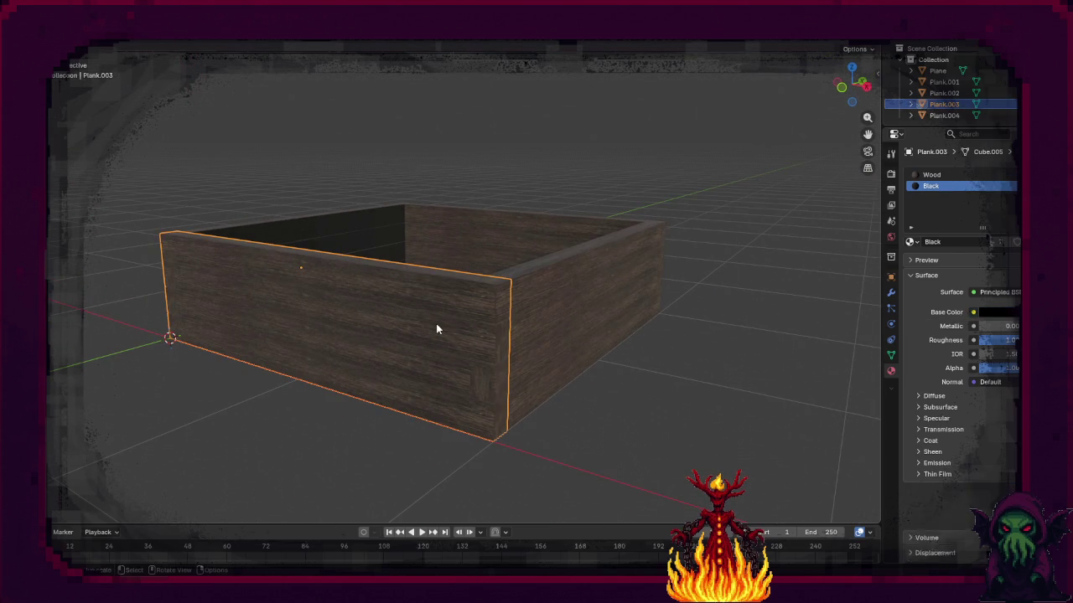
Step: Shift the top and a lower board end of the front plank left along X
{"action": "key", "text": "Tab"}
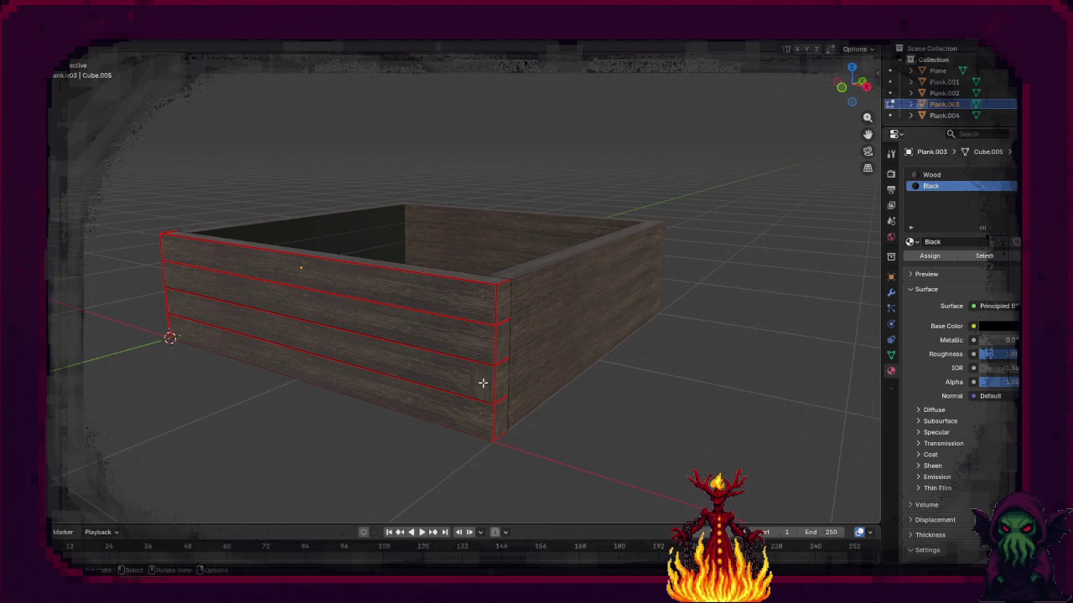
{"action": "scroll", "coordinate": [503, 394], "scroll_direction": "up", "scroll_amount": 3}
{"action": "scroll", "coordinate": [510, 408], "scroll_direction": "down", "scroll_amount": 1}
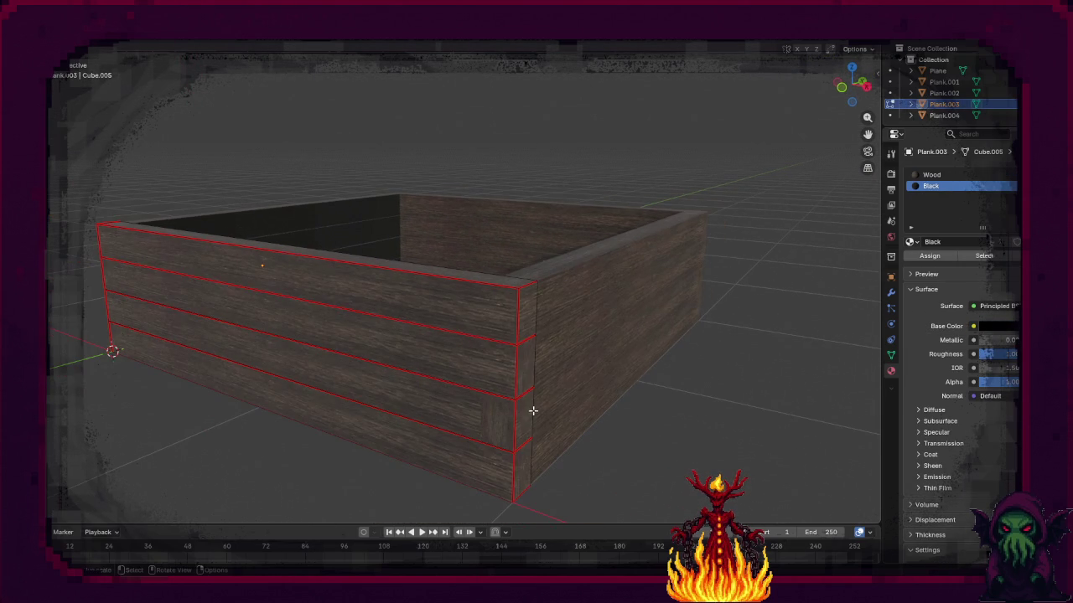
{"action": "left_click", "coordinate": [529, 311]}
{"action": "left_click", "coordinate": [523, 416], "text": "ctrl"}
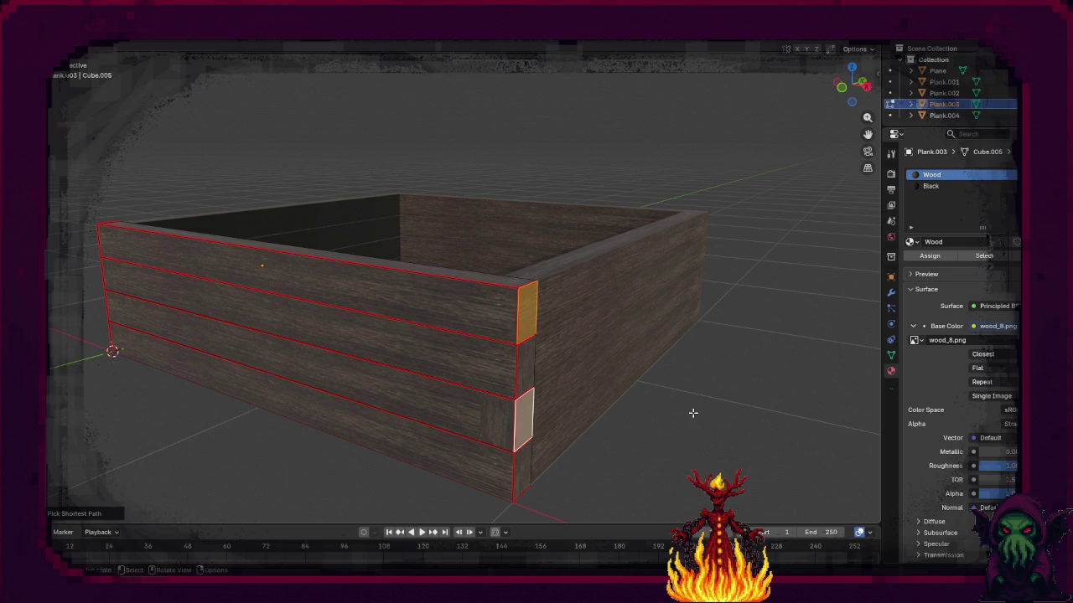
{"action": "key", "text": "g"}
{"action": "key", "text": "x"}
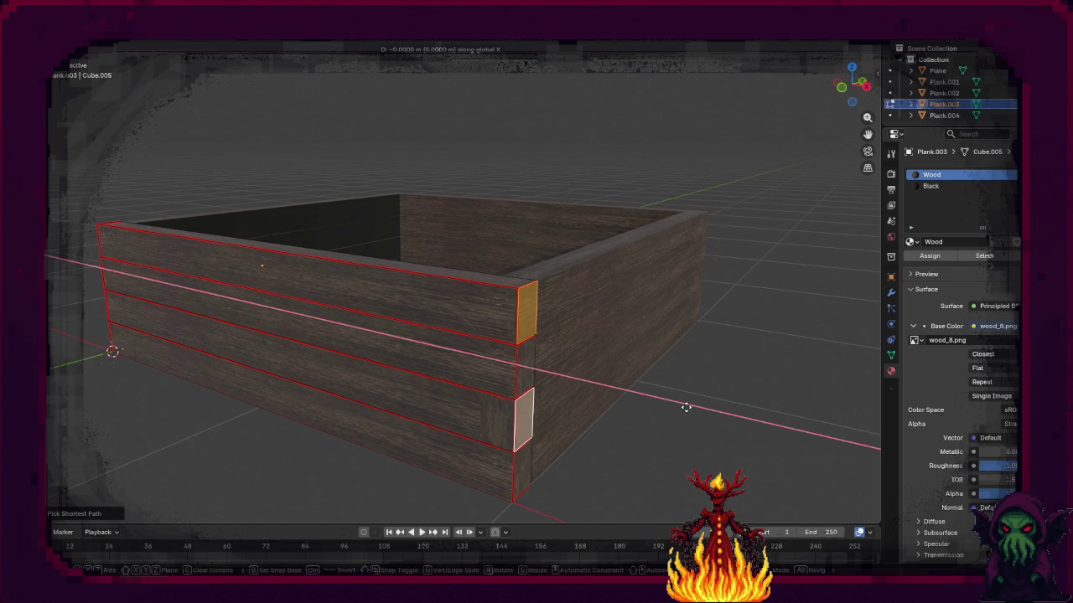
{"action": "left_click", "coordinate": [602, 374]}
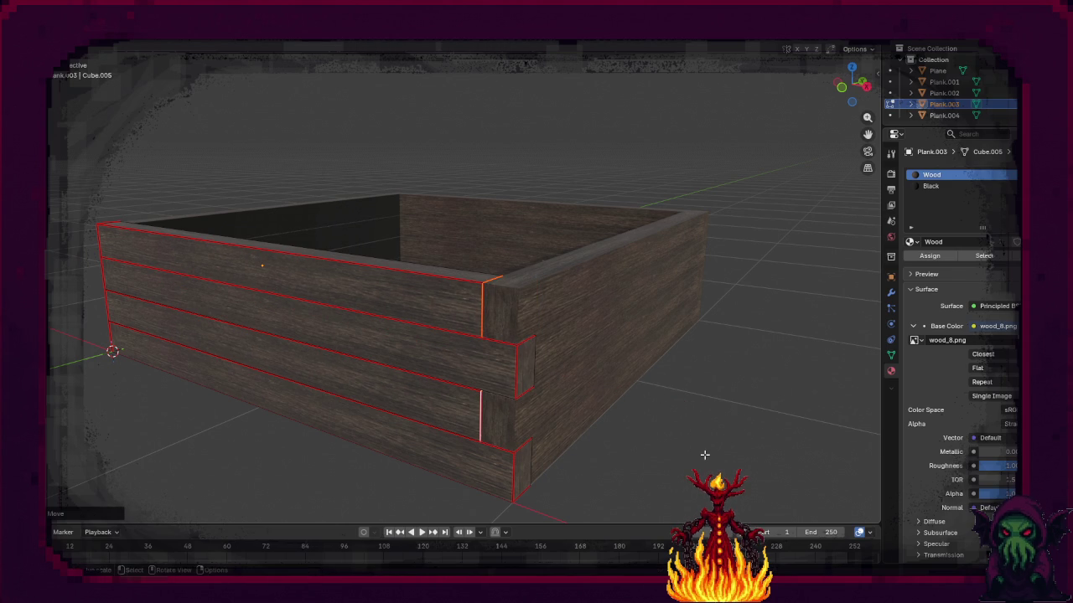
{"action": "key", "text": "KP_1"}
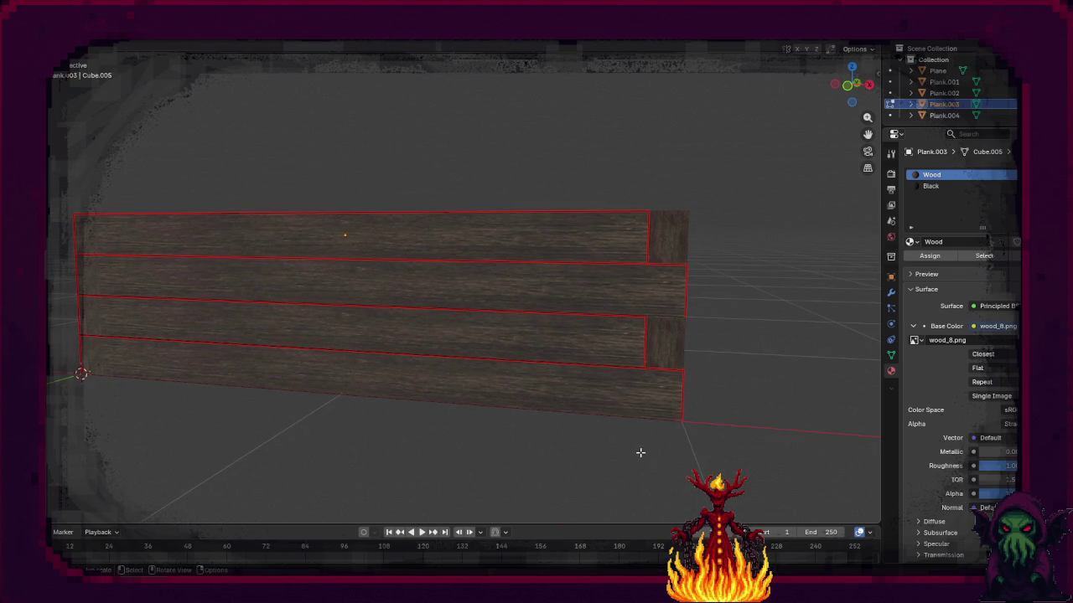
{"action": "key", "text": "Tab"}
Step: Orbit around the box to inspect the staggered corner
{"action": "key", "text": "KP_6"}
{"action": "key", "text": "KP_6"}
{"action": "key", "text": "KP_6"}
{"action": "key", "text": "alt+a"}
{"action": "key", "text": "KP_6"}
{"action": "key", "text": "KP_6"}
{"action": "key", "text": "KP_6"}
{"action": "key", "text": "KP_8"}
{"action": "key", "text": "KP_8"}
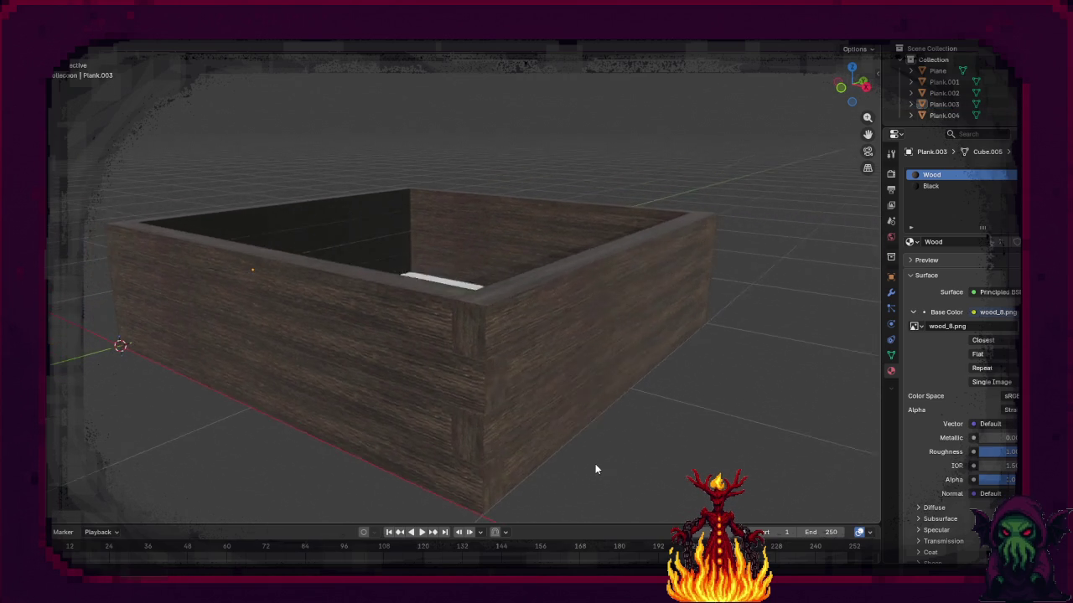
{"action": "key", "text": "KP_6"}
{"action": "key", "text": "KP_2"}
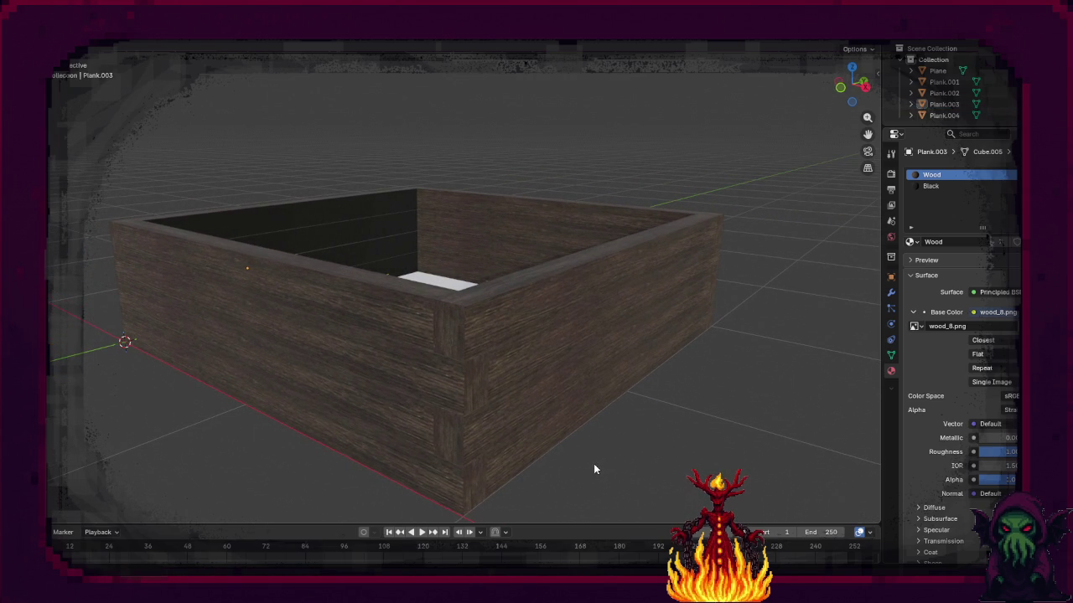
{"action": "key", "text": "KP_6"}
{"action": "mouse_move", "coordinate": [594, 470]}
{"action": "left_mouse_down"}
{"action": "mouse_move", "coordinate": [686, 474]}
{"action": "mouse_move", "coordinate": [455, 369]}
{"action": "mouse_move", "coordinate": [509, 409]}
{"action": "mouse_move", "coordinate": [514, 400]}
{"action": "left_mouse_up"}
Step: On the front-right plank, shift the middle board's end face right along X at the other corner
{"action": "left_click", "coordinate": [653, 358]}
{"action": "key", "text": "Tab"}
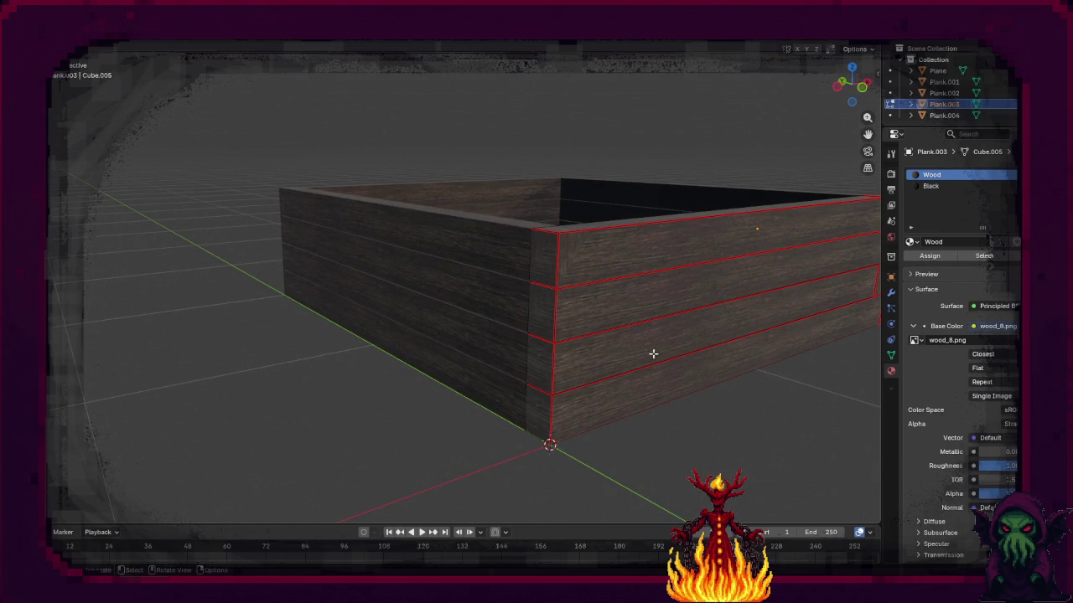
{"action": "left_click_drag", "start_coordinate": [680, 378], "coordinate": [650, 402]}
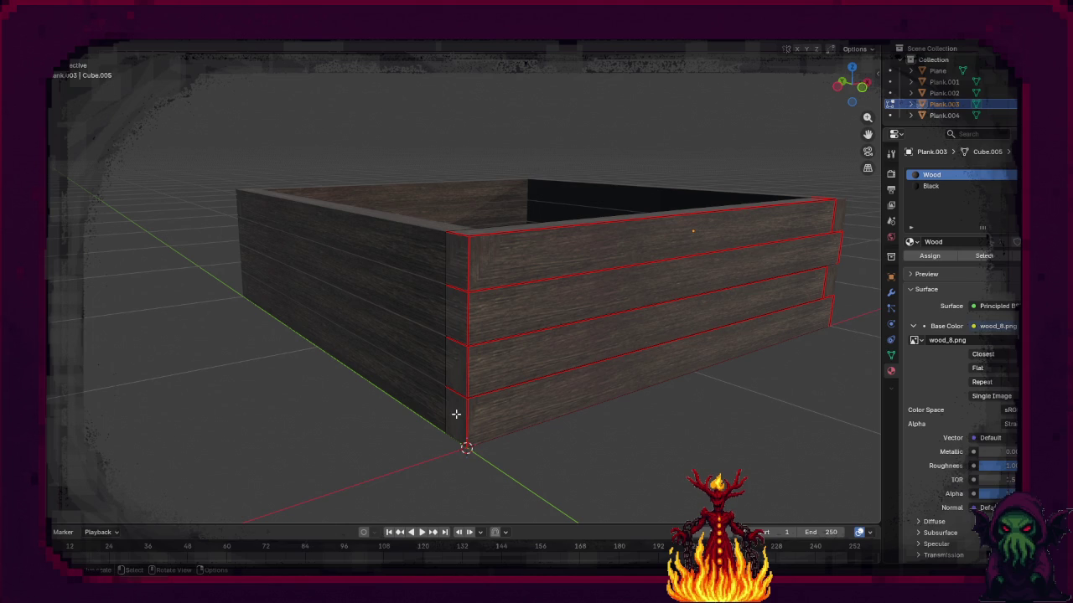
{"action": "left_click", "coordinate": [464, 265], "text": "ctrl"}
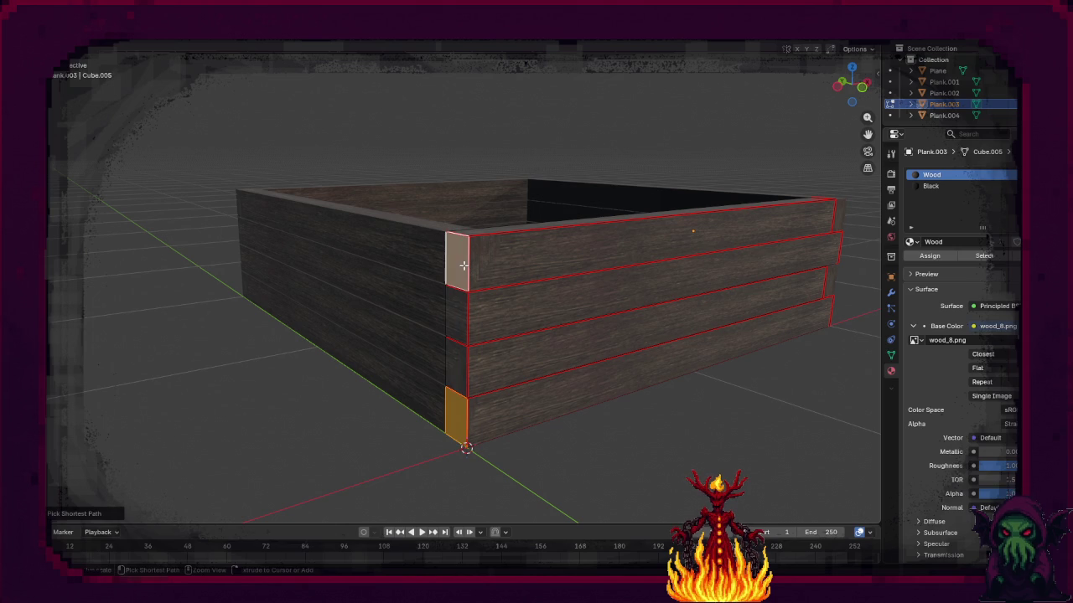
{"action": "key", "text": "g"}
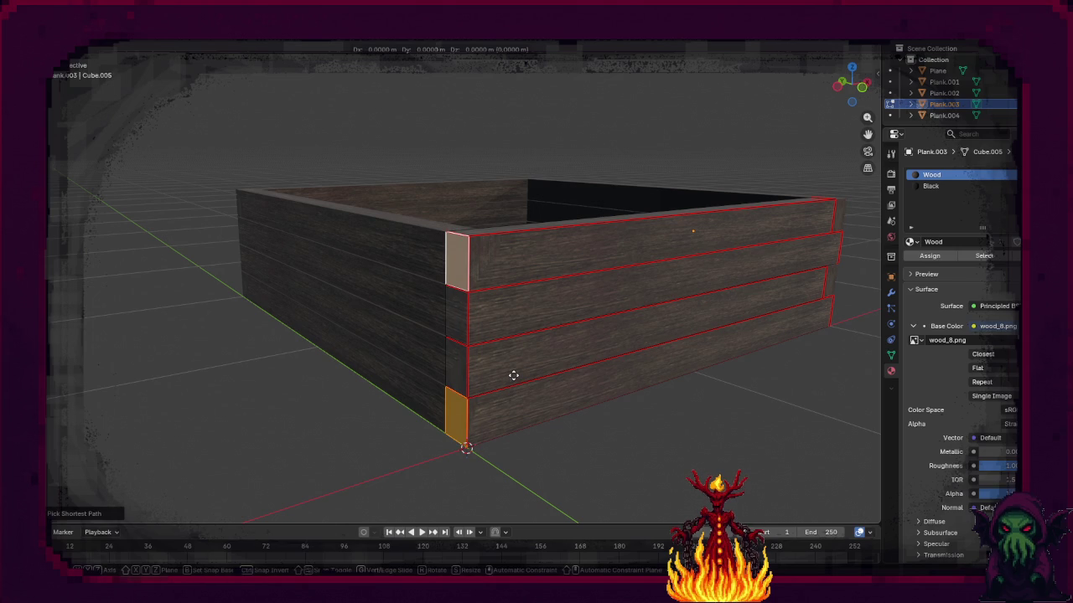
{"action": "key", "text": "Escape"}
{"action": "left_click", "coordinate": [460, 324], "text": "shift"}
{"action": "left_click", "coordinate": [464, 270], "text": "shift"}
{"action": "left_click", "coordinate": [464, 270], "text": "shift"}
{"action": "key", "text": "g"}
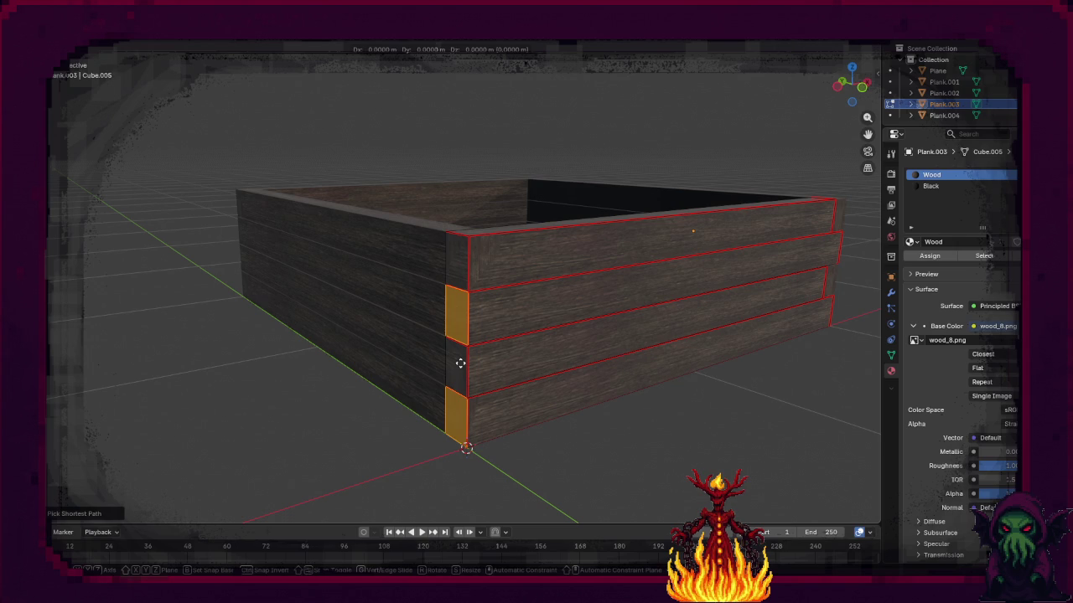
{"action": "key", "text": "x"}
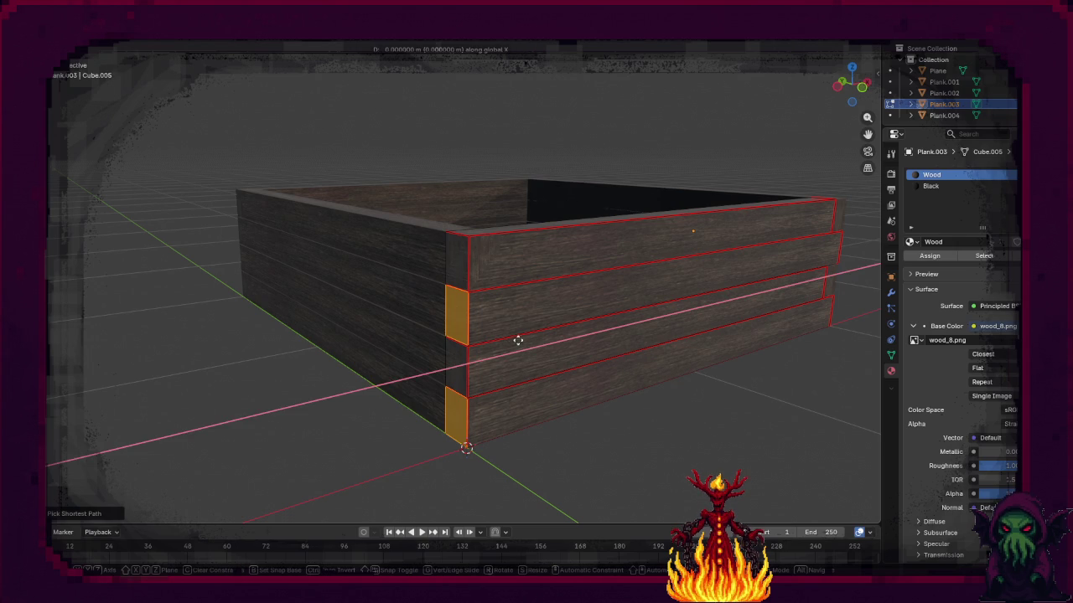
{"action": "left_click", "coordinate": [674, 310]}
{"action": "left_click_drag", "start_coordinate": [362, 367], "coordinate": [522, 373]}
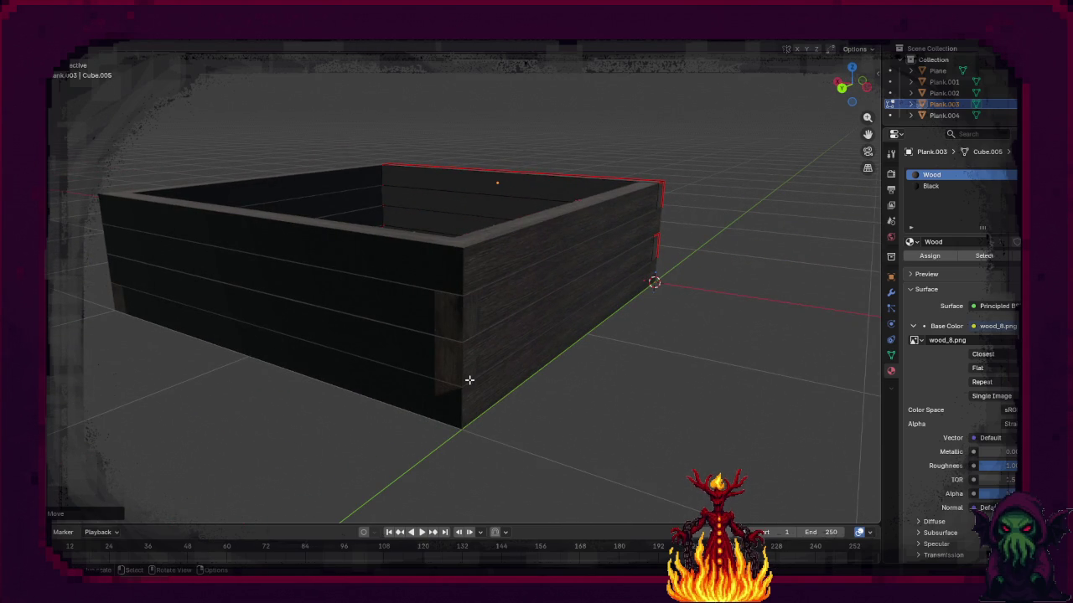
{"action": "left_click", "coordinate": [503, 345]}
{"action": "mouse_move", "coordinate": [642, 372]}
{"action": "left_mouse_down"}
{"action": "mouse_move", "coordinate": [477, 359]}
{"action": "mouse_move", "coordinate": [493, 361]}
{"action": "left_mouse_up"}
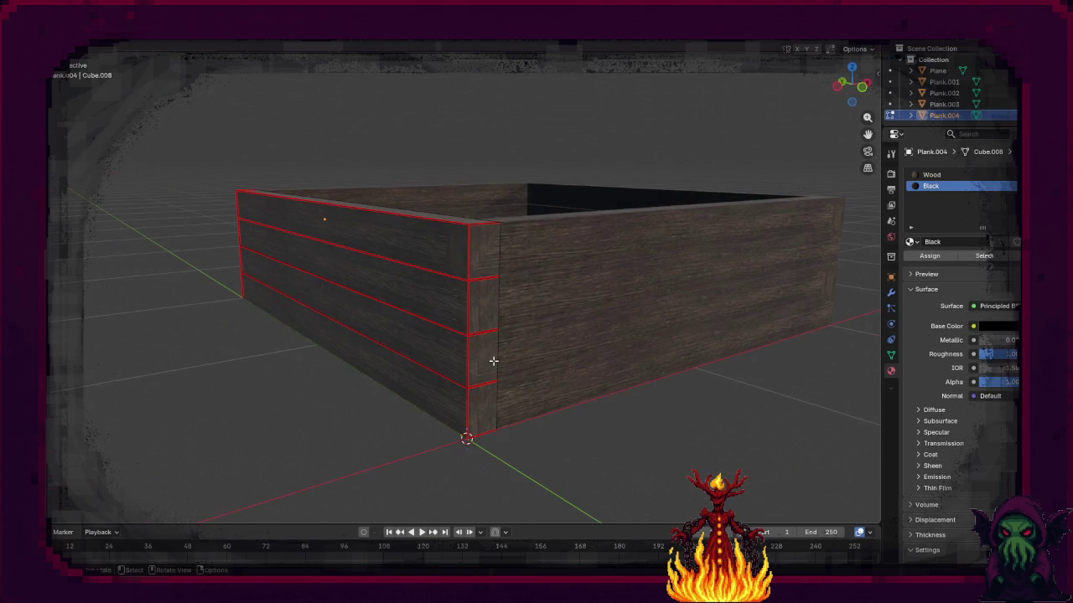
Step: Move alternate board end faces of the side wall along Y to lengthen them
{"action": "left_click", "coordinate": [490, 269]}
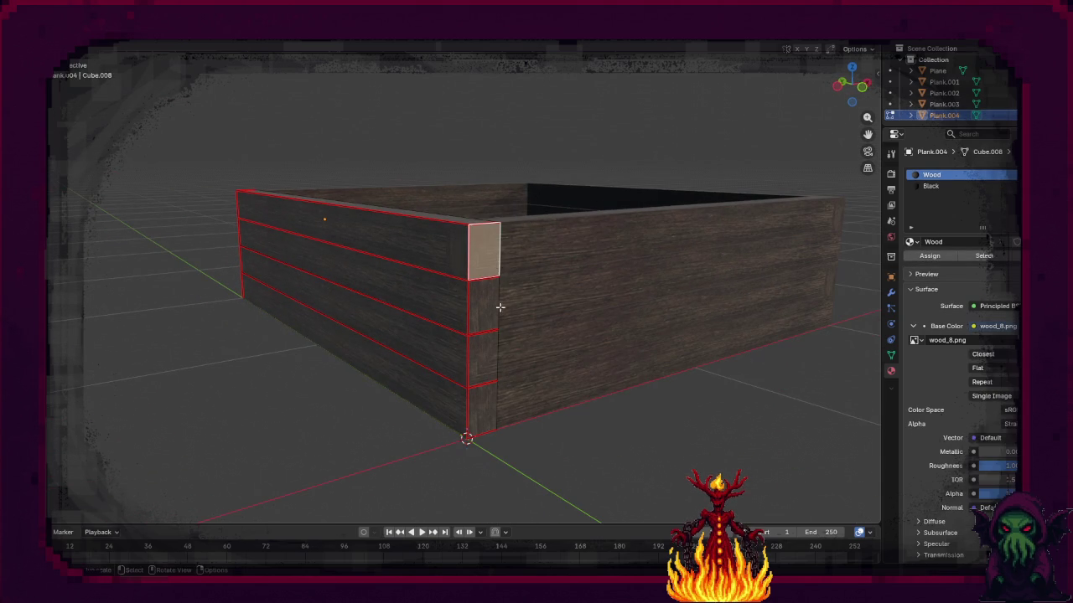
{"action": "left_click", "coordinate": [482, 353], "text": "shift"}
{"action": "key", "text": "g"}
{"action": "key", "text": "x"}
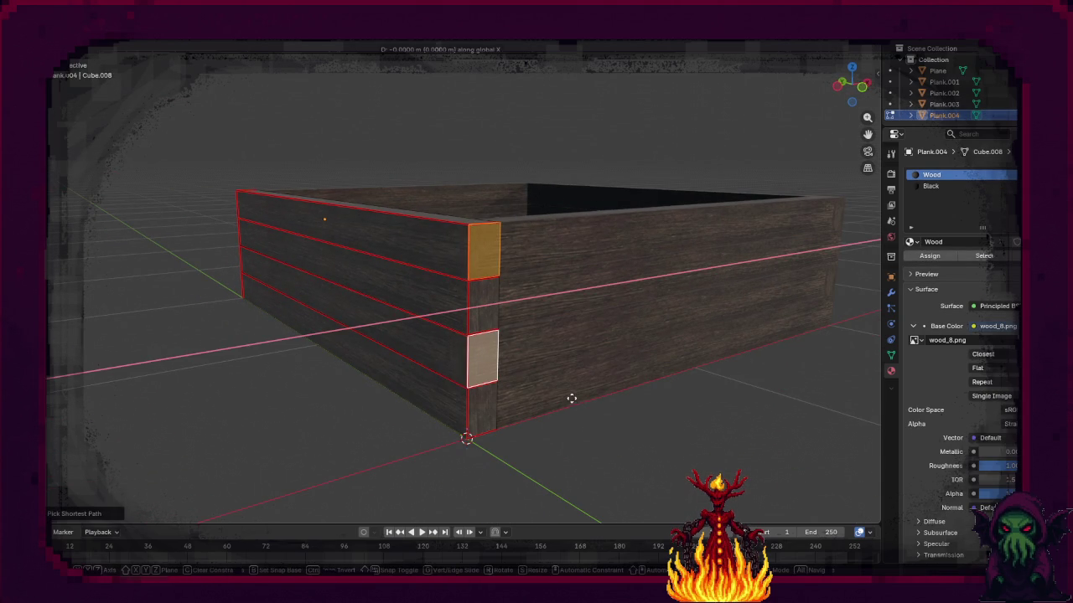
{"action": "key", "text": "y"}
{"action": "left_click", "coordinate": [559, 393]}
{"action": "mouse_move", "coordinate": [556, 390]}
{"action": "left_mouse_down"}
{"action": "mouse_move", "coordinate": [347, 376]}
{"action": "mouse_move", "coordinate": [486, 391]}
{"action": "mouse_move", "coordinate": [404, 366]}
{"action": "left_mouse_up"}
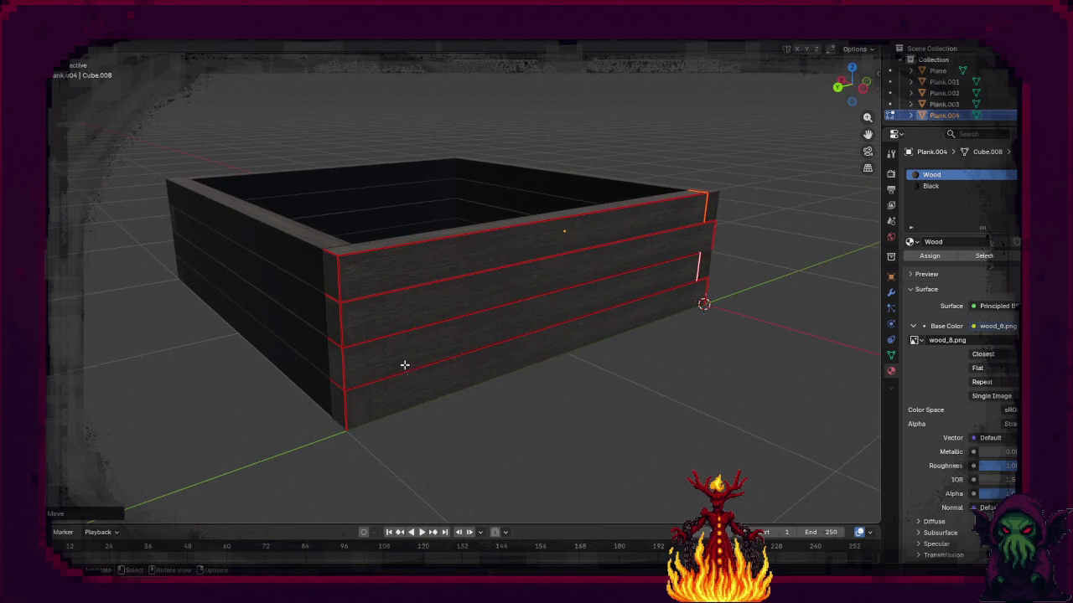
{"action": "left_click", "coordinate": [339, 323], "text": "shift"}
{"action": "left_click", "coordinate": [338, 406], "text": "ctrl"}
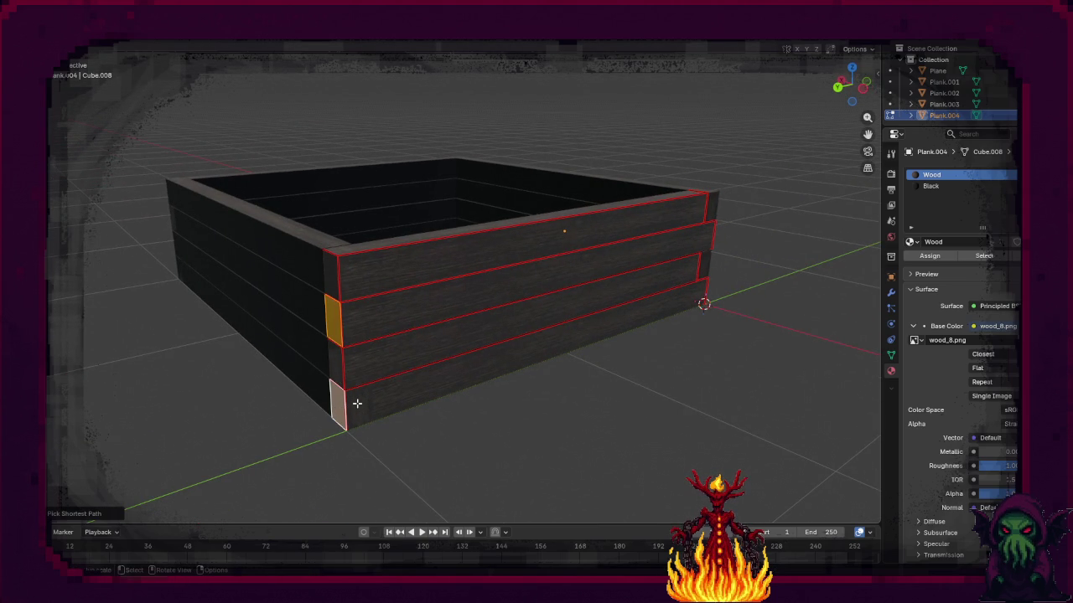
{"action": "key", "text": "g"}
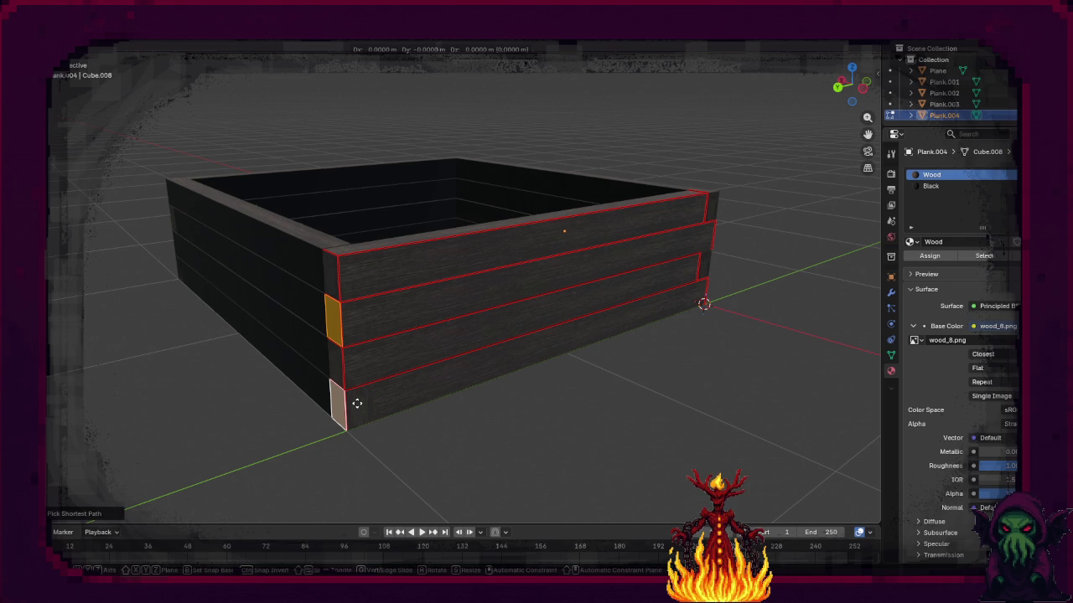
{"action": "key", "text": "y"}
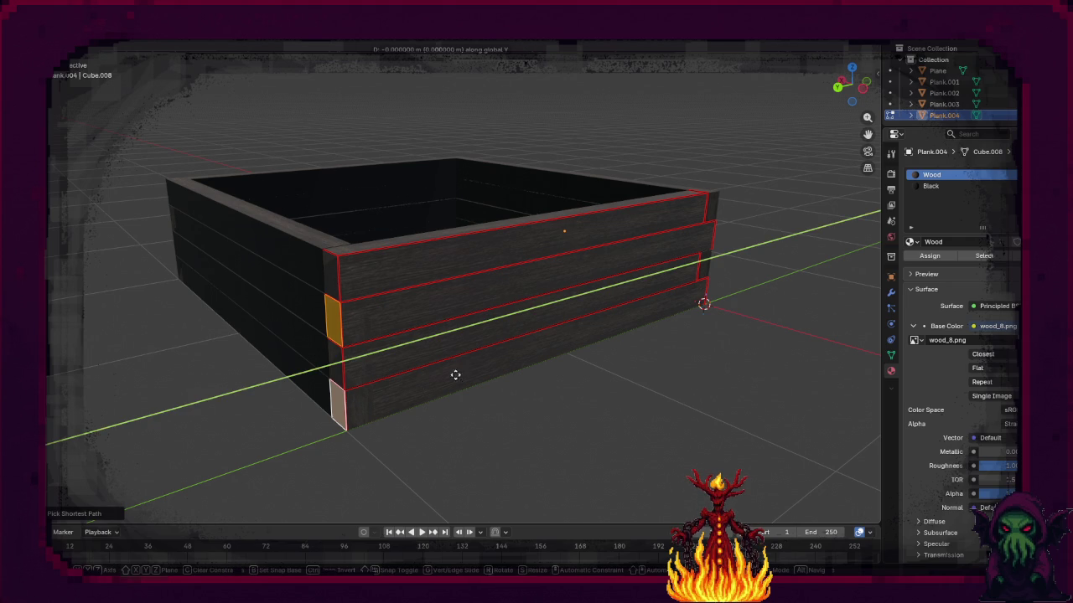
{"action": "key", "text": "Escape"}
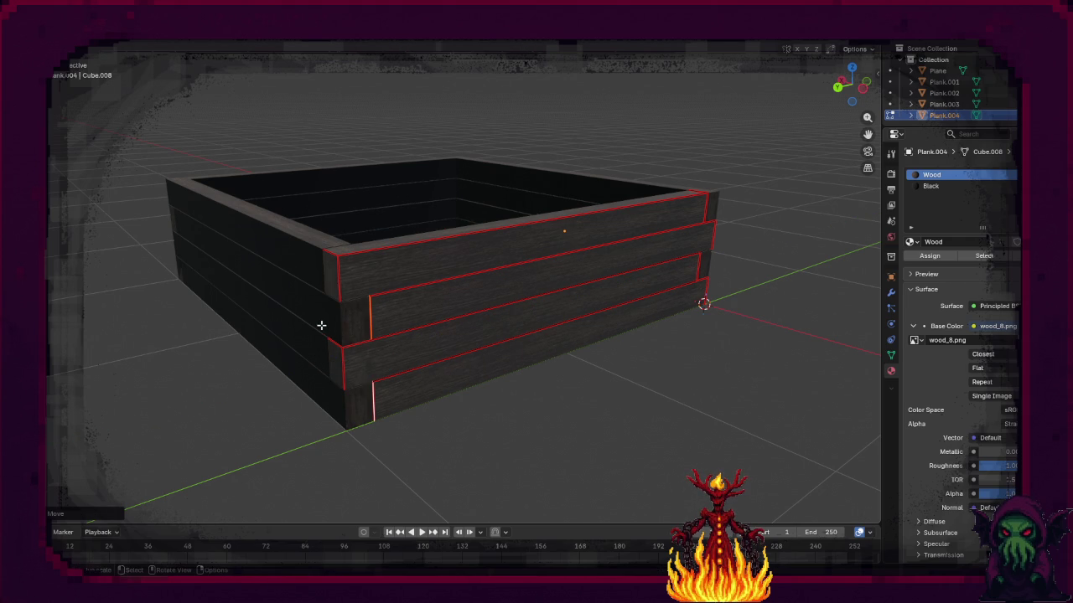
Step: Rotate the front wall plank Plank.001 by 90° about Z
{"action": "key", "text": "Tab"}
{"action": "left_click", "coordinate": [298, 325]}
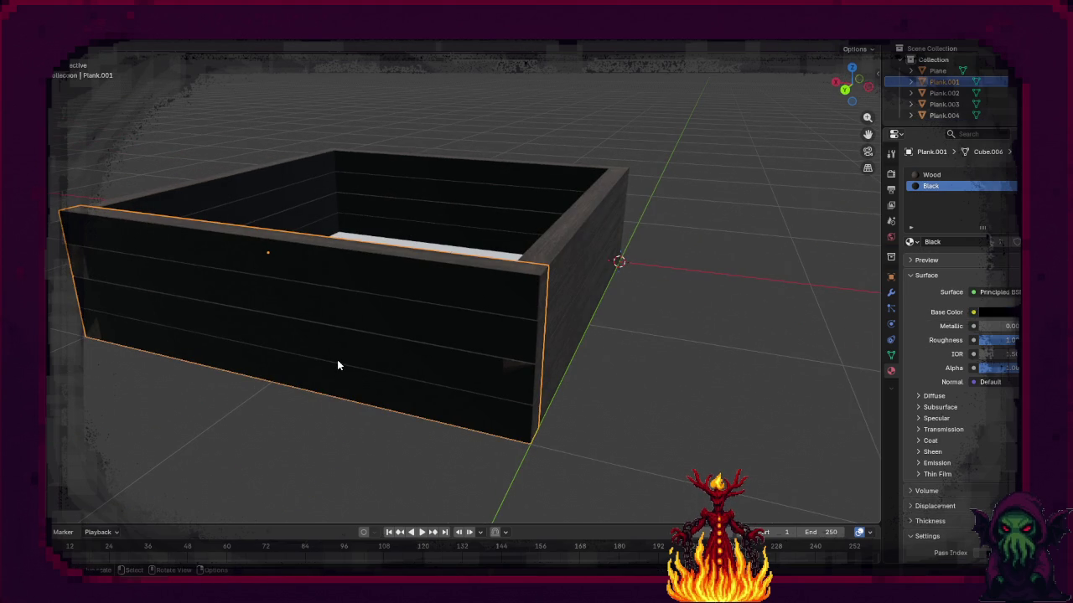
{"action": "key", "text": "r"}
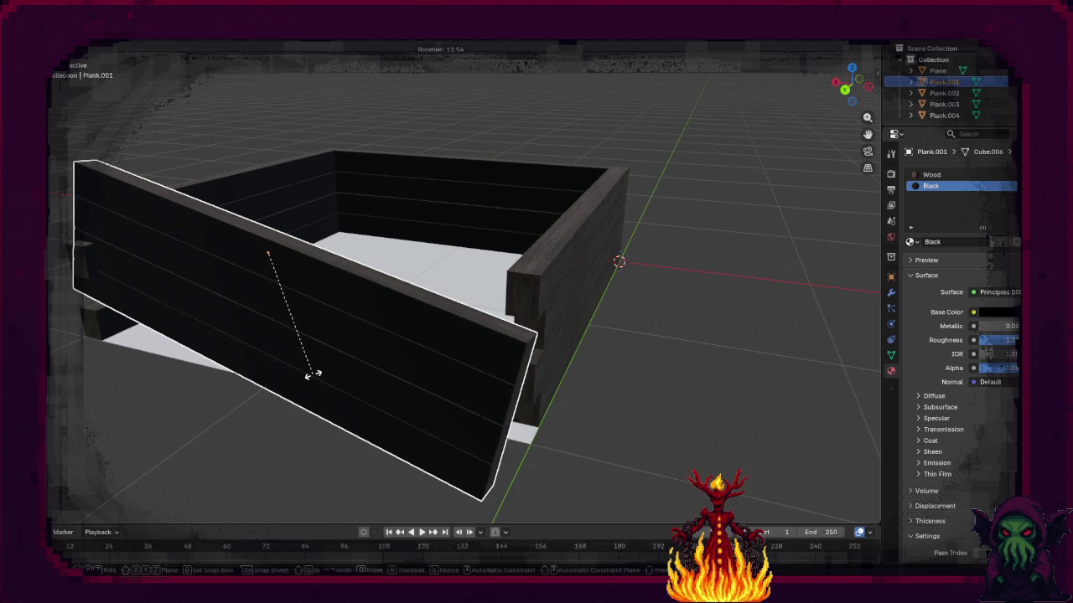
{"action": "key", "text": "z"}
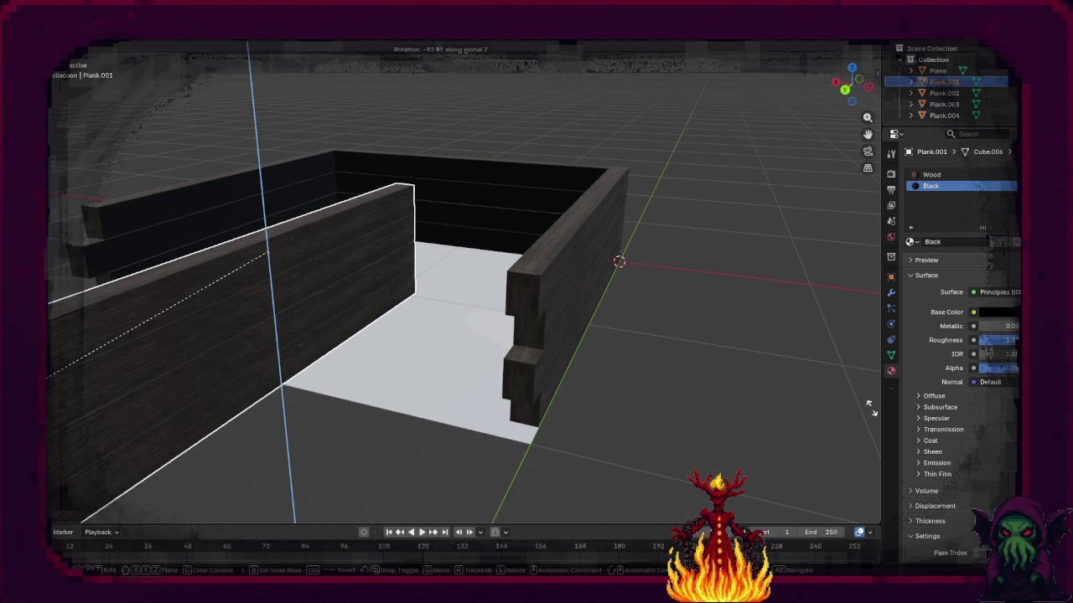
{"action": "type", "text": "90"}
{"action": "key", "text": "Return"}
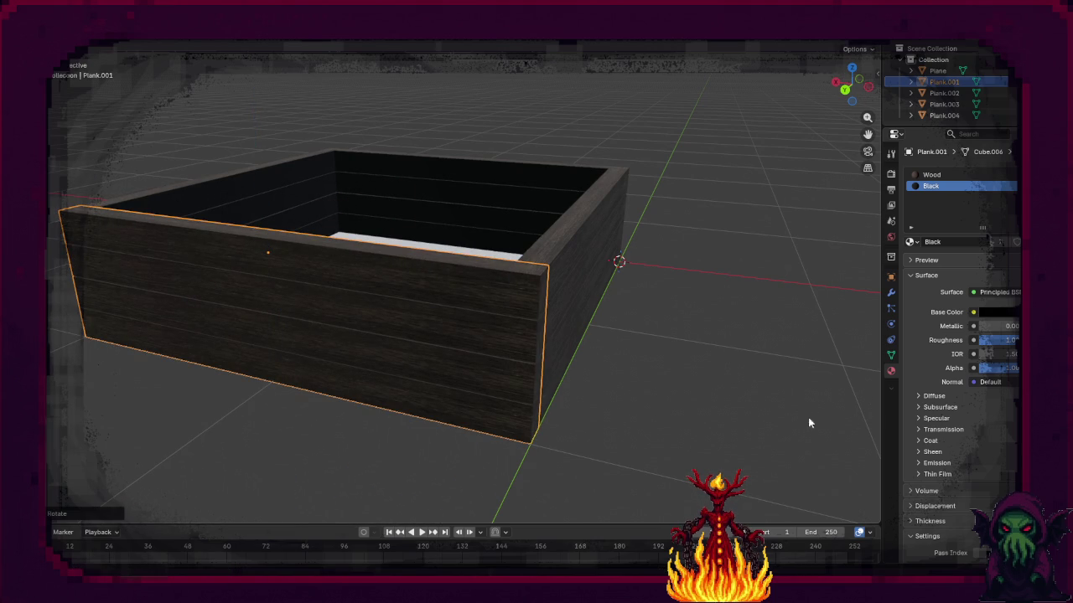
Step: Select the top and lower board end faces of Plank.001 in Edit Mode
{"action": "left_click_drag", "start_coordinate": [851, 425], "coordinate": [545, 376]}
{"action": "key", "text": "Tab"}
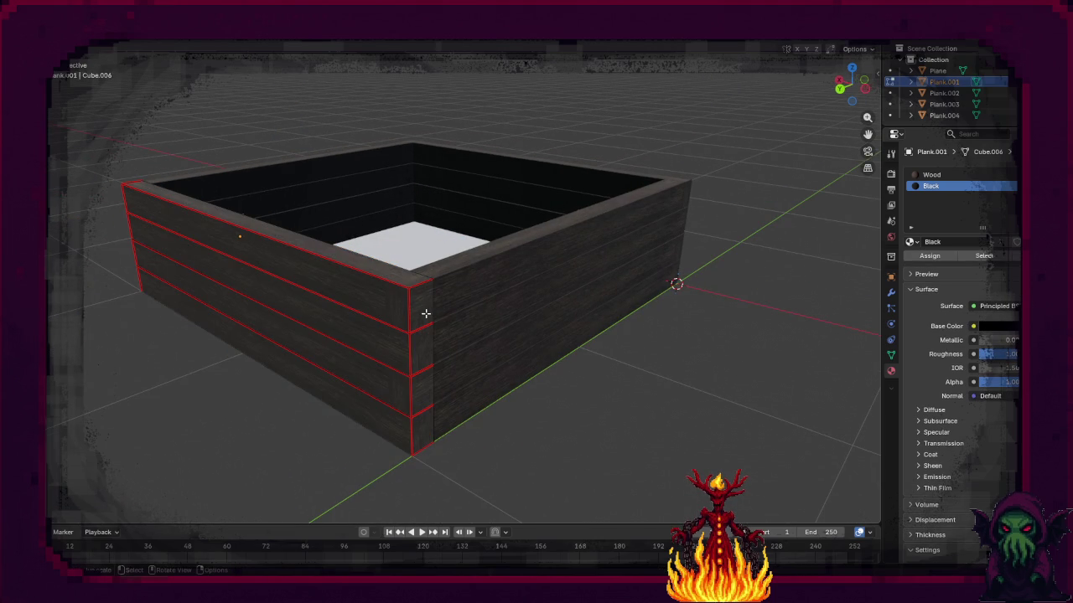
{"action": "left_click", "coordinate": [424, 314]}
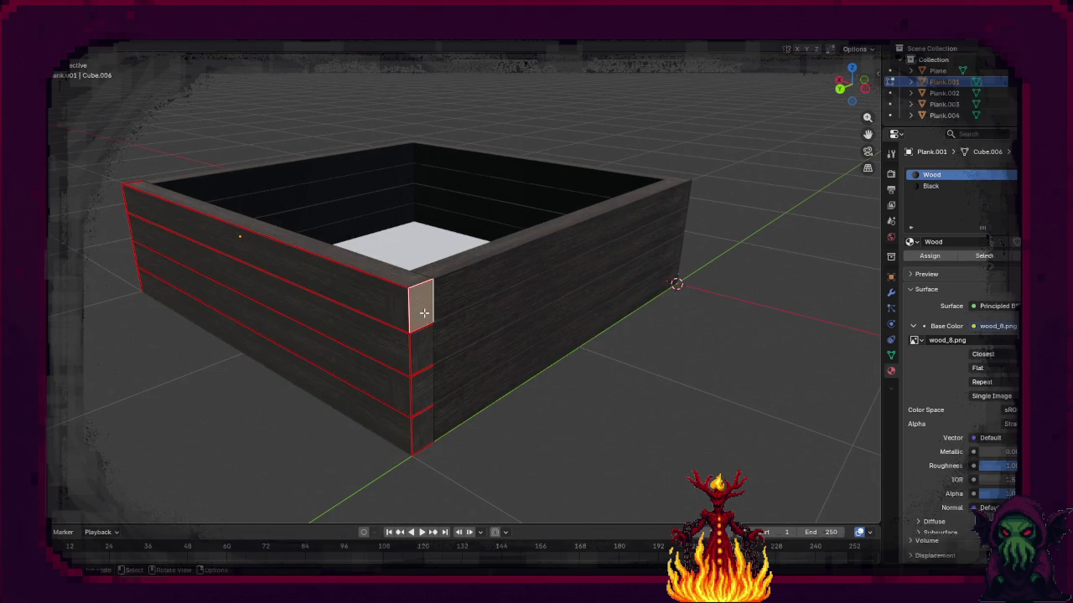
{"action": "left_click", "coordinate": [420, 388], "text": "shift"}
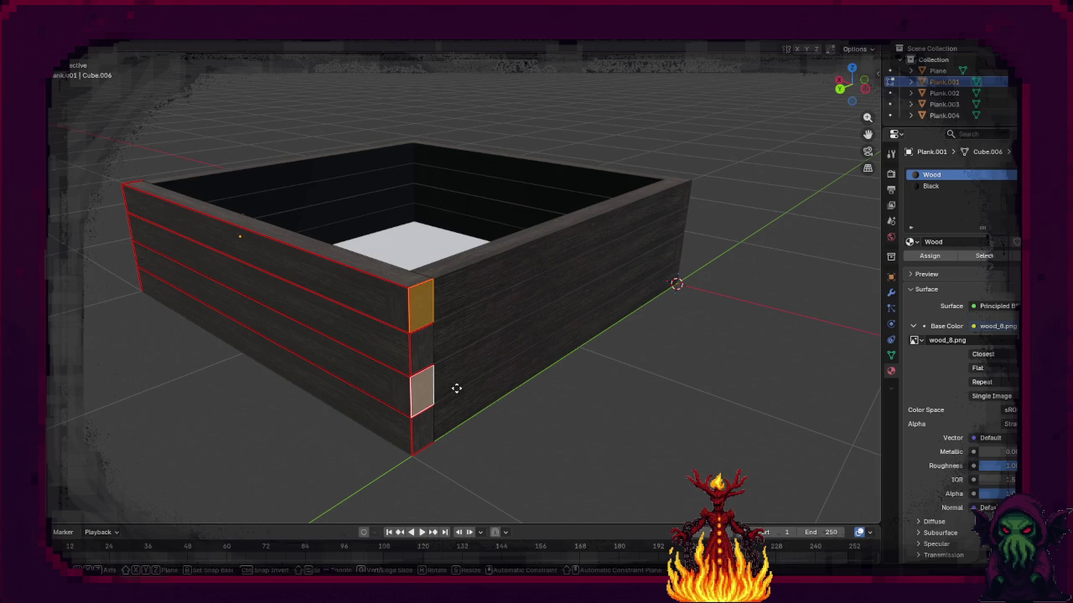
{"action": "key", "text": "g"}
{"action": "key", "text": "x"}
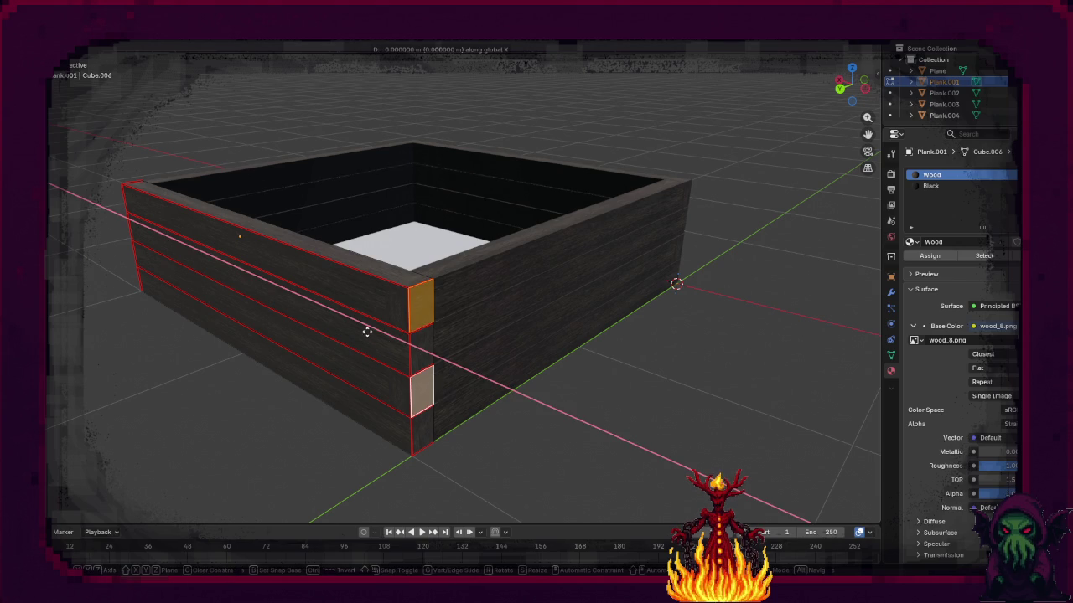
{"action": "key", "text": "Escape"}
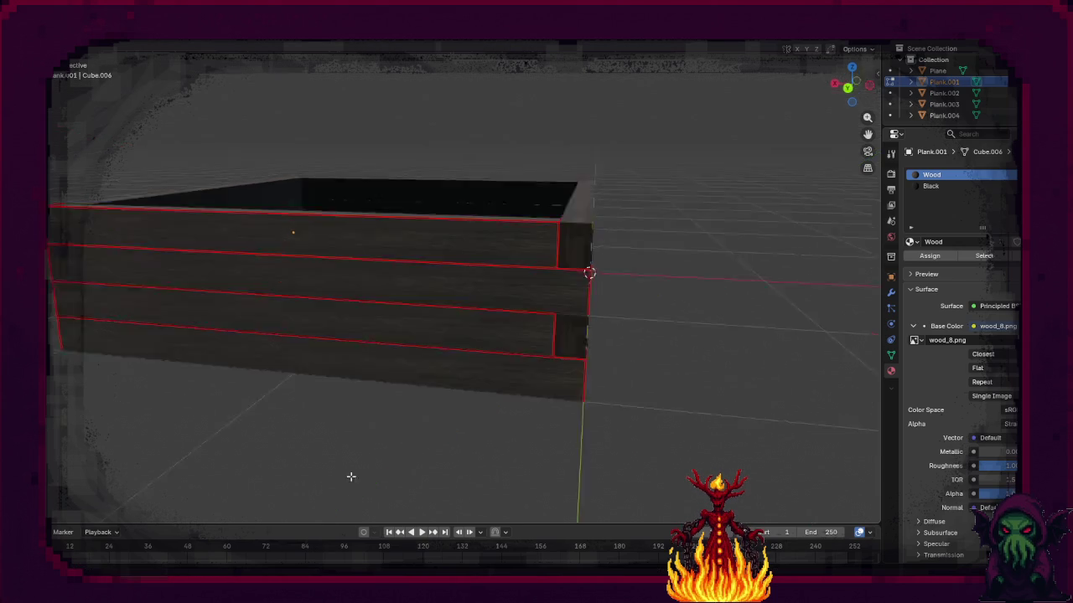
Step: Add the bottom board's end face and shift the selected ends outward along X
{"action": "scroll", "coordinate": [342, 478], "scroll_direction": "right", "scroll_amount": 10}
{"action": "scroll", "coordinate": [450, 416], "scroll_direction": "right", "scroll_amount": 5}
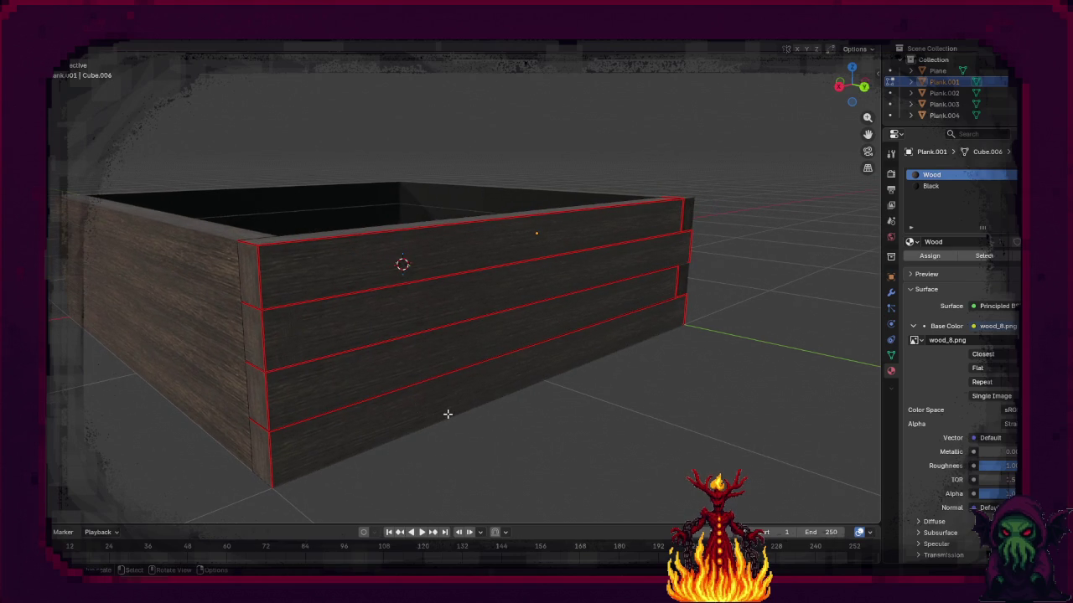
{"action": "left_click", "coordinate": [260, 451], "text": "ctrl"}
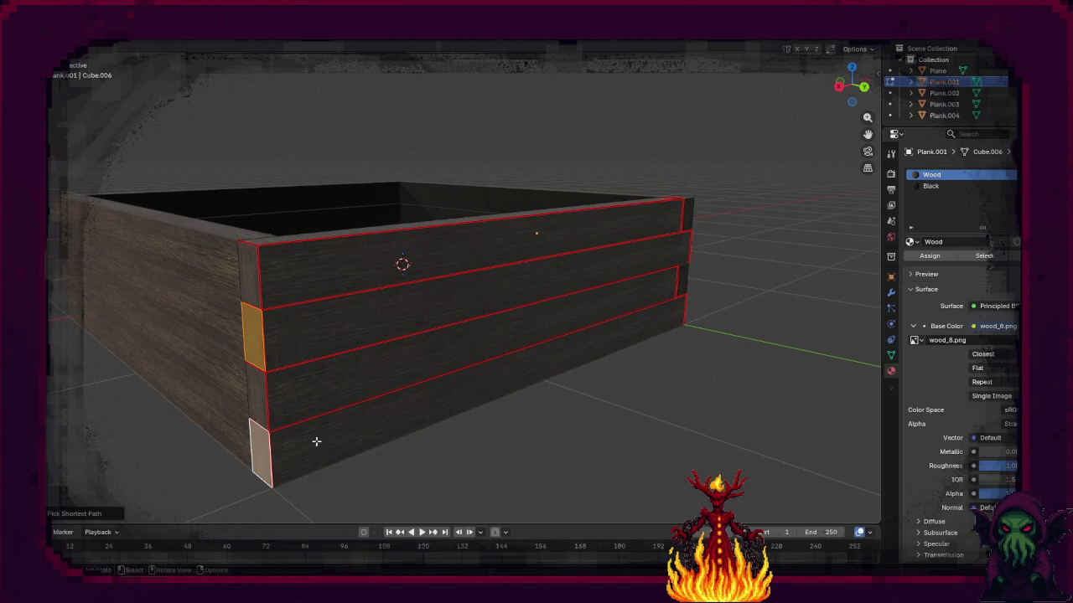
{"action": "key", "text": "g"}
{"action": "key", "text": "x"}
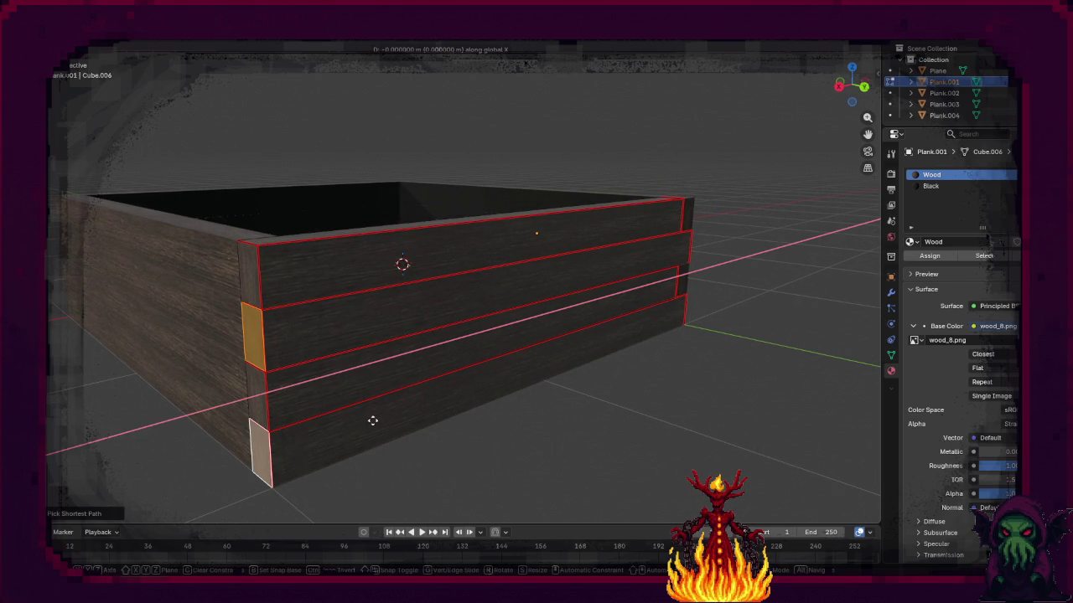
{"action": "left_click", "coordinate": [559, 361]}
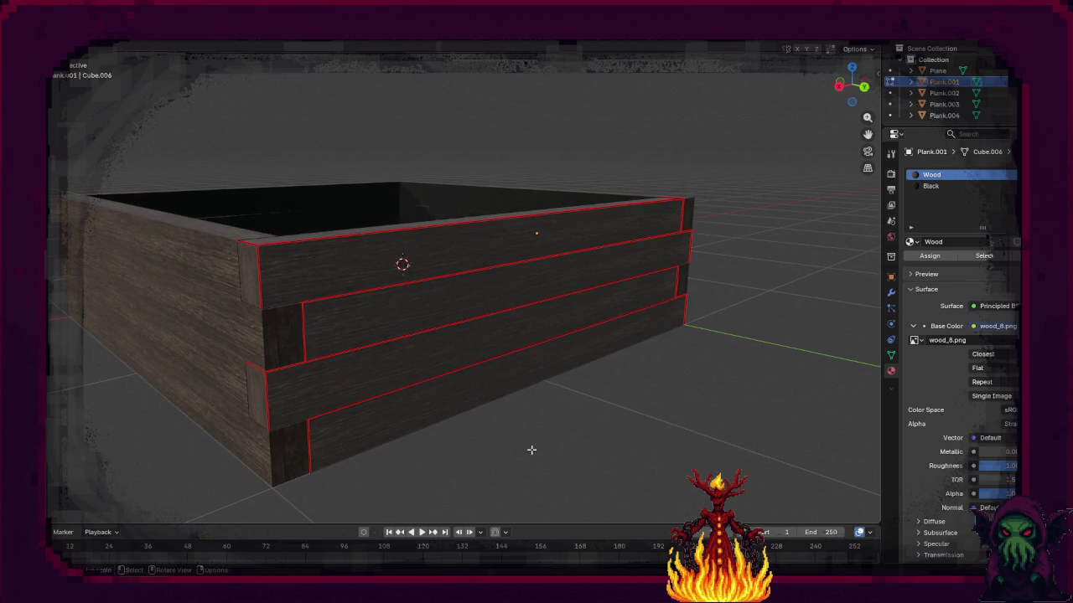
{"action": "key", "text": "Tab"}
{"action": "scroll", "coordinate": [402, 445], "scroll_direction": "down", "scroll_amount": 3}
{"action": "mouse_move", "coordinate": [403, 424]}
{"action": "left_mouse_down"}
{"action": "mouse_move", "coordinate": [445, 455]}
{"action": "mouse_move", "coordinate": [549, 452]}
{"action": "mouse_move", "coordinate": [531, 448]}
{"action": "mouse_move", "coordinate": [553, 436]}
{"action": "left_mouse_up"}
Step: Raise the floor plane to the box rim and scale it to 0.91 to fit inside
{"action": "left_click_drag", "start_coordinate": [592, 269], "coordinate": [523, 285]}
{"action": "left_click", "coordinate": [523, 291]}
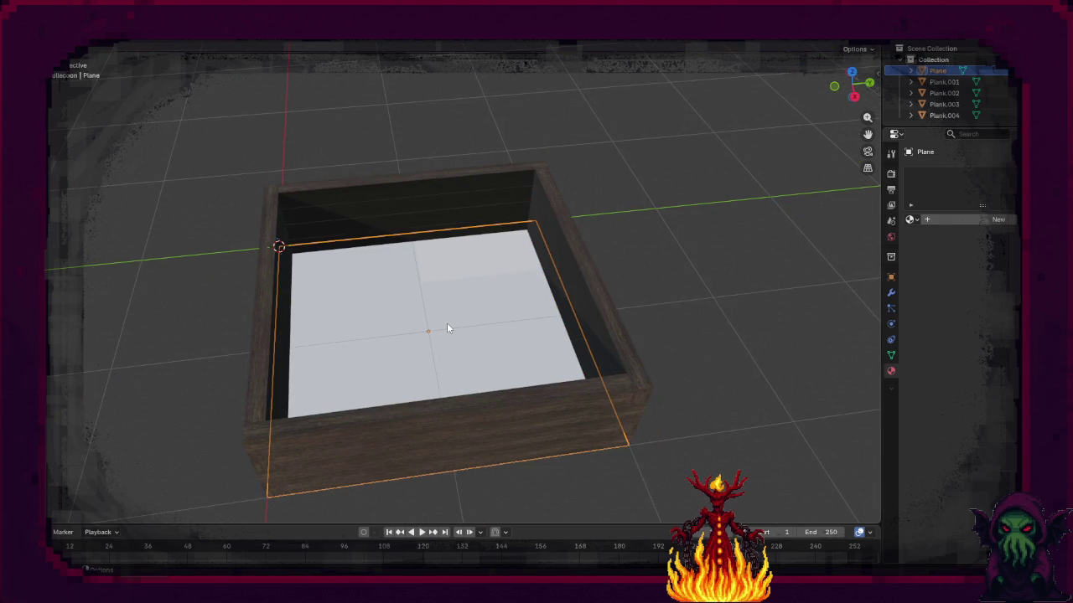
{"action": "key", "text": "g"}
{"action": "key", "text": "z"}
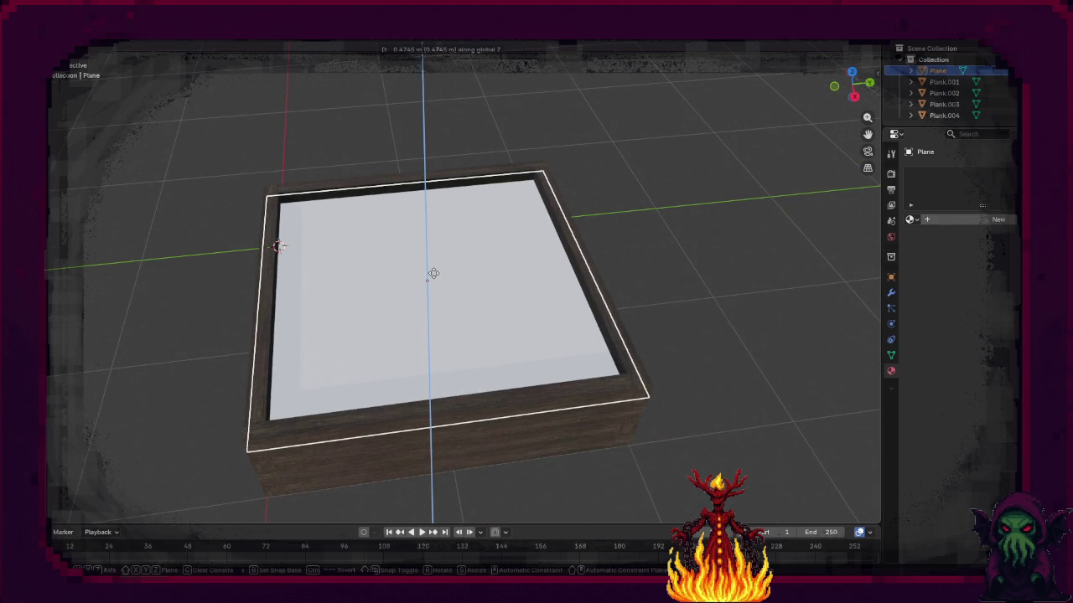
{"action": "left_click", "coordinate": [434, 272]}
{"action": "mouse_move", "coordinate": [433, 272]}
{"action": "left_mouse_down"}
{"action": "mouse_move", "coordinate": [504, 301]}
{"action": "mouse_move", "coordinate": [519, 294]}
{"action": "mouse_move", "coordinate": [507, 318]}
{"action": "left_mouse_up"}
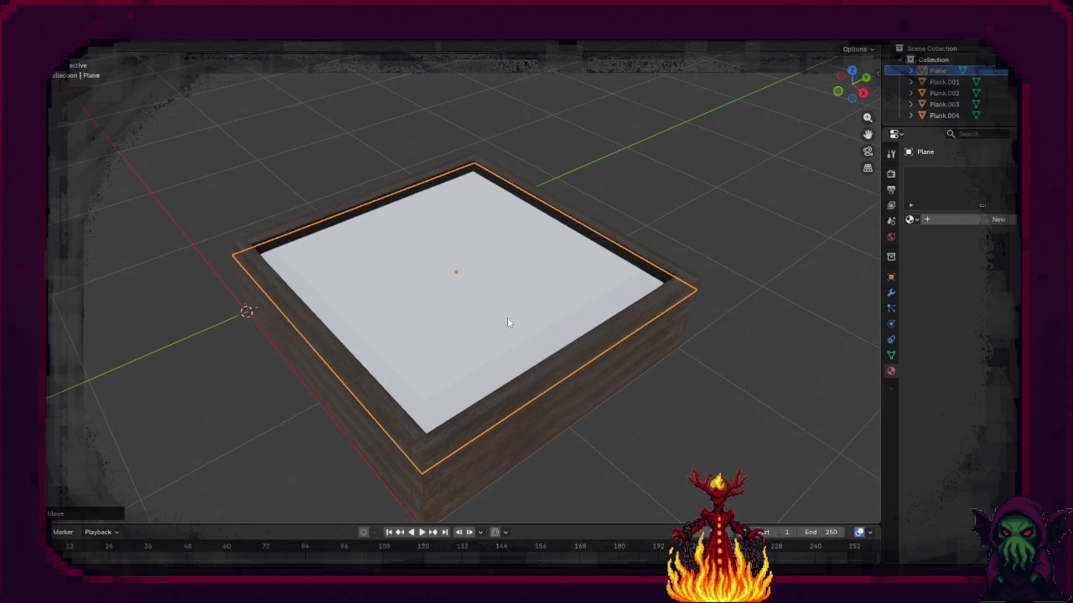
{"action": "key", "text": "s"}
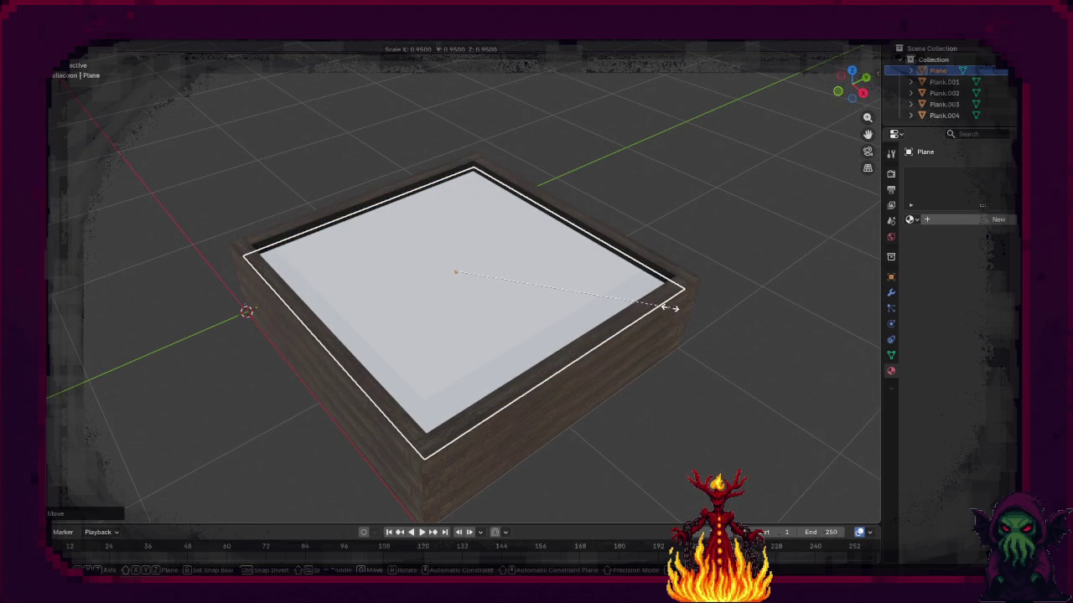
{"action": "left_click", "coordinate": [572, 287]}
Step: Rename the floor plane to 'Dirt'
{"action": "key", "text": "F2"}
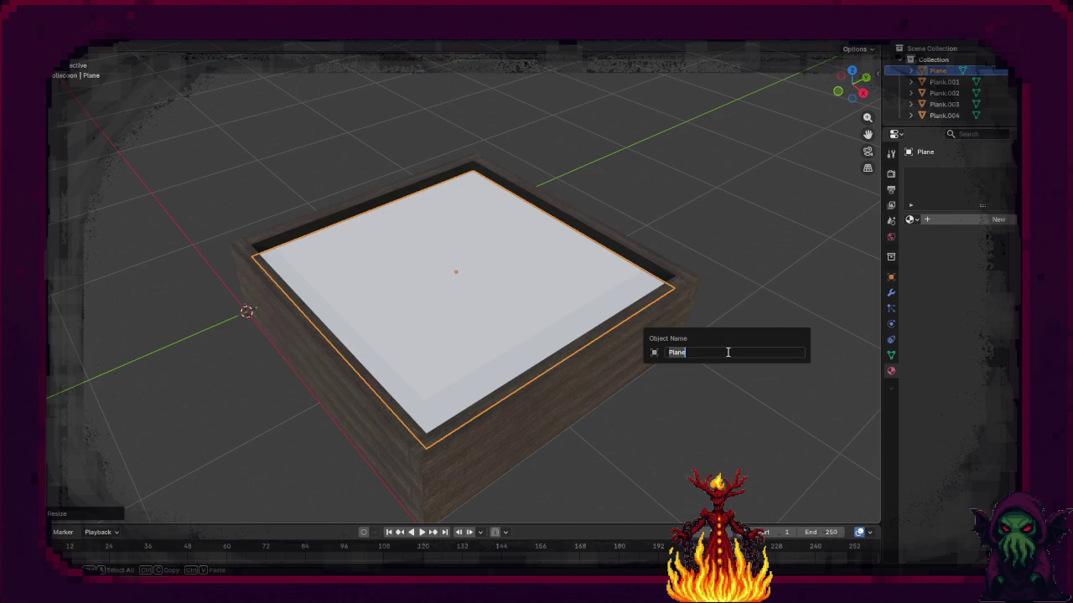
{"action": "type", "text": "irt"}
{"action": "key", "text": "Return"}
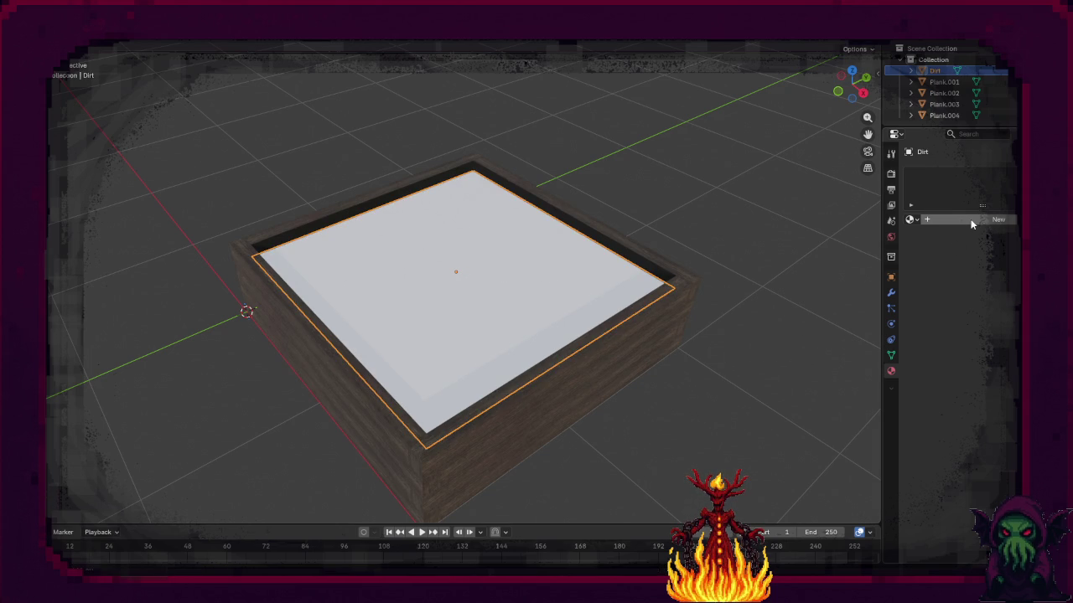
Step: Give the Dirt object a new material with an Image Texture base colour
{"action": "left_click", "coordinate": [934, 218]}
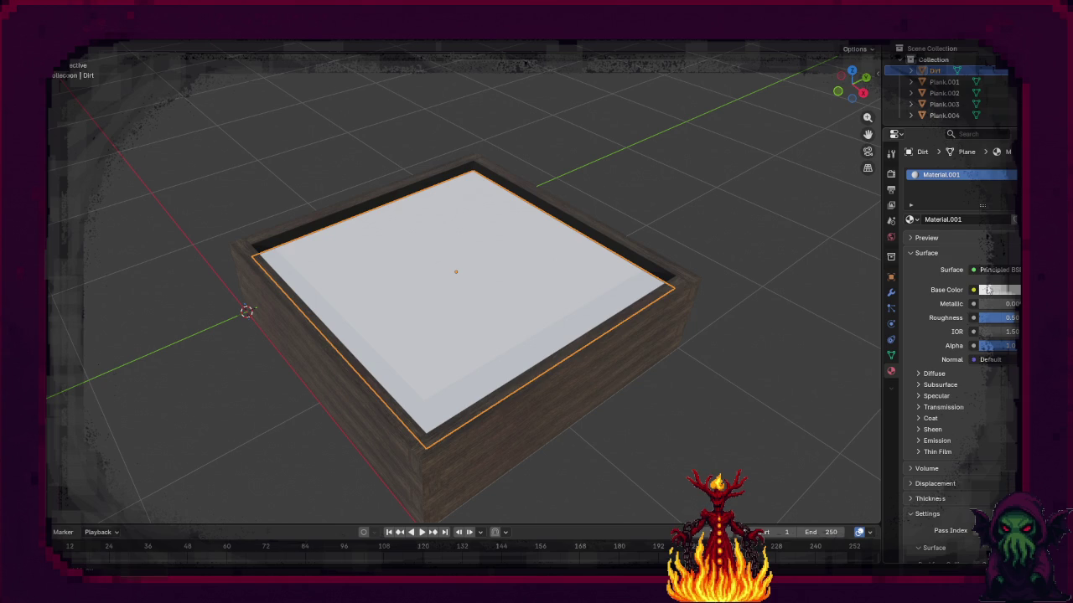
{"action": "left_click", "coordinate": [973, 289]}
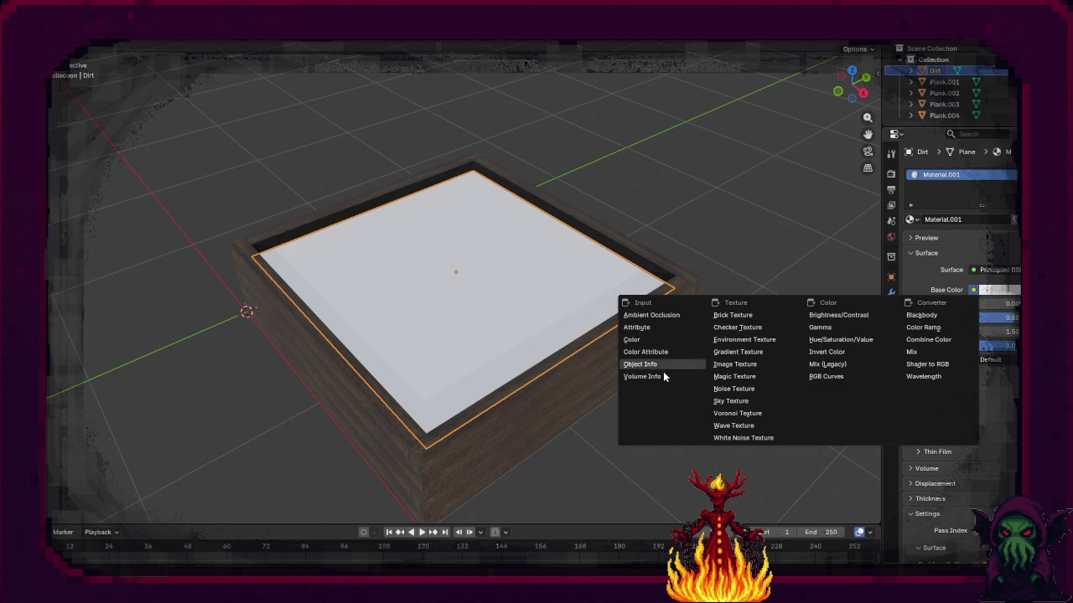
{"action": "left_click", "coordinate": [736, 365]}
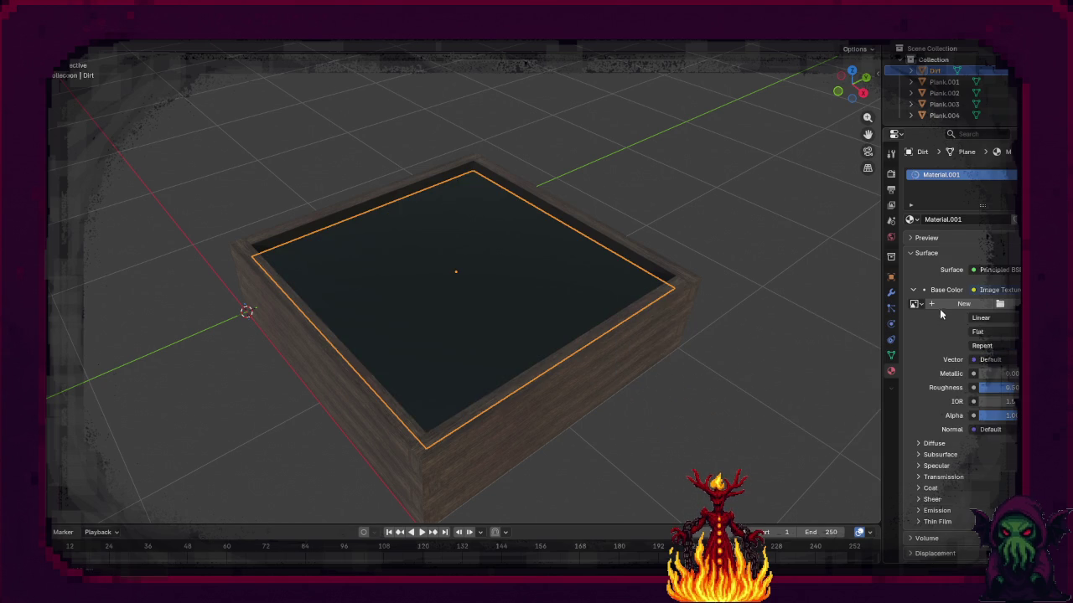
{"action": "left_click", "coordinate": [999, 303]}
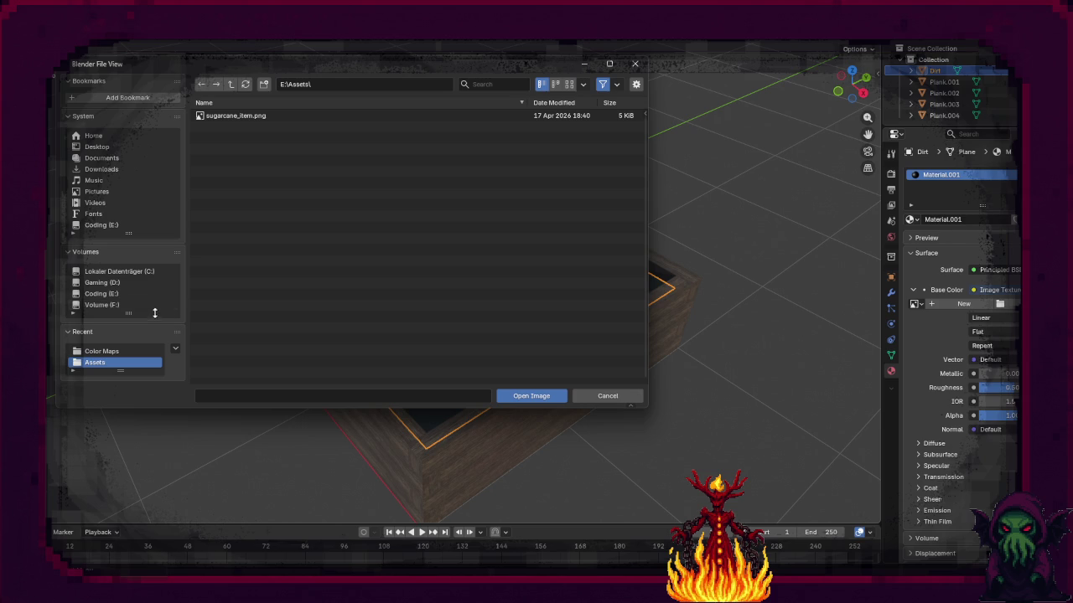
Step: Browse to Downloads > PSX Textures v3.0 > PSX Textures > 256 > Color Maps
{"action": "left_click", "coordinate": [88, 363]}
{"action": "left_click", "coordinate": [118, 170]}
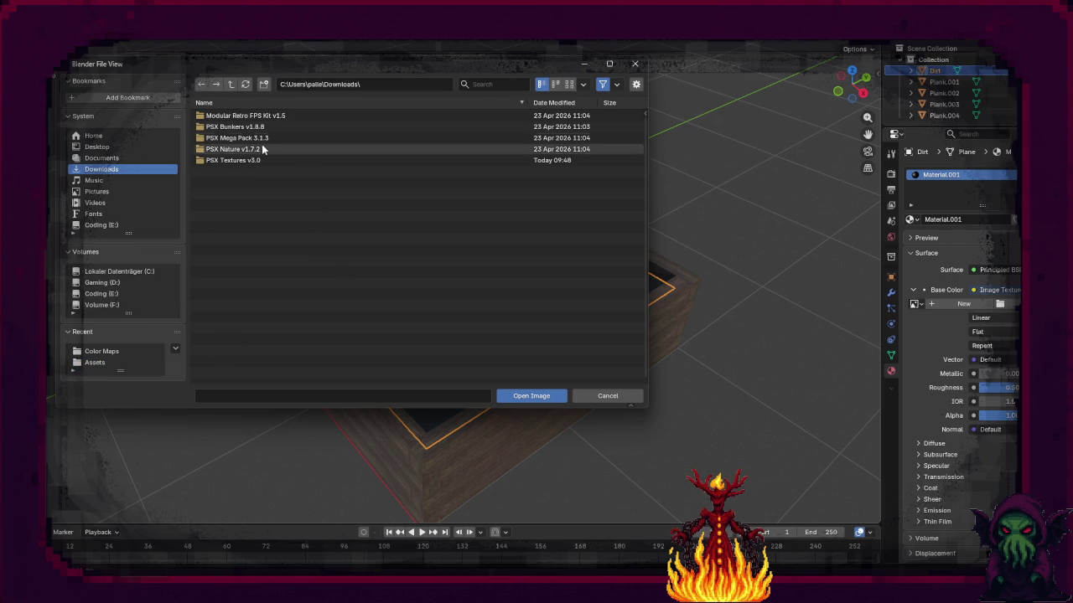
{"action": "left_click", "coordinate": [255, 165]}
{"action": "double_click", "coordinate": [225, 116]}
{"action": "double_click", "coordinate": [219, 116]}
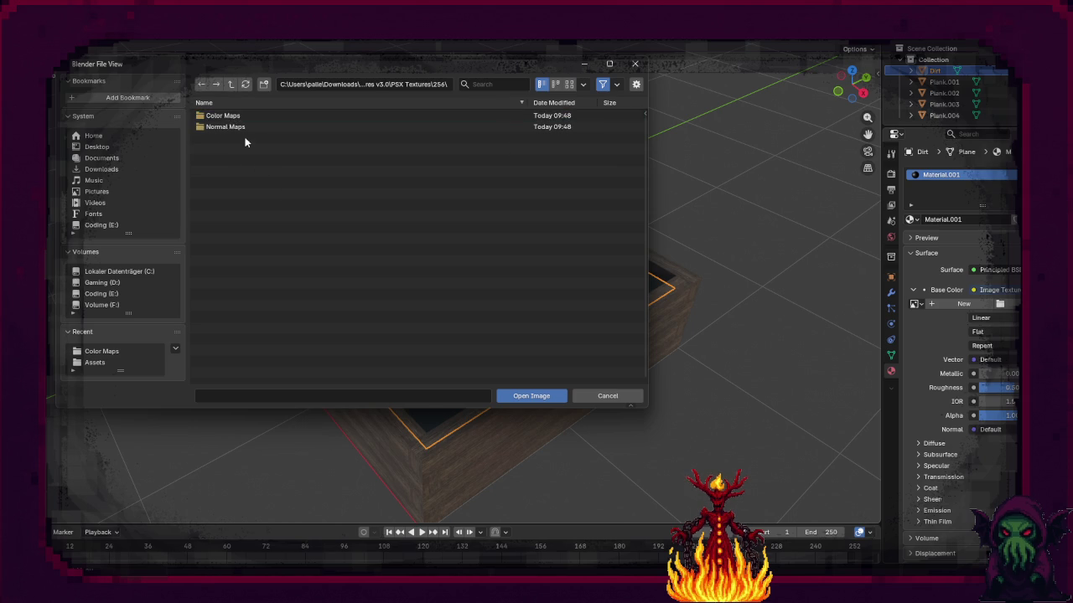
{"action": "double_click", "coordinate": [239, 128]}
{"action": "left_click", "coordinate": [231, 84]}
{"action": "double_click", "coordinate": [219, 115]}
Step: Open the Color Maps folder in File Explorer to preview the textures
{"action": "scroll", "coordinate": [276, 225], "scroll_direction": "down", "scroll_amount": 5}
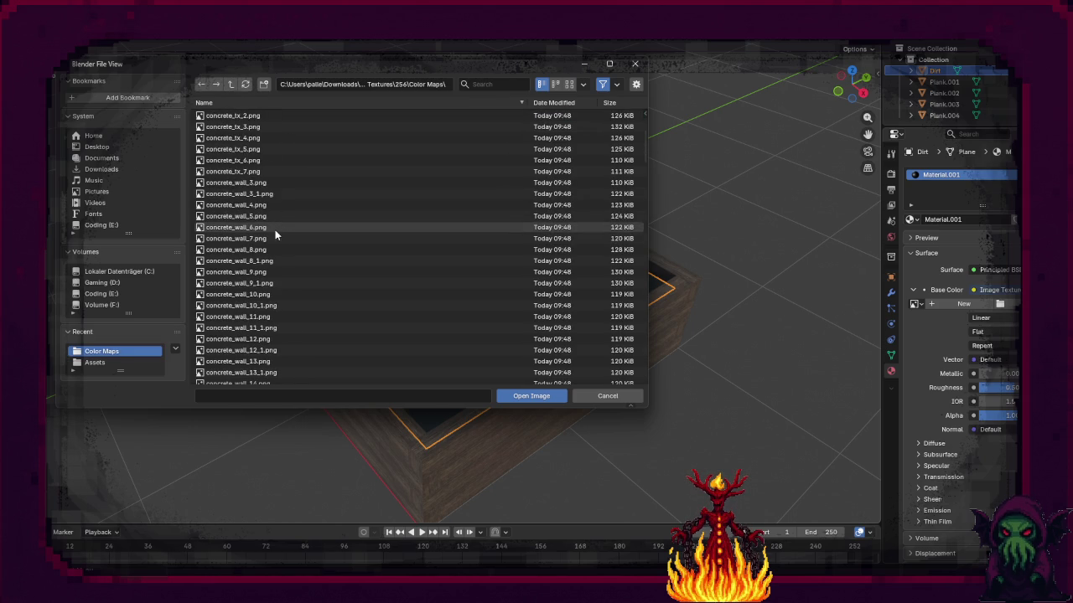
{"action": "scroll", "coordinate": [276, 233], "scroll_direction": "up", "scroll_amount": 6}
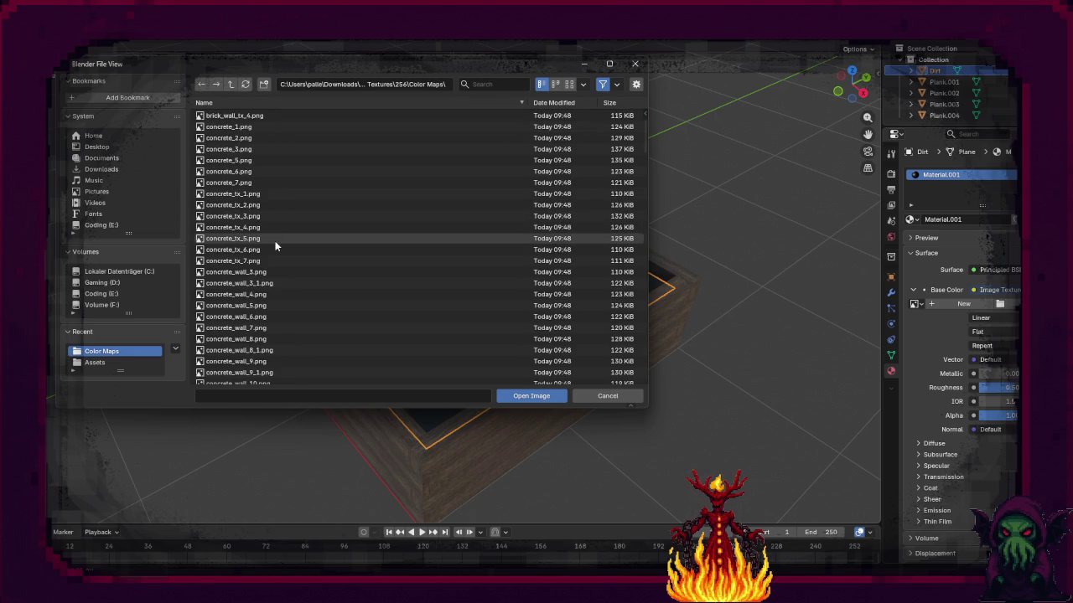
{"action": "scroll", "coordinate": [275, 242], "scroll_direction": "down", "scroll_amount": 5}
{"action": "scroll", "coordinate": [268, 252], "scroll_direction": "down", "scroll_amount": 9}
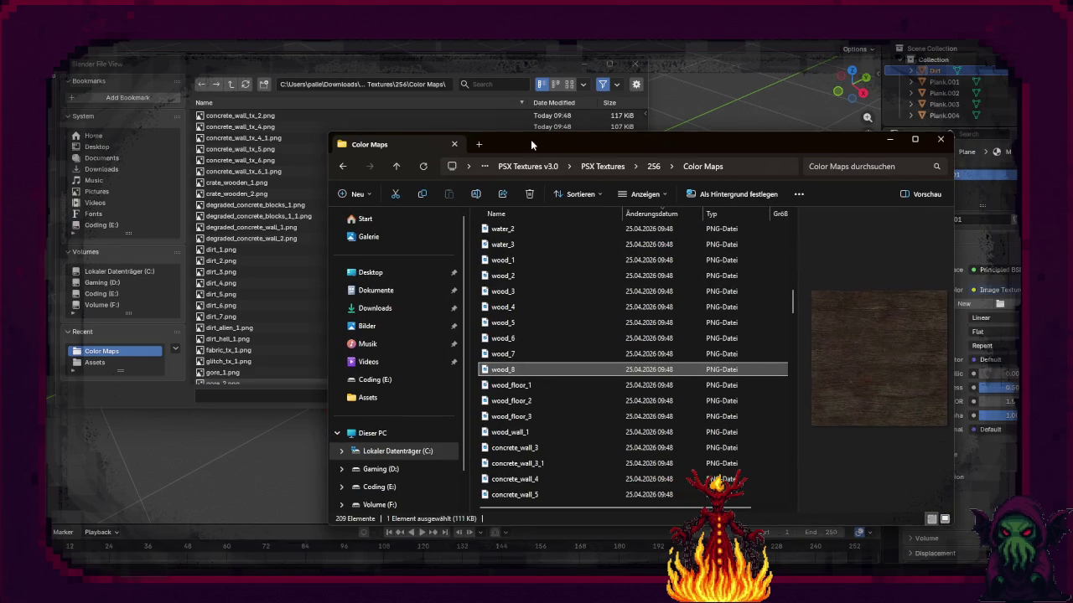
{"action": "left_click", "coordinate": [503, 385]}
{"action": "scroll", "coordinate": [503, 388], "scroll_direction": "up", "scroll_amount": 10}
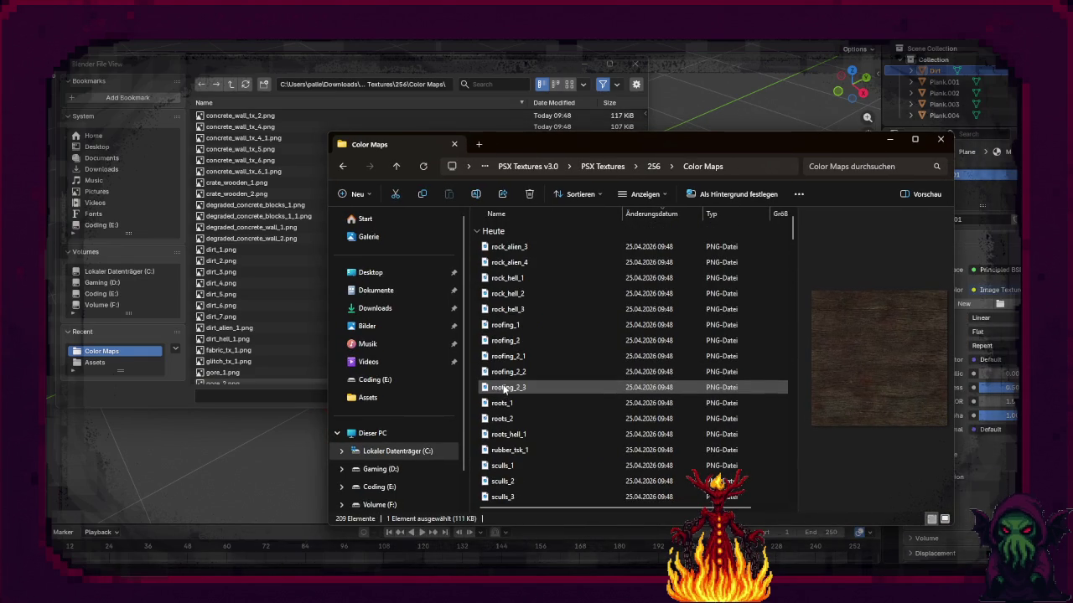
Step: Sort the Color Maps texture files by name
{"action": "scroll", "coordinate": [507, 384], "scroll_direction": "down", "scroll_amount": 3}
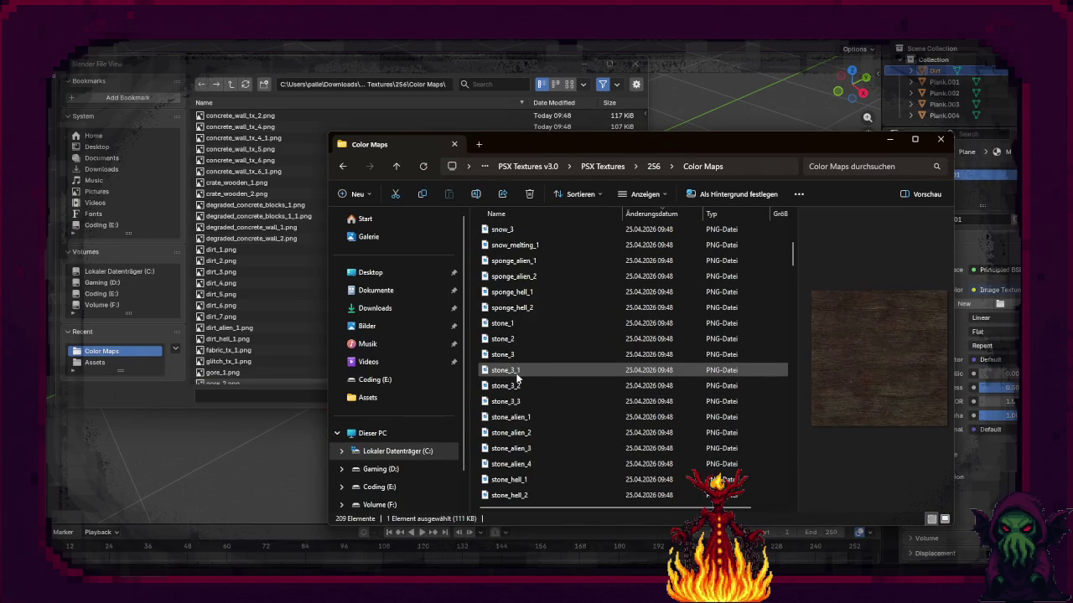
{"action": "scroll", "coordinate": [517, 379], "scroll_direction": "up", "scroll_amount": 3}
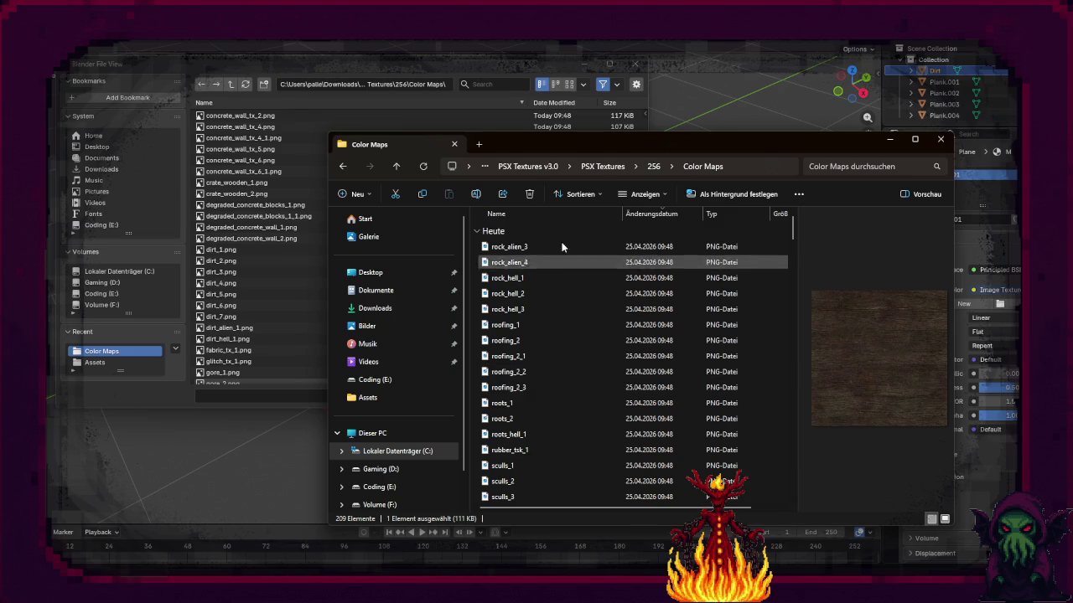
{"action": "left_click", "coordinate": [598, 196]}
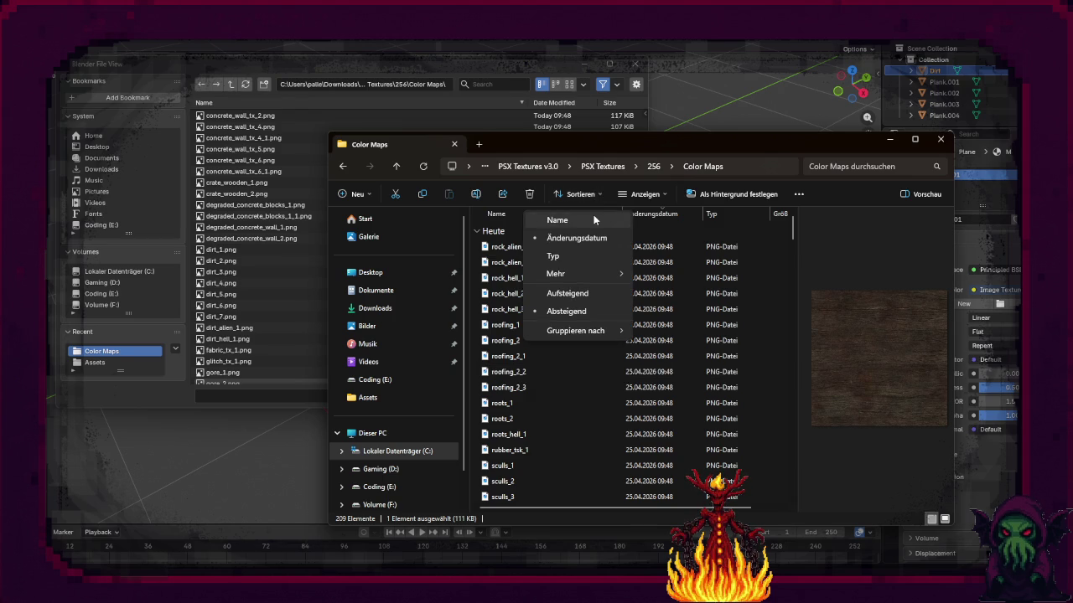
{"action": "left_click", "coordinate": [593, 216]}
Step: Preview dirt_1 through dirt_7, then load dirt_4.png as the dirt's base colour
{"action": "scroll", "coordinate": [547, 293], "scroll_direction": "up", "scroll_amount": 15}
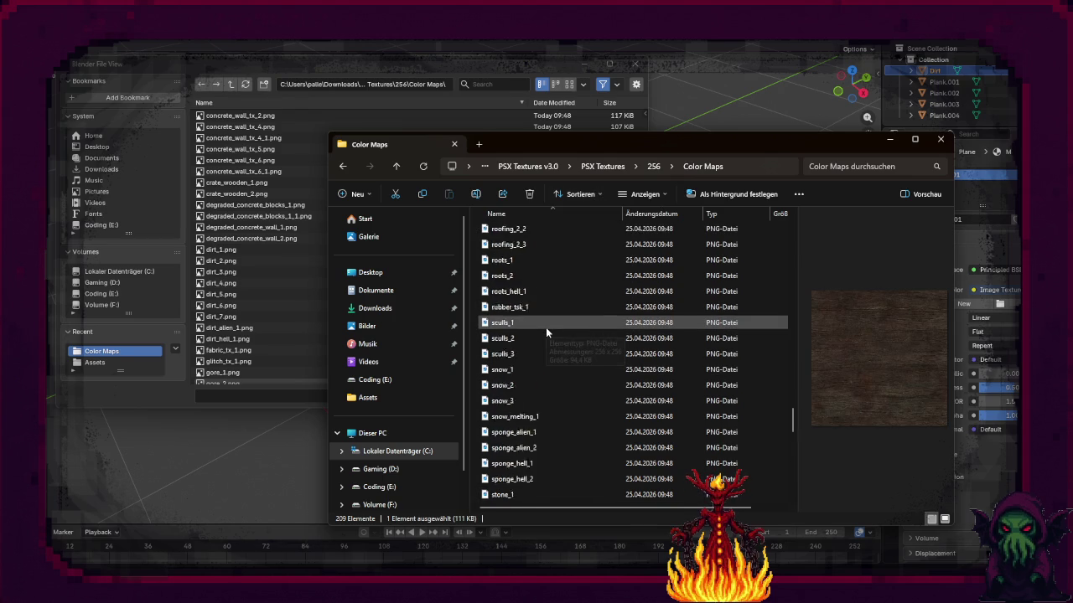
{"action": "scroll", "coordinate": [545, 353], "scroll_direction": "up", "scroll_amount": 15}
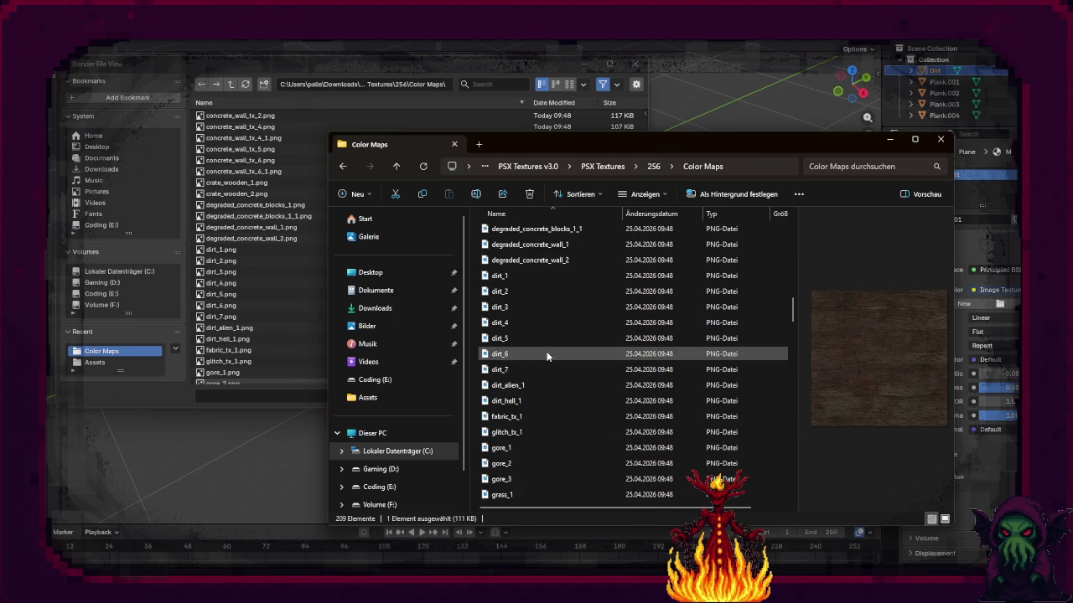
{"action": "scroll", "coordinate": [547, 354], "scroll_direction": "down", "scroll_amount": 3}
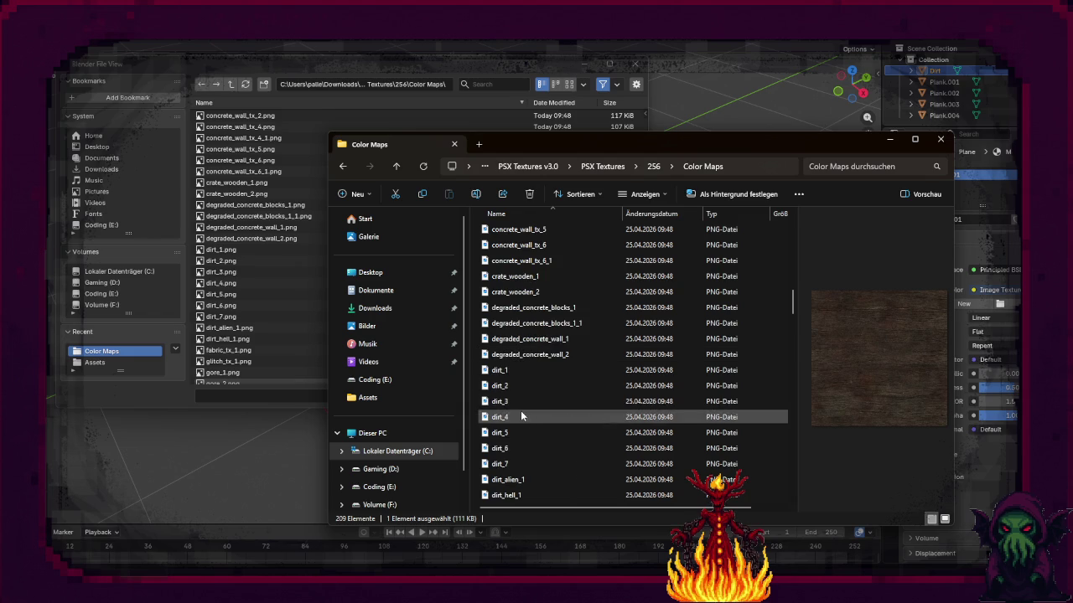
{"action": "left_click", "coordinate": [524, 370]}
{"action": "left_click", "coordinate": [525, 384]}
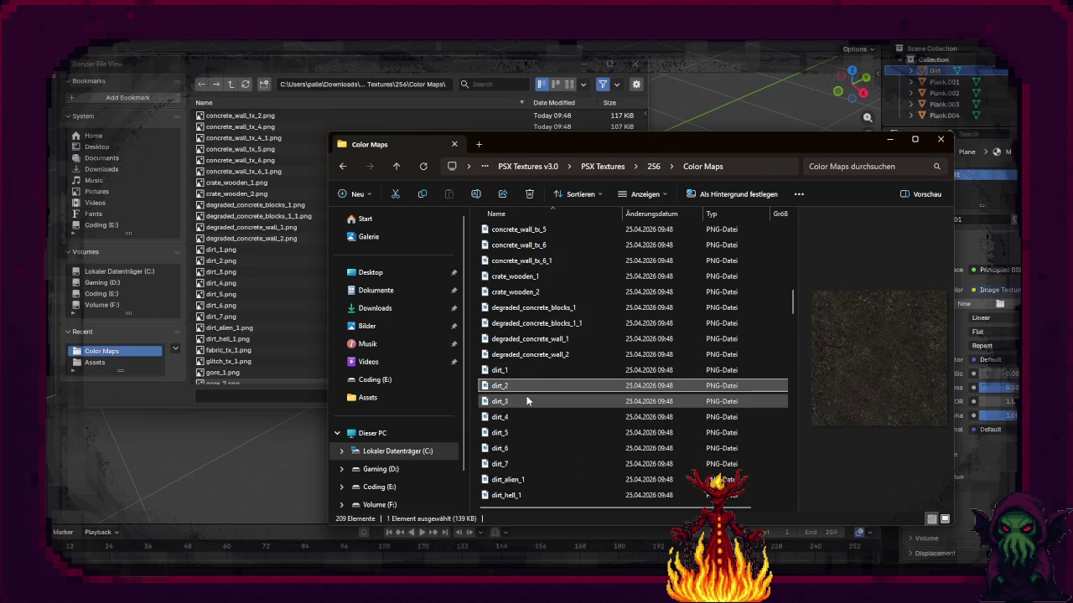
{"action": "left_click", "coordinate": [526, 399]}
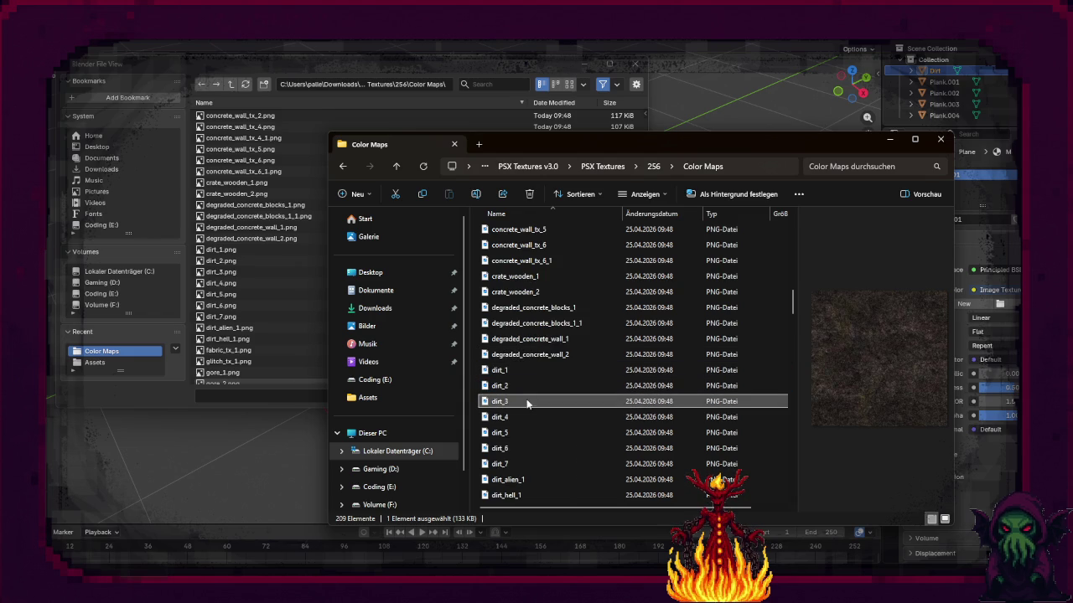
{"action": "left_click", "coordinate": [525, 415]}
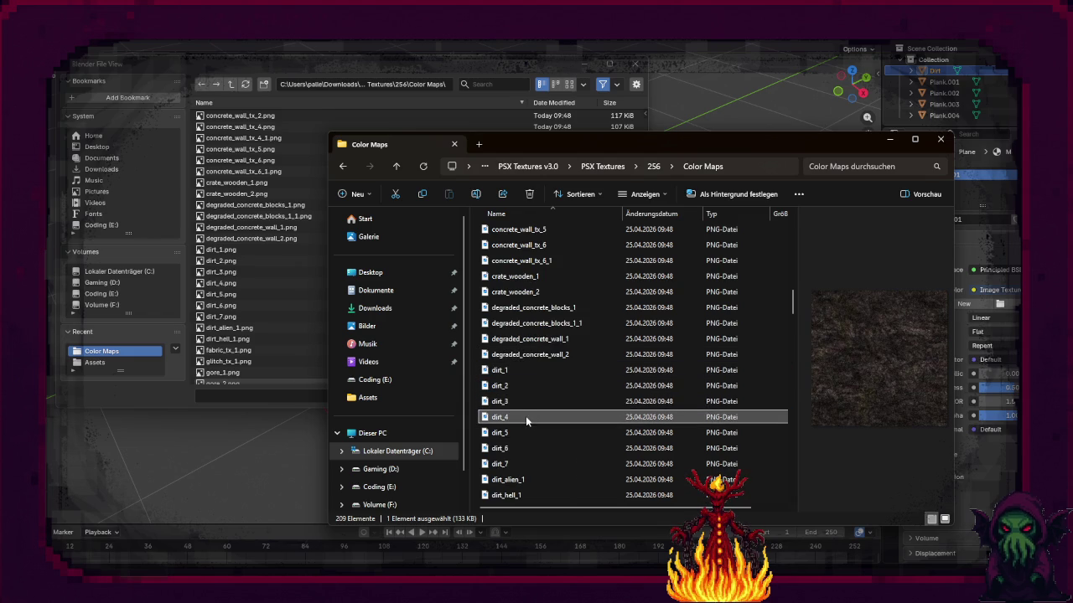
{"action": "left_click", "coordinate": [525, 433]}
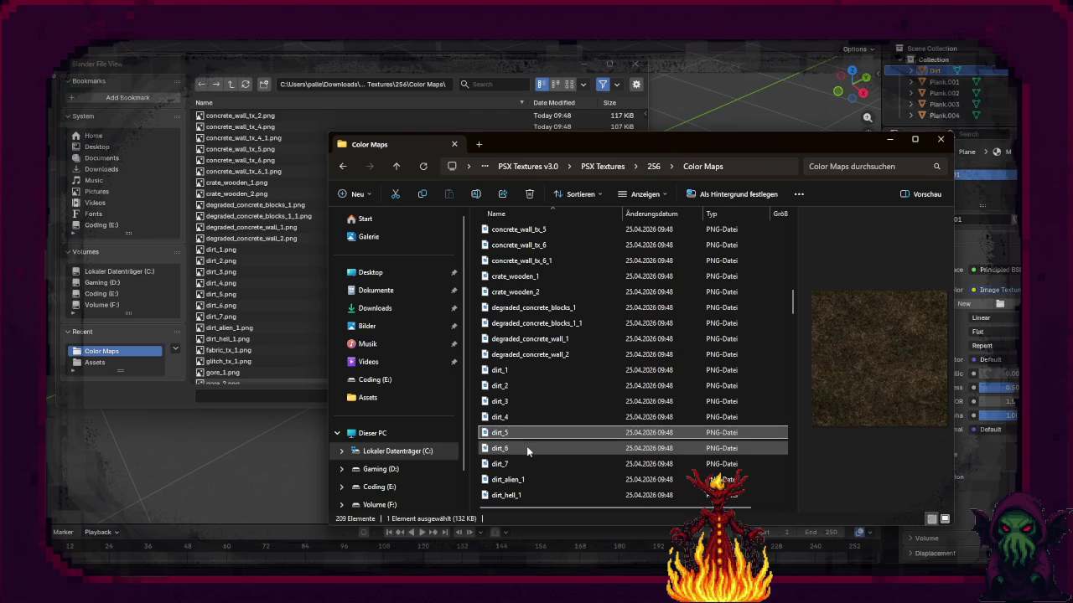
{"action": "left_click", "coordinate": [526, 446]}
{"action": "left_click", "coordinate": [528, 465]}
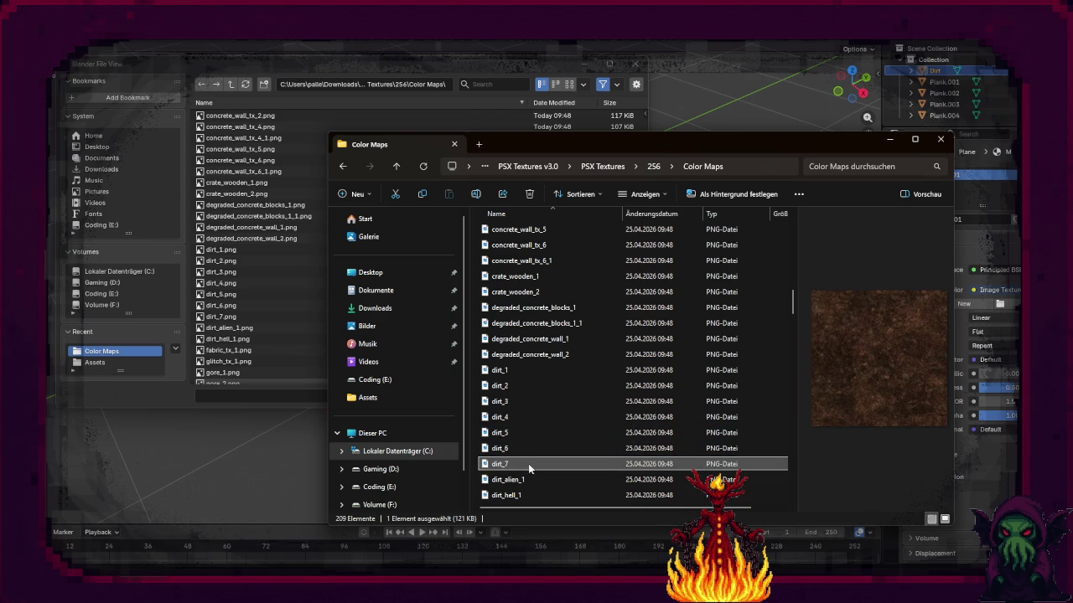
{"action": "left_click", "coordinate": [523, 420]}
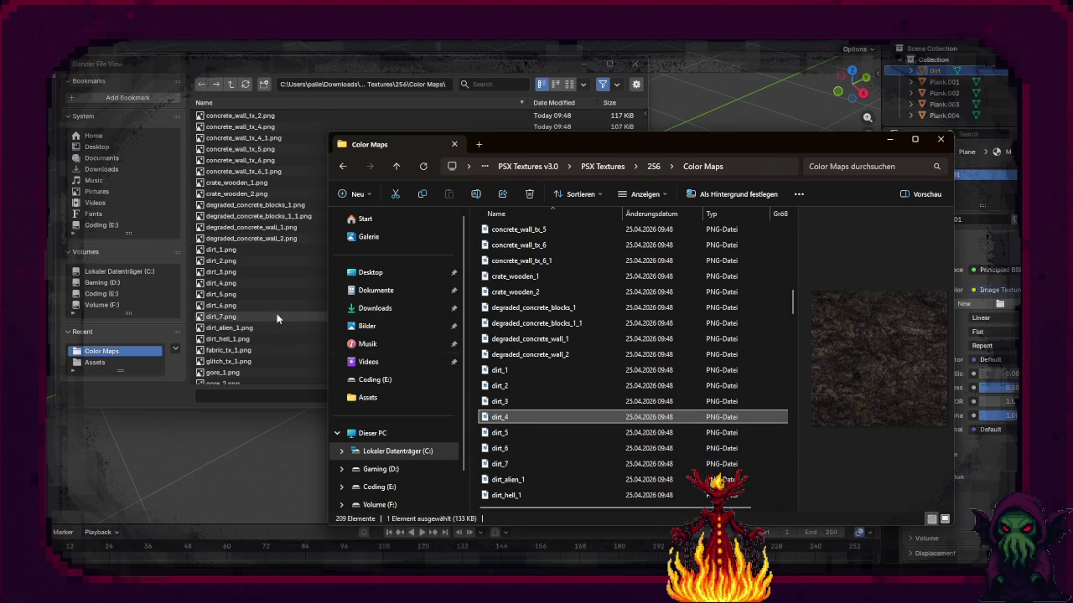
{"action": "double_click", "coordinate": [238, 284]}
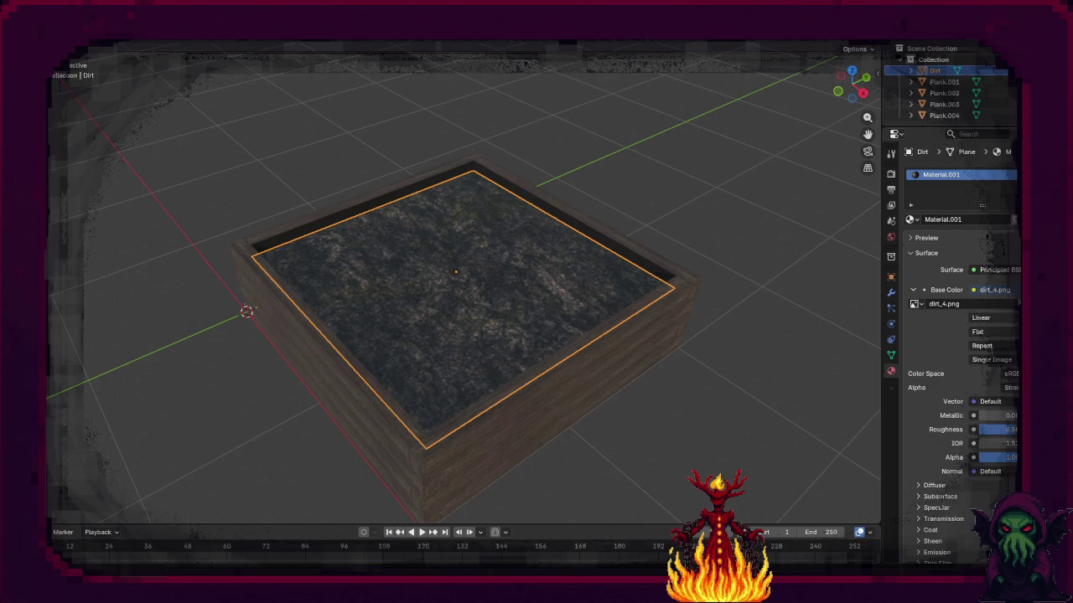
Step: Set the dirt texture's interpolation to Closest in the Shading workspace
{"action": "left_click", "coordinate": [377, 34]}
{"action": "left_click", "coordinate": [367, 455]}
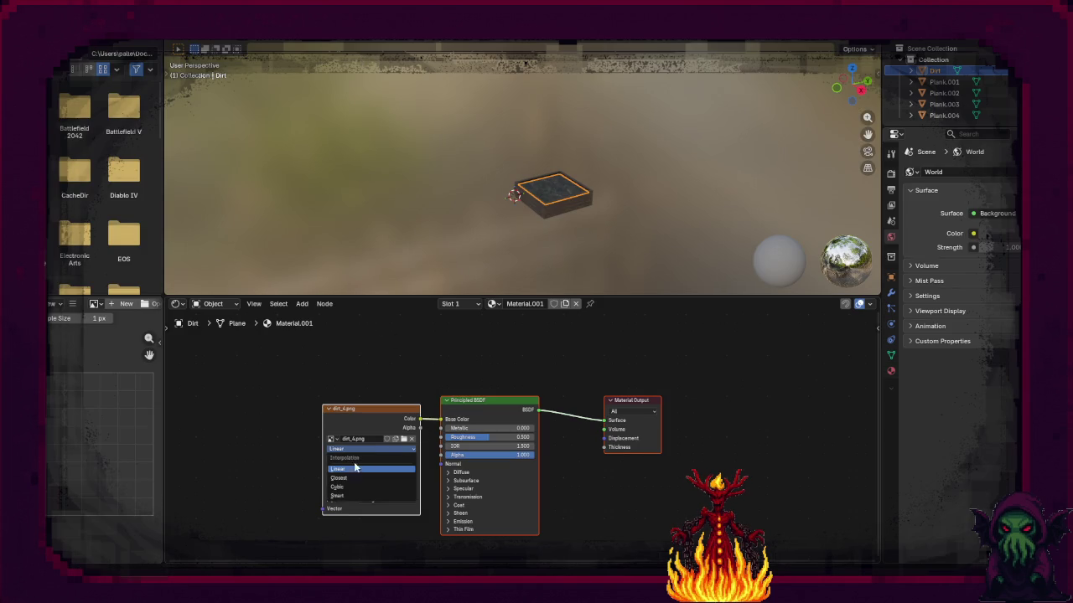
{"action": "left_click", "coordinate": [356, 471]}
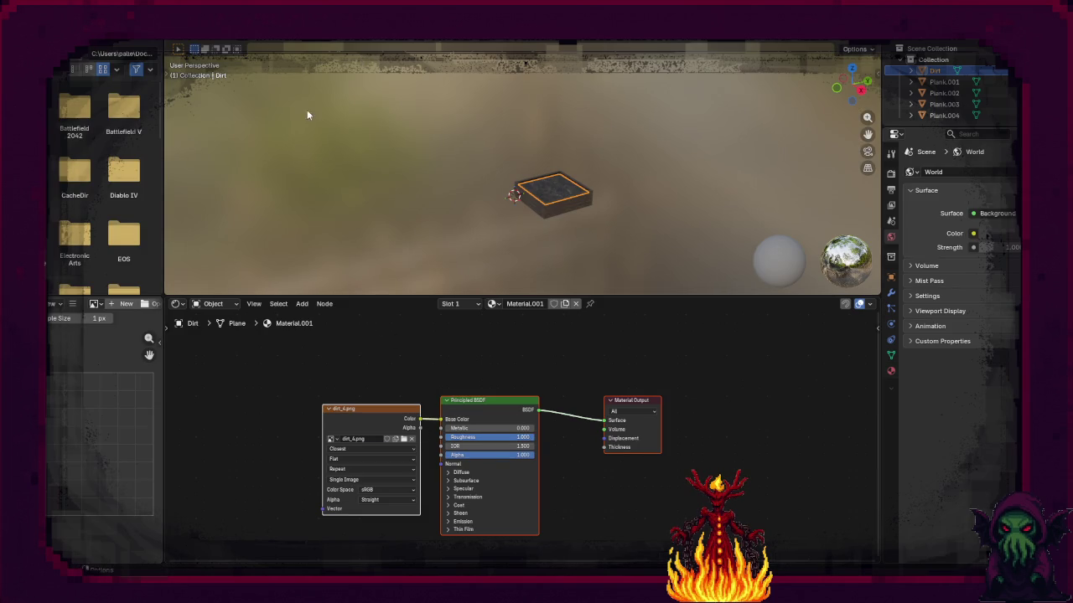
{"action": "left_click", "coordinate": [176, 34]}
Step: Assign the Wood material to the back plank's dark inner face
{"action": "scroll", "coordinate": [453, 386], "scroll_direction": "up", "scroll_amount": 2}
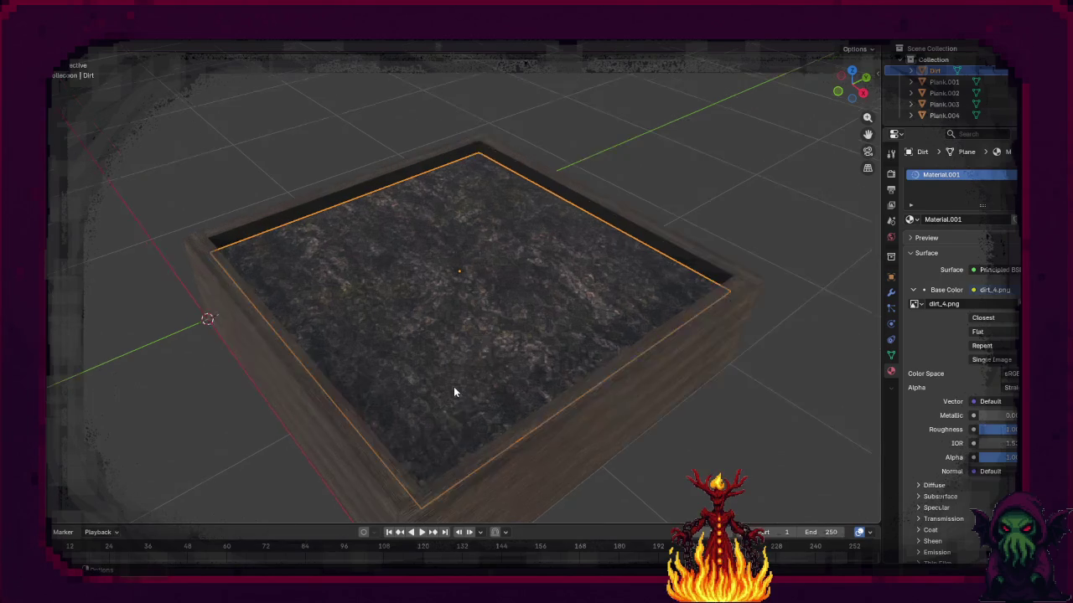
{"action": "mouse_move", "coordinate": [508, 362]}
{"action": "left_mouse_down"}
{"action": "mouse_move", "coordinate": [486, 355]}
{"action": "mouse_move", "coordinate": [561, 376]}
{"action": "mouse_move", "coordinate": [763, 347]}
{"action": "mouse_move", "coordinate": [635, 343]}
{"action": "mouse_move", "coordinate": [595, 268]}
{"action": "left_mouse_up"}
{"action": "left_click", "coordinate": [764, 347]}
{"action": "key", "text": "Tab"}
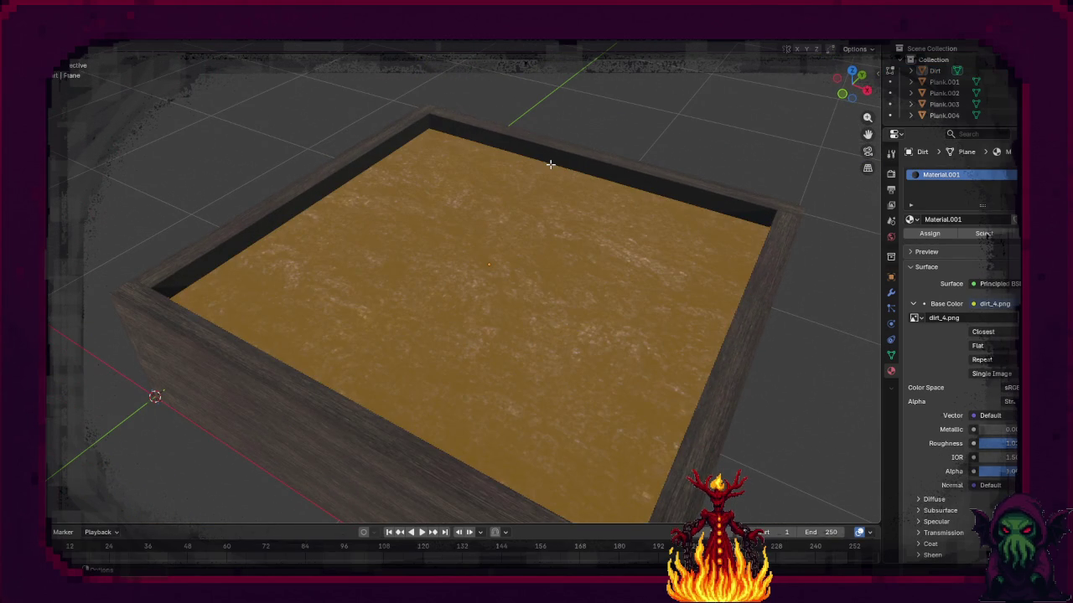
{"action": "key", "text": "Tab"}
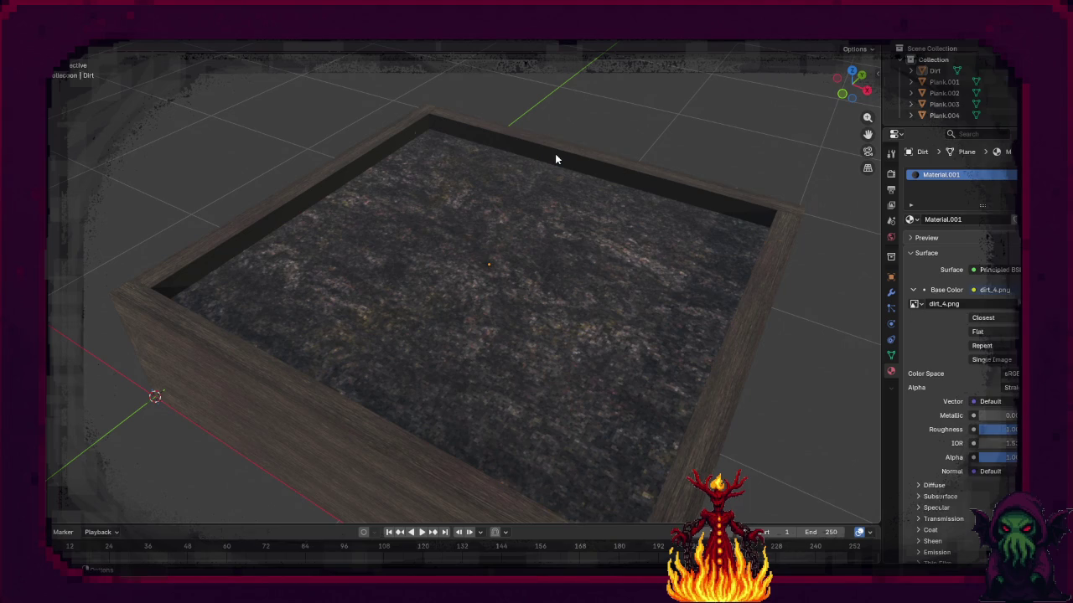
{"action": "left_click", "coordinate": [555, 153]}
{"action": "key", "text": "Tab"}
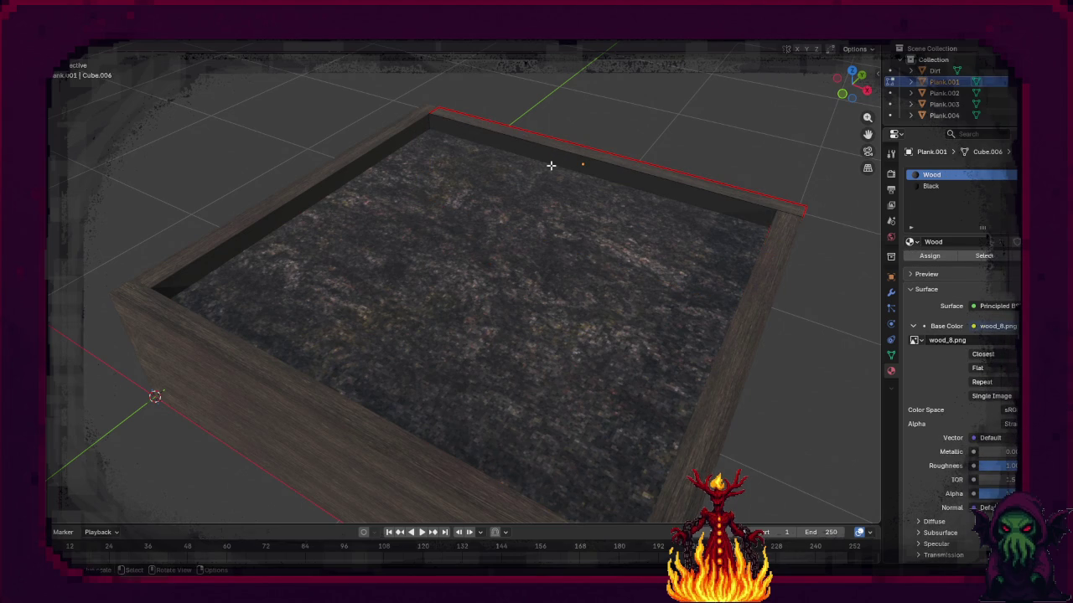
{"action": "left_click", "coordinate": [548, 158]}
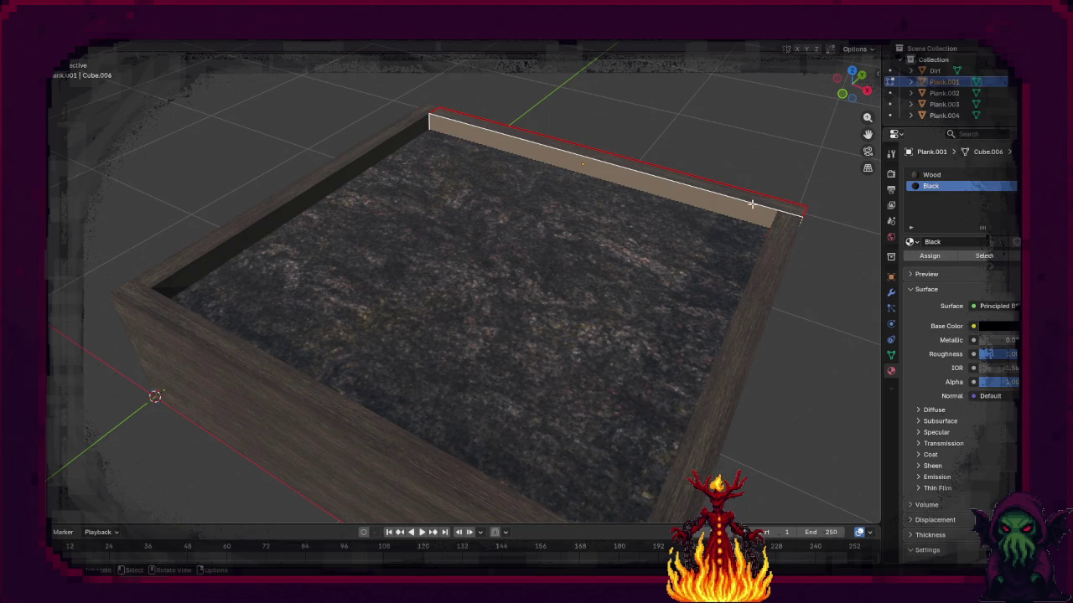
{"action": "left_click", "coordinate": [931, 174]}
{"action": "left_click", "coordinate": [936, 259]}
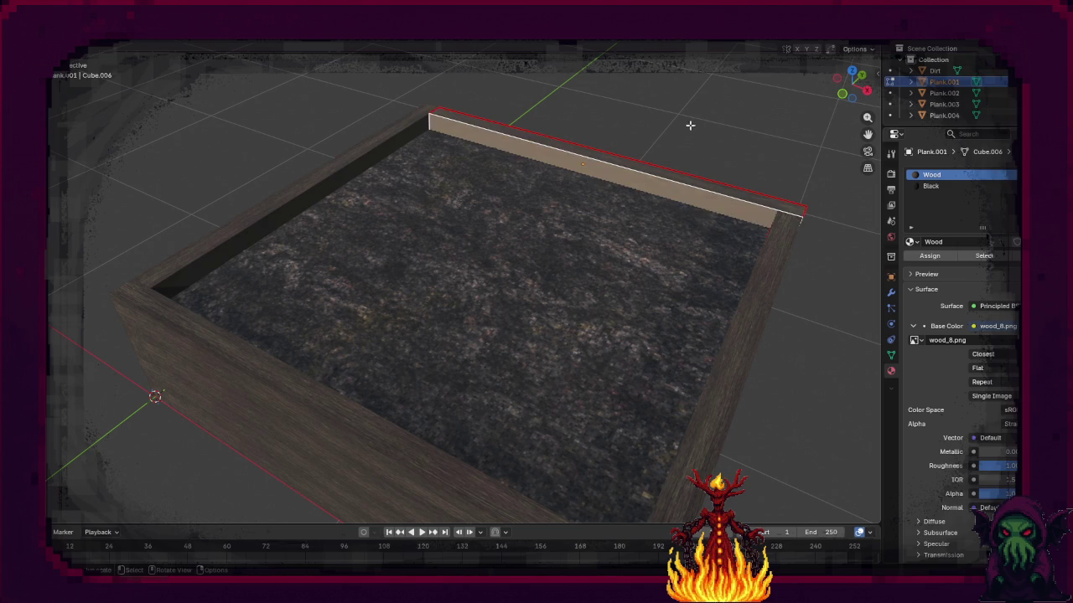
Step: Select the back plank's top face and switch to UV Editing
{"action": "left_click", "coordinate": [624, 281]}
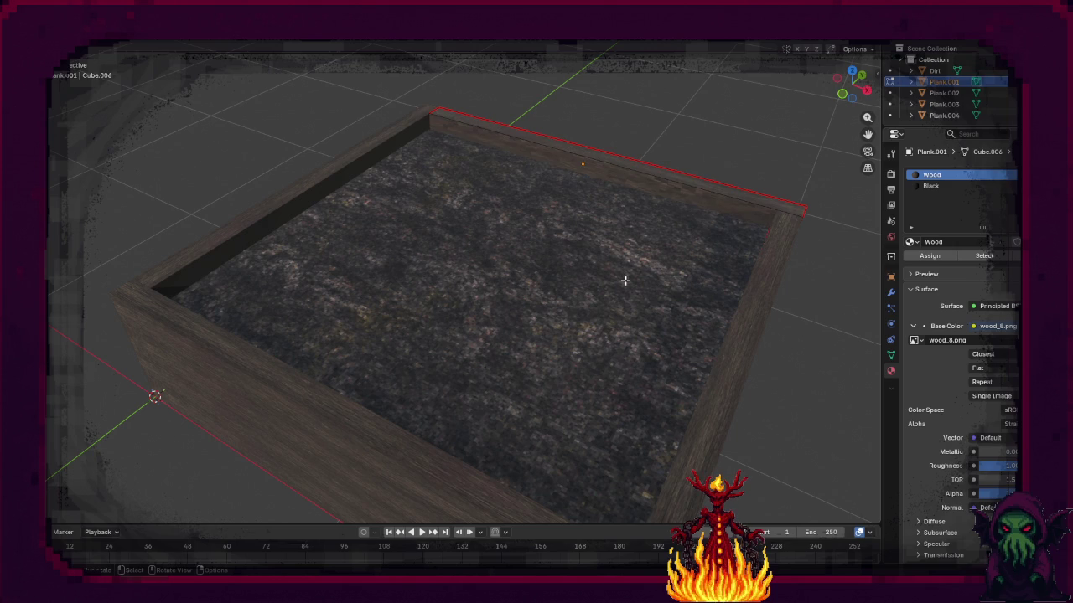
{"action": "left_click", "coordinate": [591, 168]}
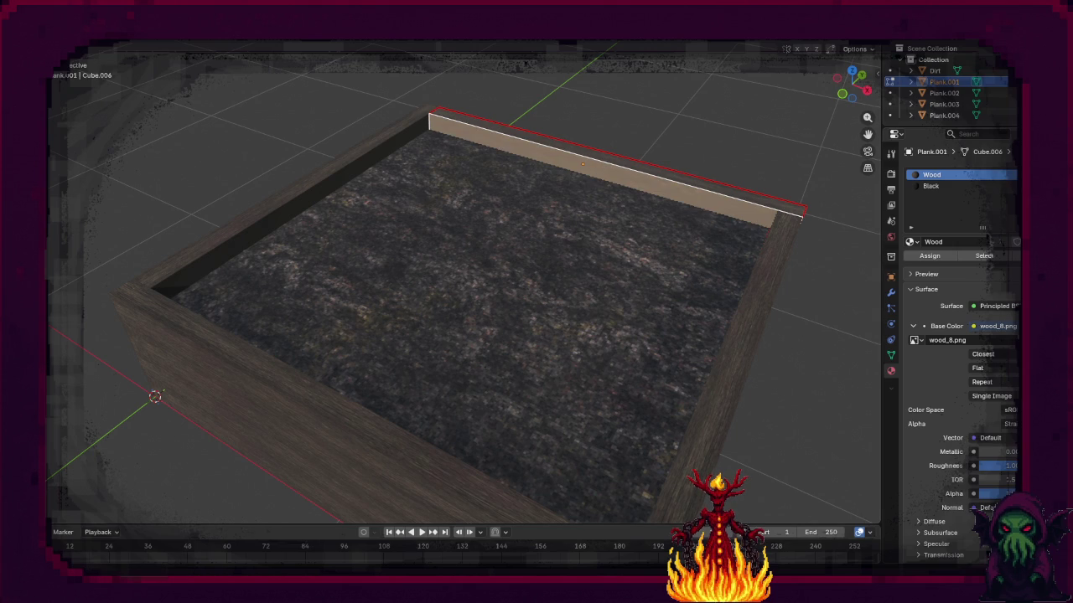
{"action": "key", "text": "ctrl+Page_Down"}
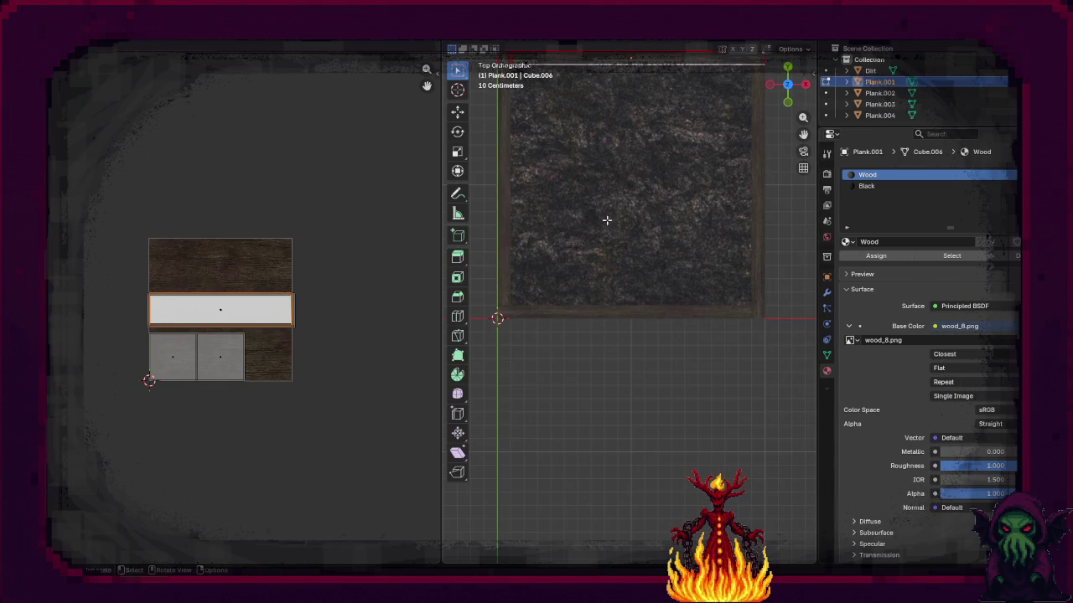
Step: Frame the back plank and rotate its top-face UVs, cancelling a rescale
{"action": "scroll", "coordinate": [605, 223], "scroll_direction": "up", "scroll_amount": 1}
{"action": "mouse_move", "coordinate": [625, 250]}
{"action": "left_mouse_down"}
{"action": "mouse_move", "coordinate": [618, 184]}
{"action": "mouse_move", "coordinate": [622, 219]}
{"action": "left_mouse_up"}
{"action": "key", "text": "KP_Decimal"}
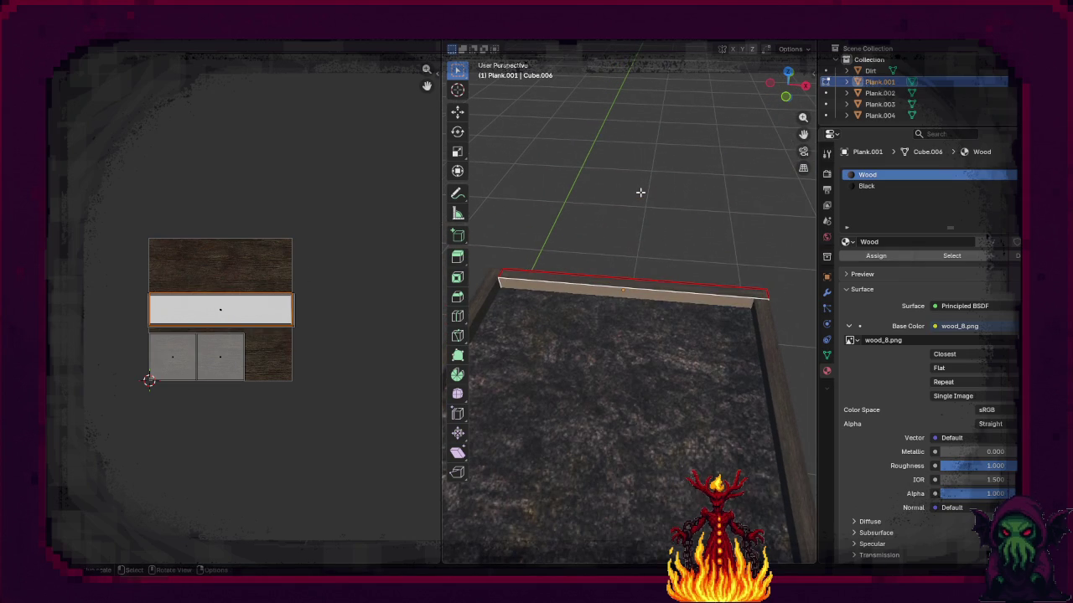
{"action": "scroll", "coordinate": [561, 343], "scroll_direction": "up", "scroll_amount": 6}
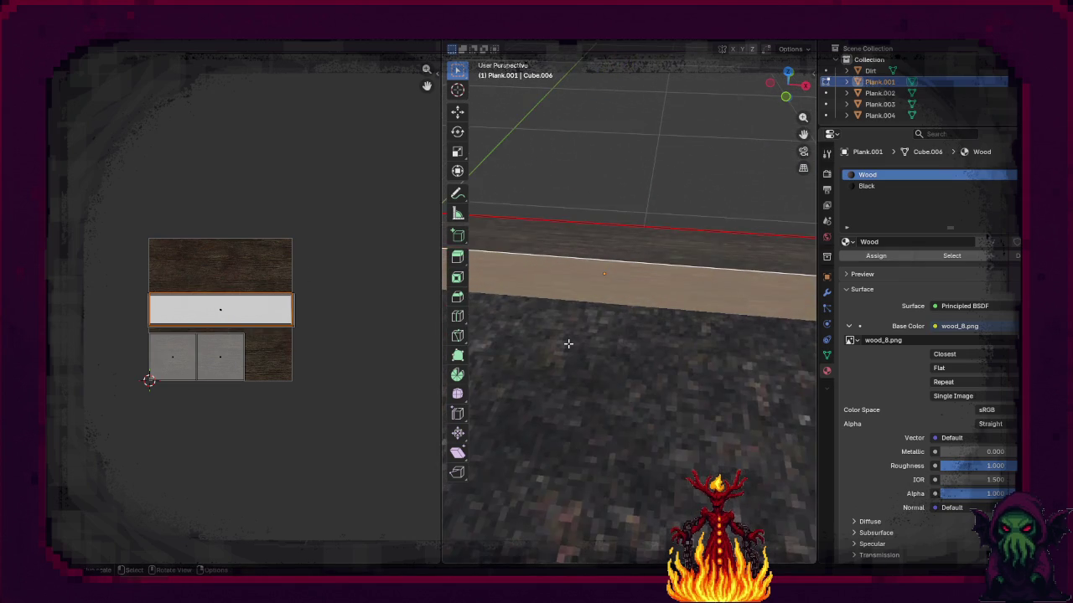
{"action": "key", "text": "r"}
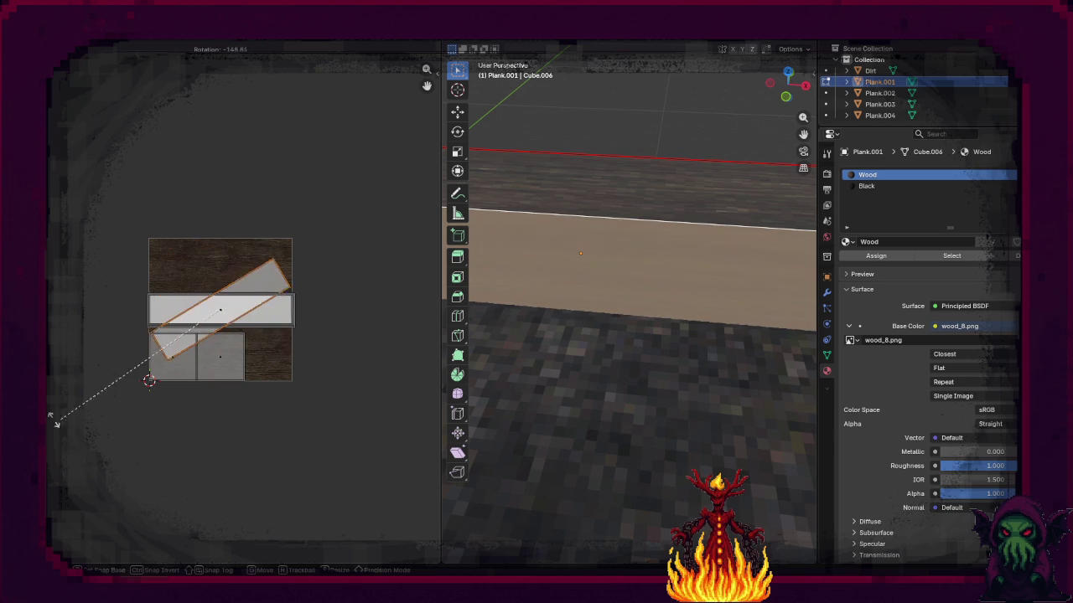
{"action": "left_click", "coordinate": [387, 322]}
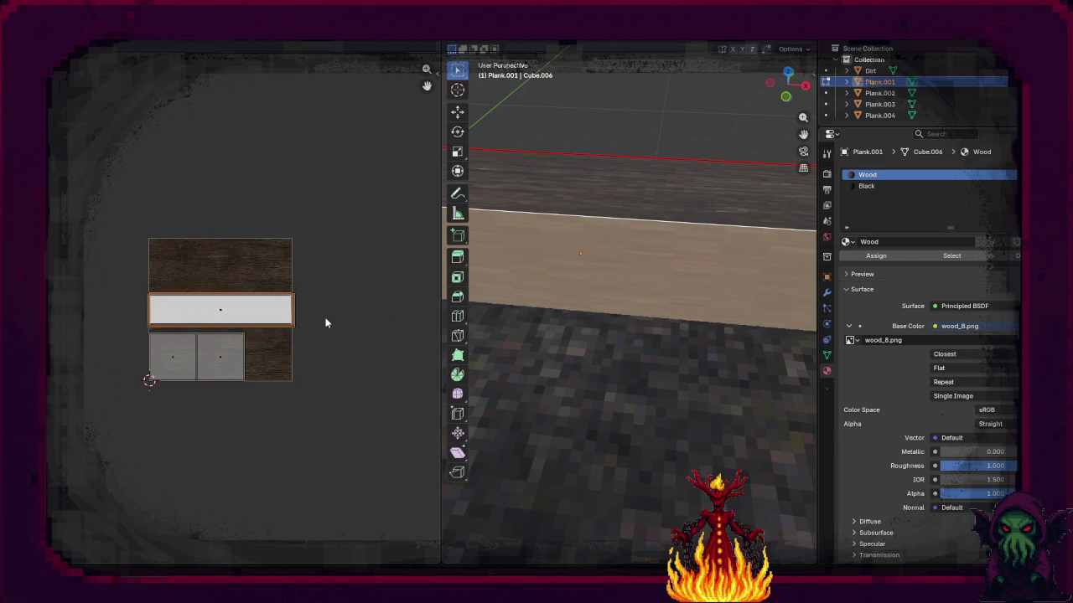
{"action": "key", "text": "s"}
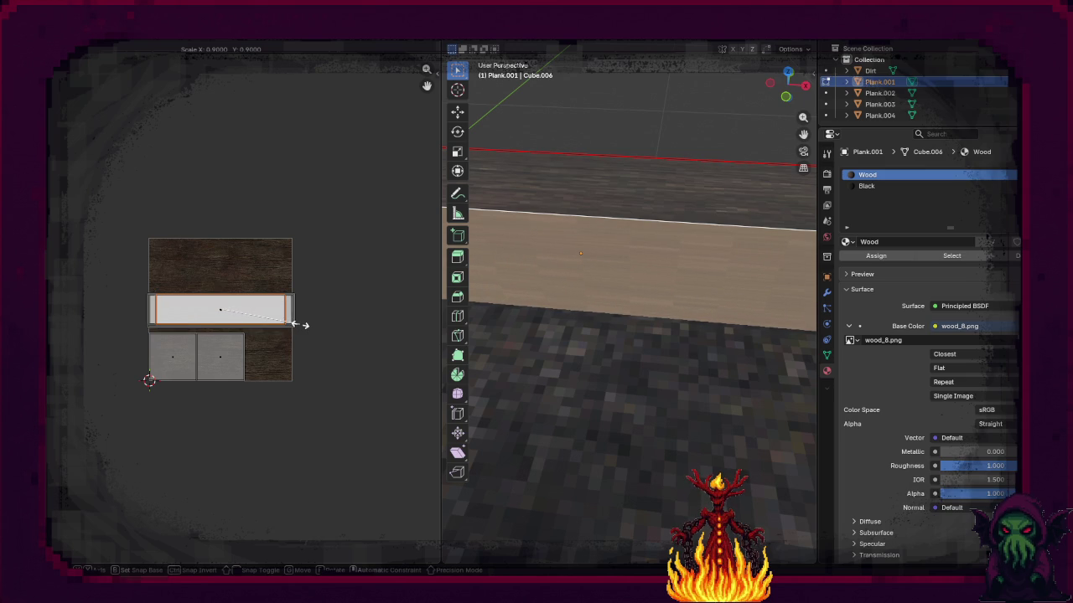
{"action": "right_click", "coordinate": [322, 337]}
Step: Cube-project the top face's UVs and squash them to 0.2 along Y
{"action": "key", "text": "u"}
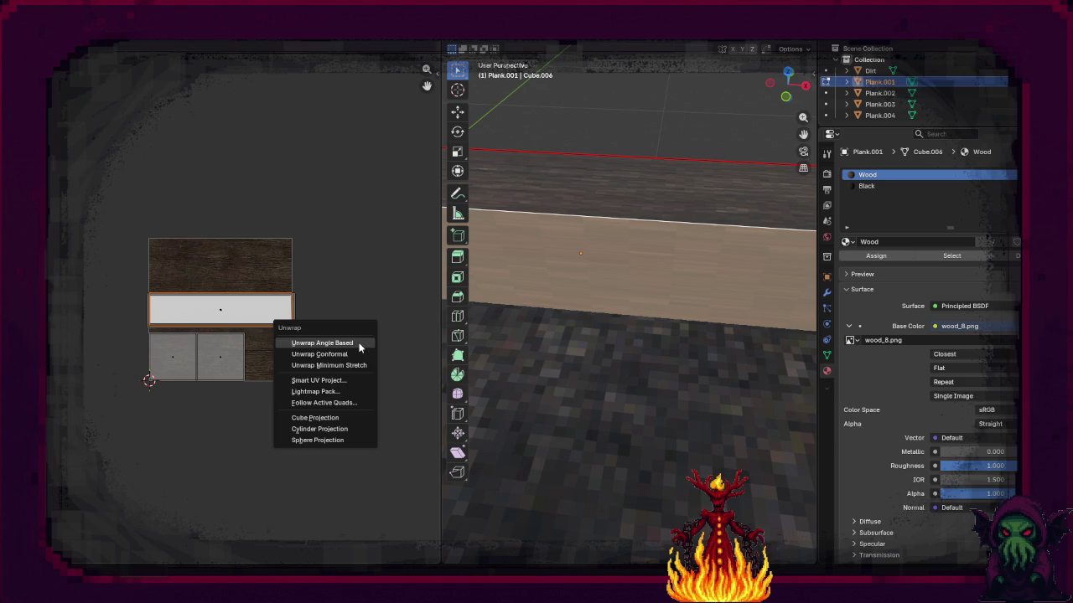
{"action": "key", "text": "Escape"}
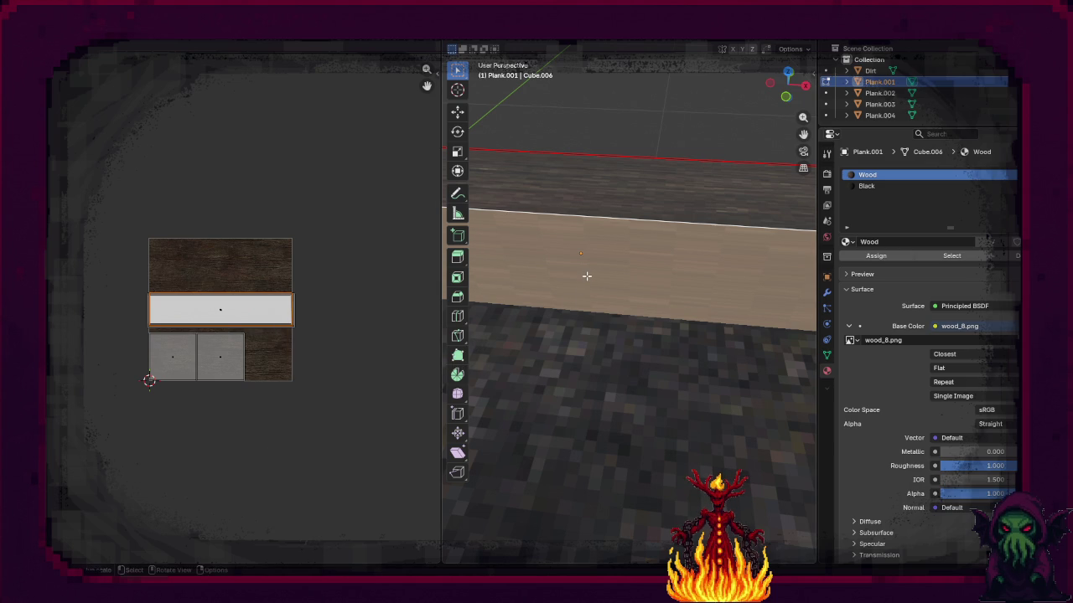
{"action": "key", "text": "u"}
{"action": "left_click", "coordinate": [540, 313]}
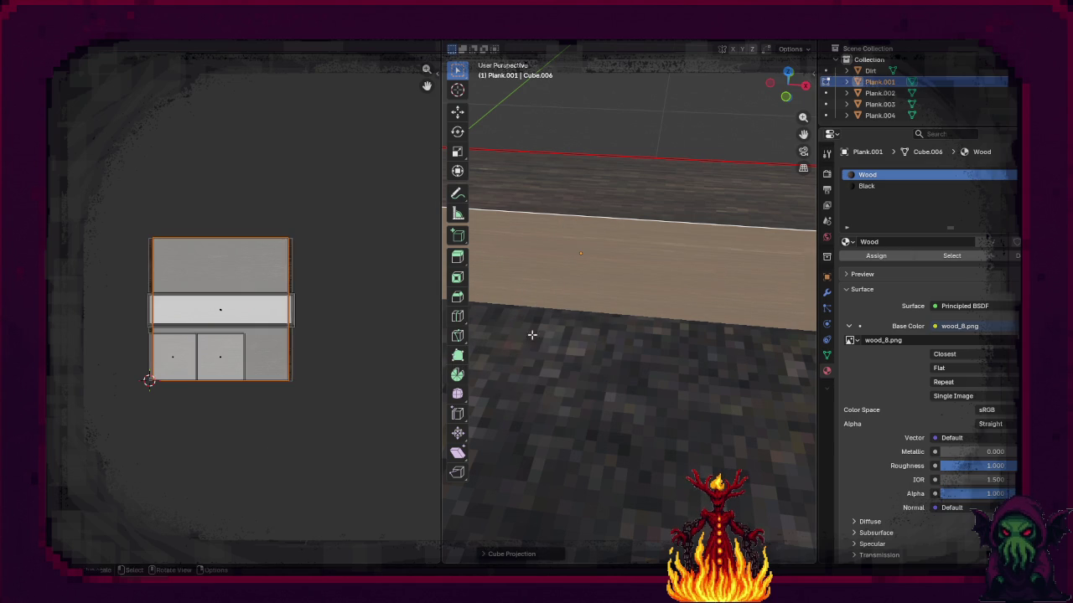
{"action": "key", "text": "s"}
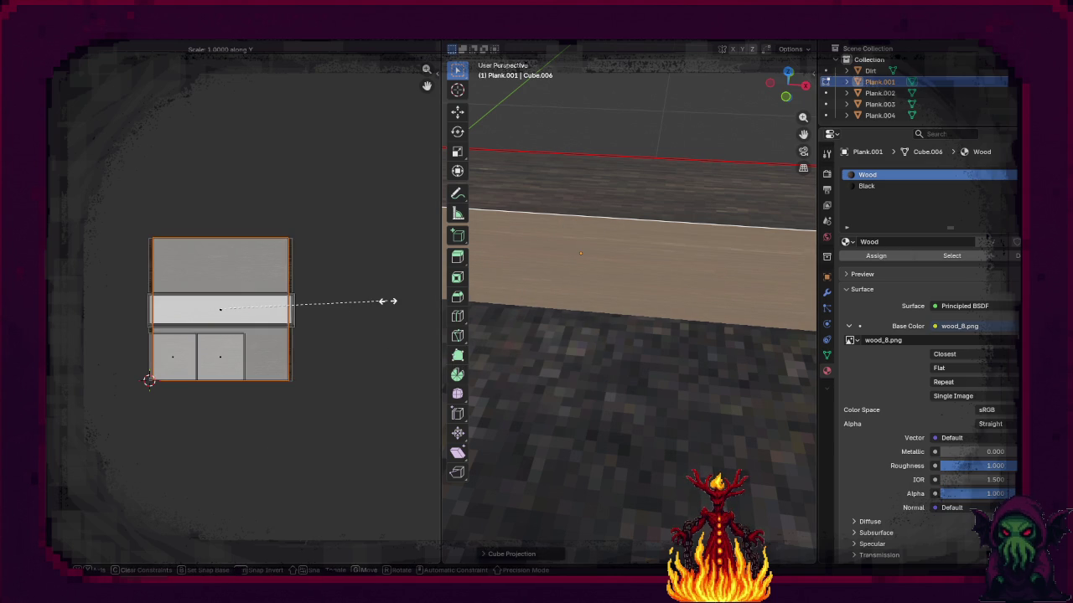
{"action": "key", "text": "y"}
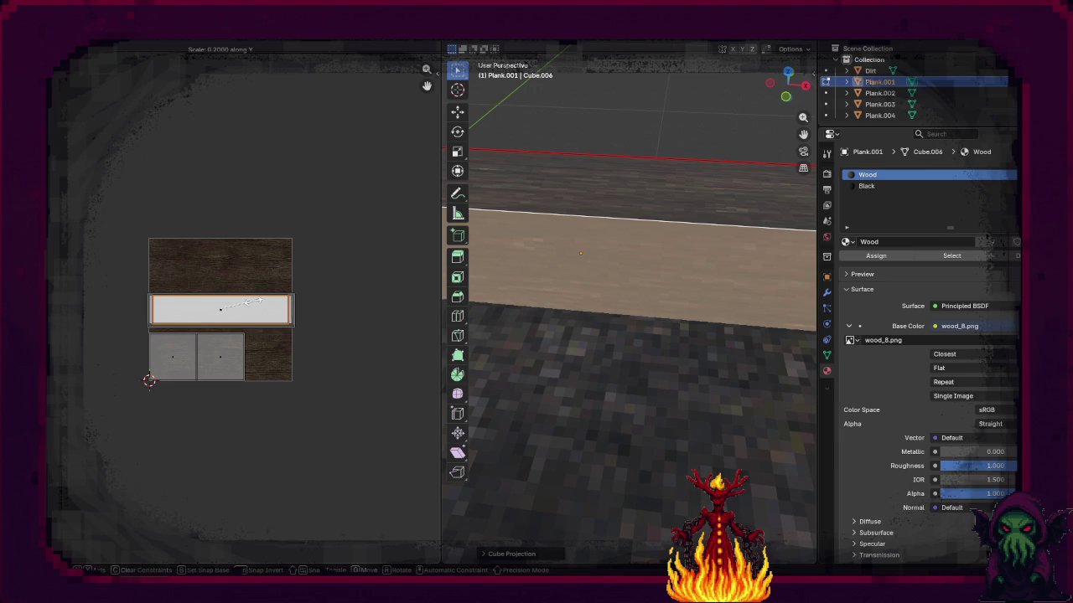
{"action": "left_click", "coordinate": [253, 301]}
Step: Widen the UVs slightly along X and leave Edit Mode
{"action": "key", "text": "s"}
{"action": "key", "text": "x"}
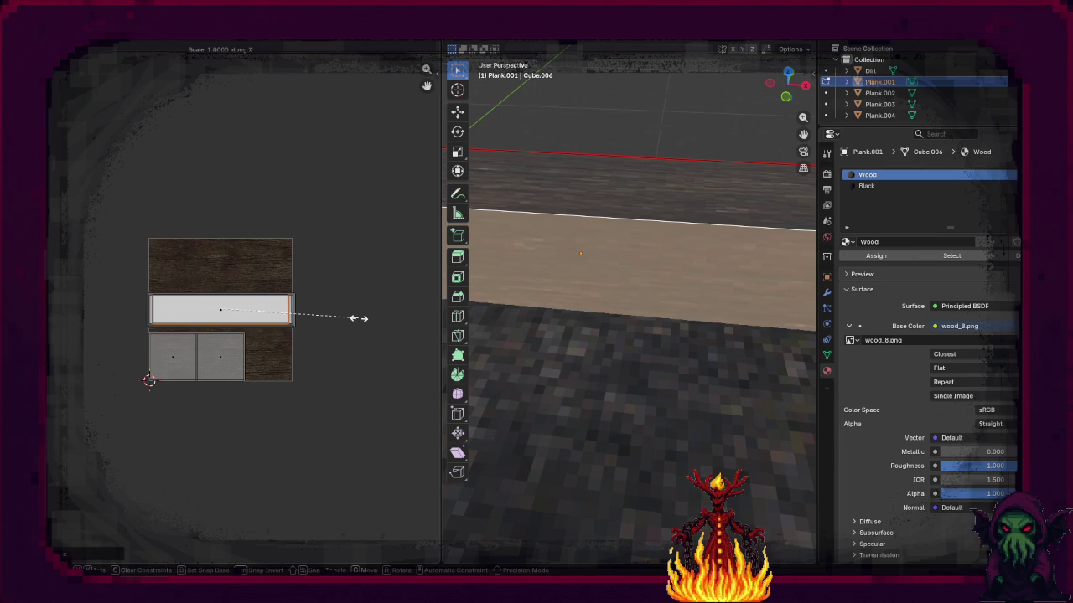
{"action": "left_click", "coordinate": [372, 317]}
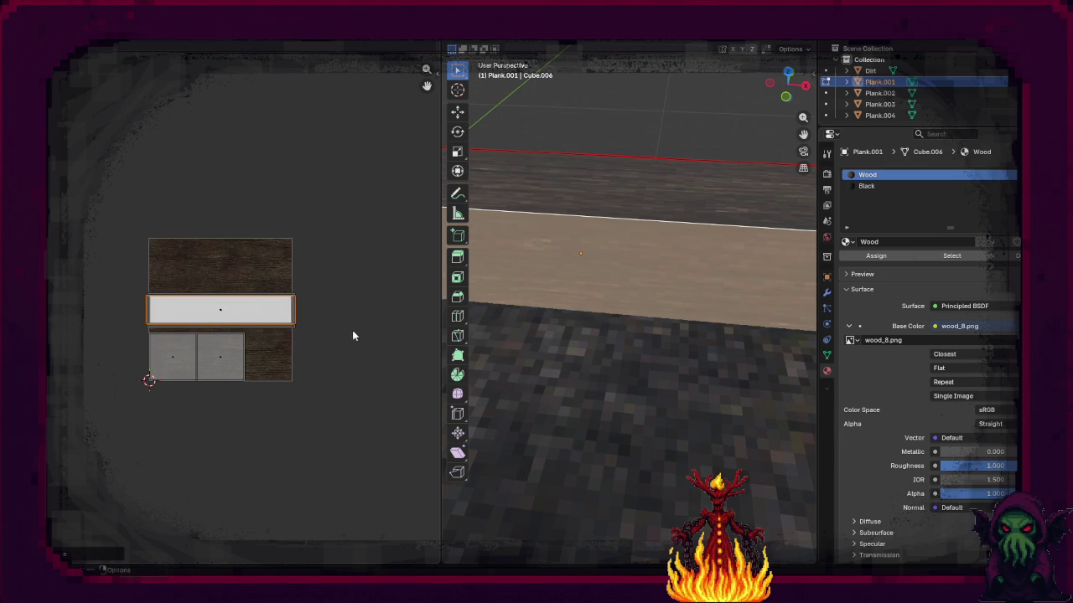
{"action": "scroll", "coordinate": [345, 326], "scroll_direction": "down", "scroll_amount": 2}
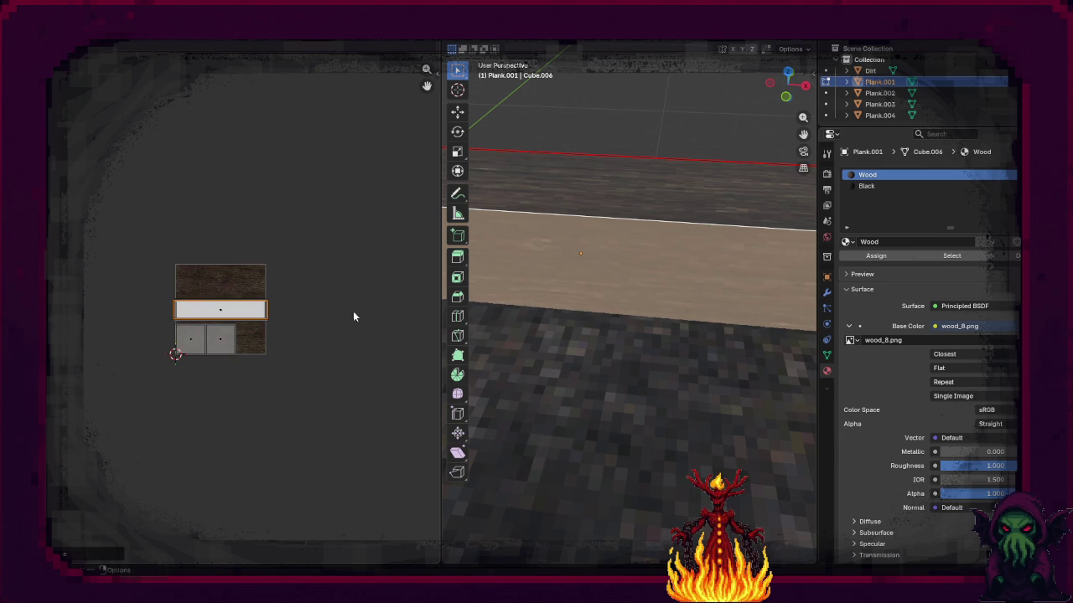
{"action": "scroll", "coordinate": [601, 269], "scroll_direction": "down", "scroll_amount": 2}
{"action": "scroll", "coordinate": [646, 206], "scroll_direction": "up", "scroll_amount": 1}
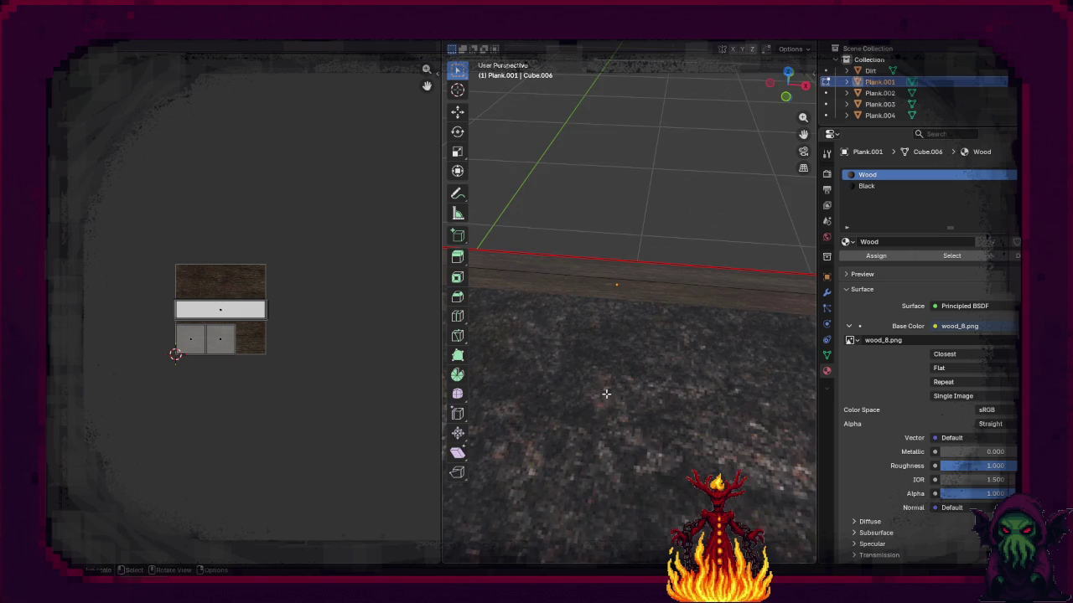
{"action": "scroll", "coordinate": [622, 361], "scroll_direction": "down", "scroll_amount": 2}
{"action": "key", "text": "Tab"}
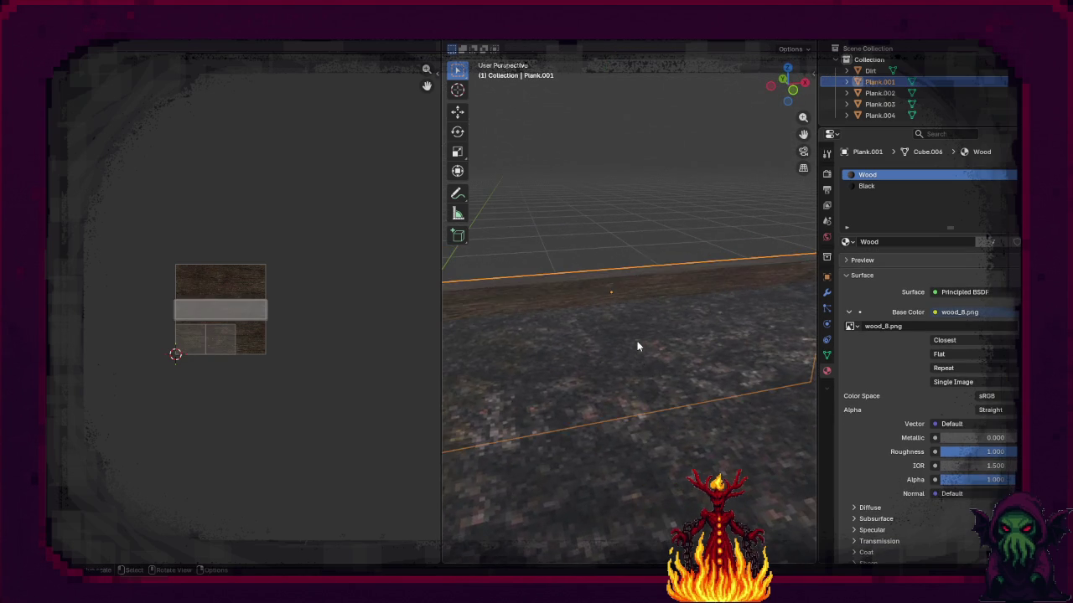
Step: Cube-project the UVs of Plank.002's top face
{"action": "scroll", "coordinate": [637, 346], "scroll_direction": "down", "scroll_amount": 4}
{"action": "left_click", "coordinate": [656, 333]}
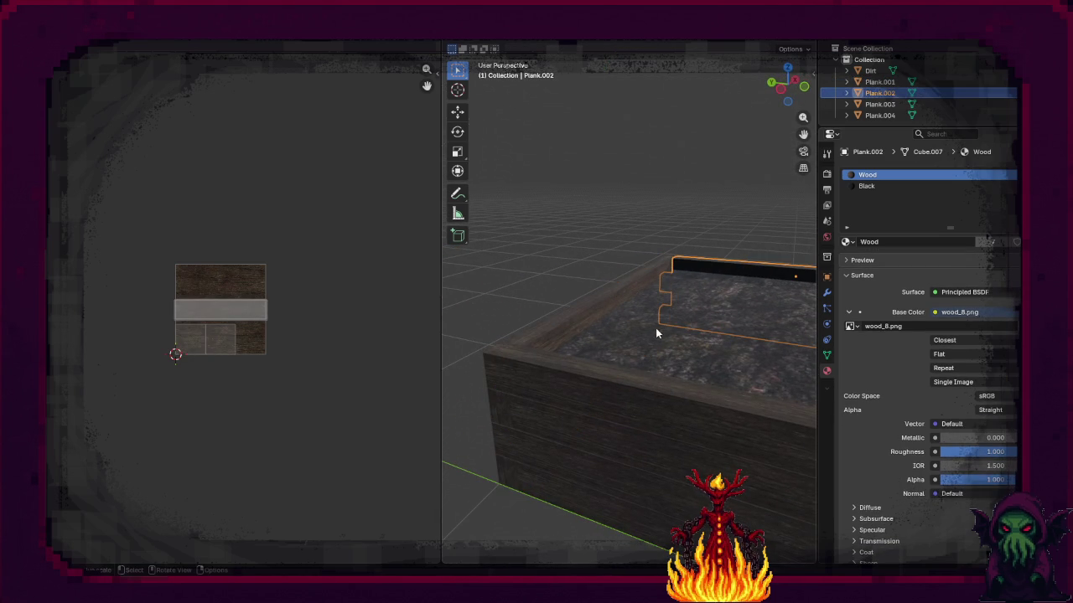
{"action": "key", "text": "Tab"}
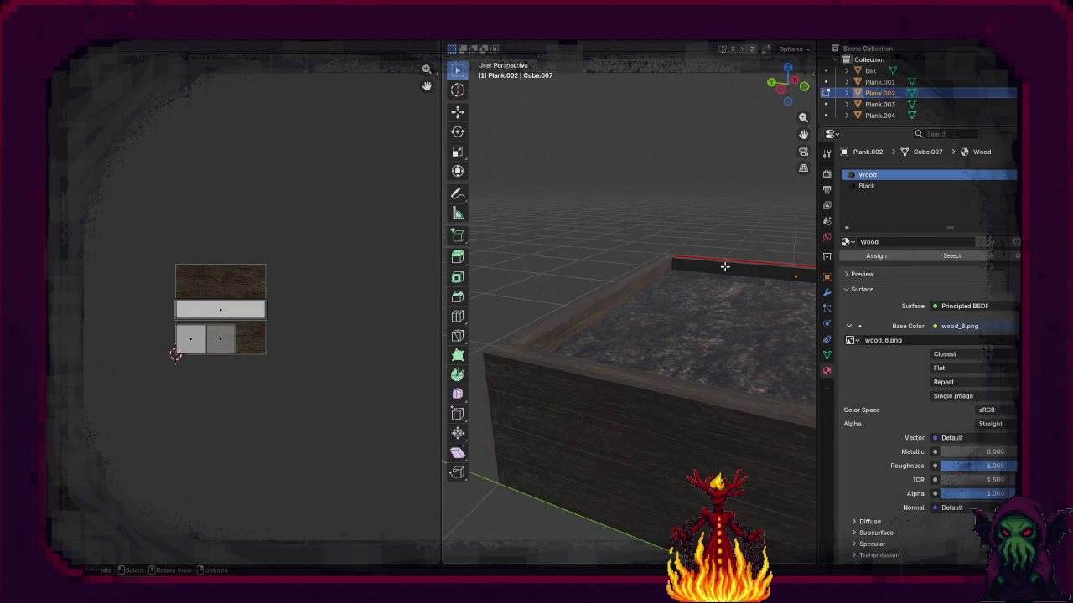
{"action": "left_click", "coordinate": [724, 266]}
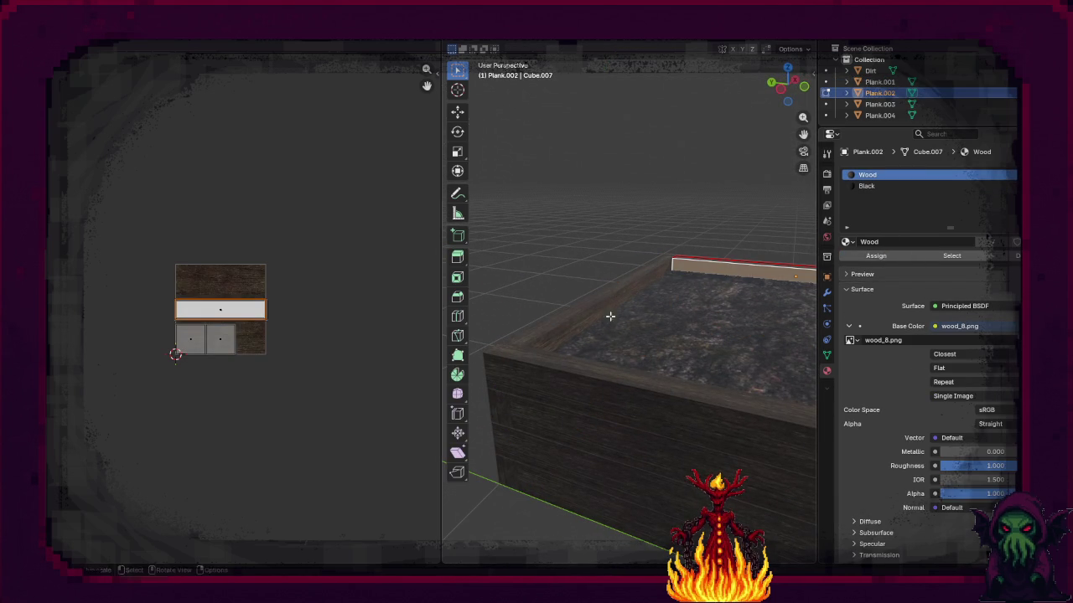
{"action": "key", "text": "u"}
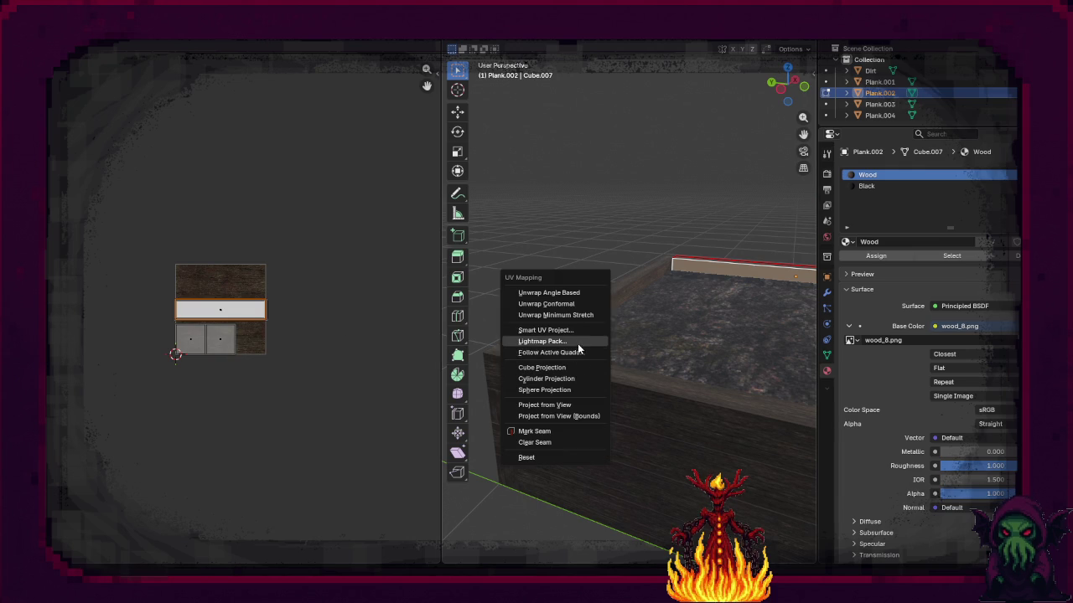
{"action": "left_click", "coordinate": [574, 371]}
Step: Squash Plank.002's top UVs to 0.2 along Y and widen them slightly
{"action": "key", "text": "s"}
{"action": "key", "text": "y"}
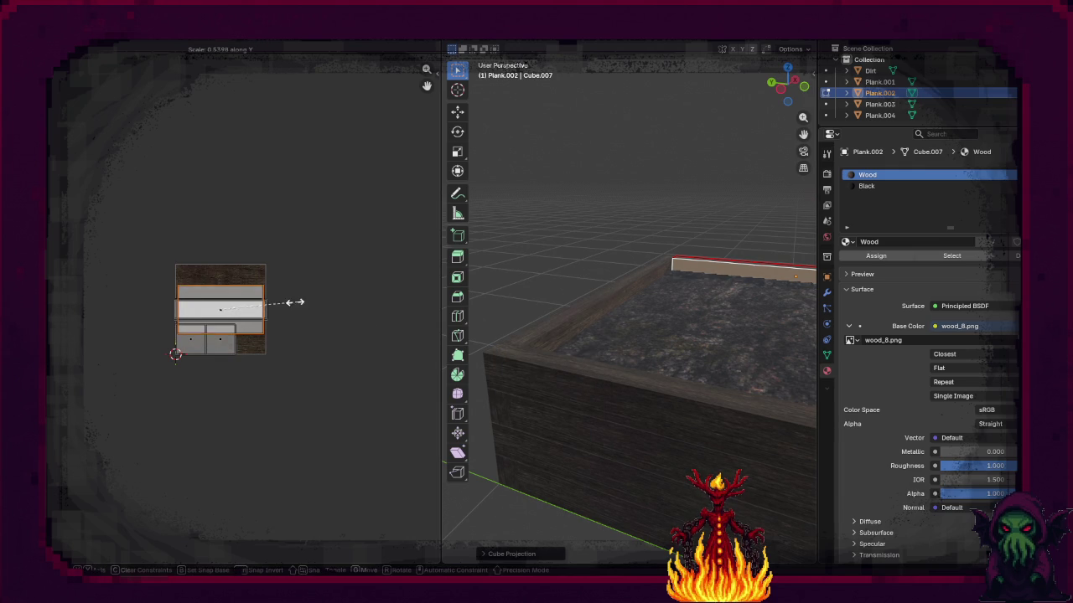
{"action": "left_click", "coordinate": [257, 304]}
{"action": "key", "text": "s"}
{"action": "left_click", "coordinate": [322, 312]}
{"action": "scroll", "coordinate": [642, 359], "scroll_direction": "up", "scroll_amount": 3}
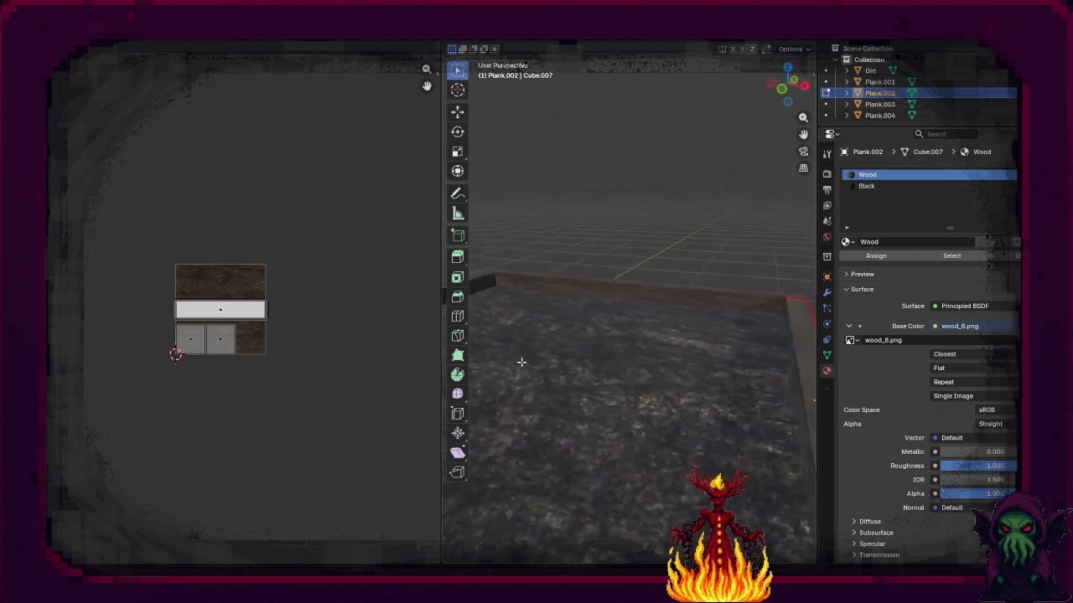
{"action": "key", "text": "Tab"}
{"action": "left_click", "coordinate": [582, 284]}
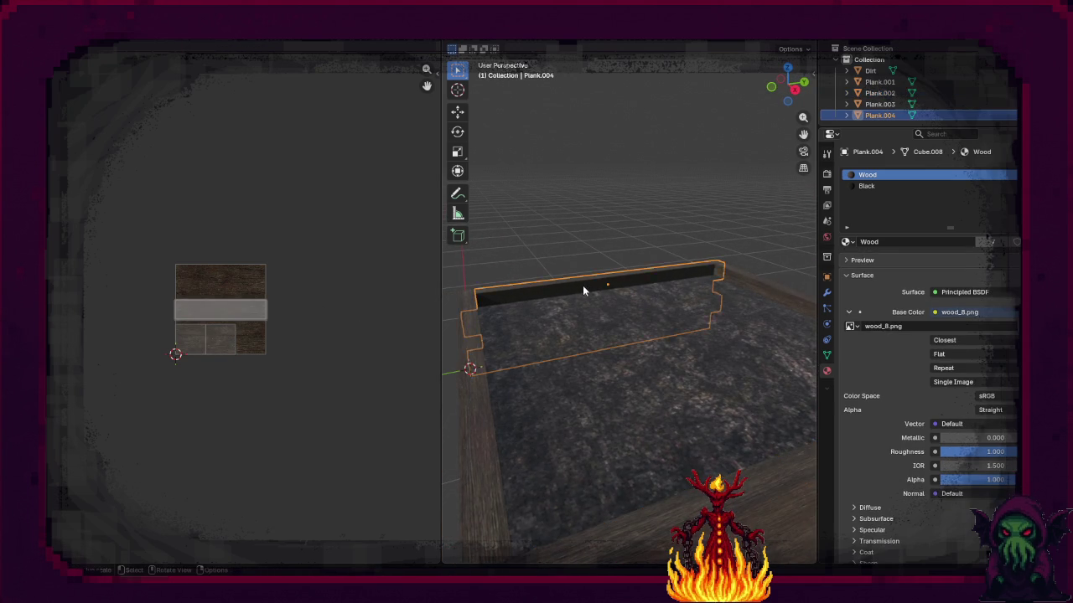
Step: Assign Wood to Plank.004's top face and cube-project its UVs
{"action": "key", "text": "Tab"}
{"action": "left_click", "coordinate": [580, 287]}
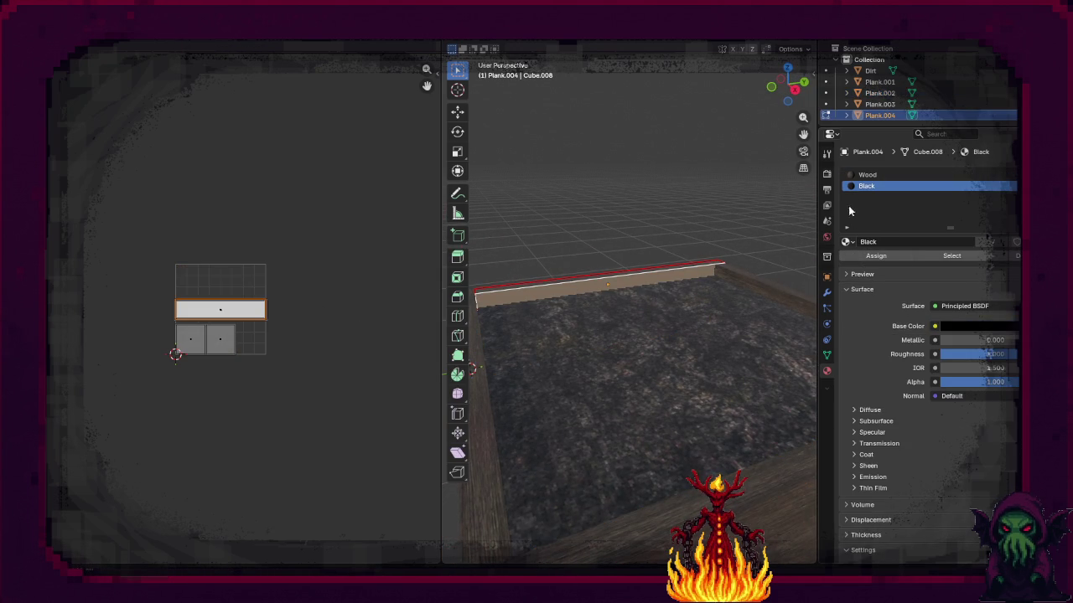
{"action": "left_click", "coordinate": [874, 255]}
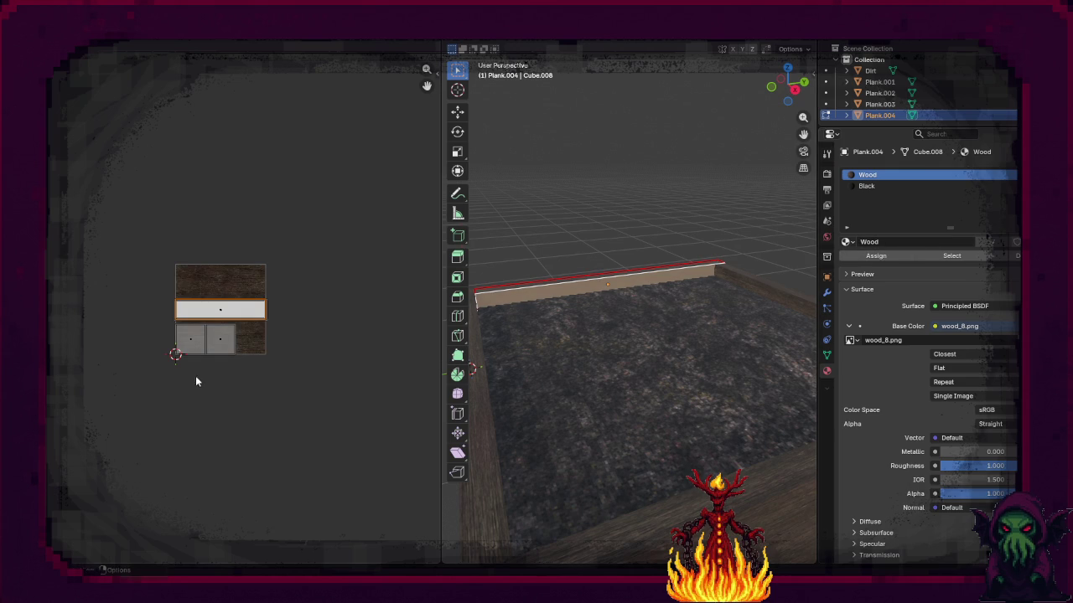
{"action": "key", "text": "u"}
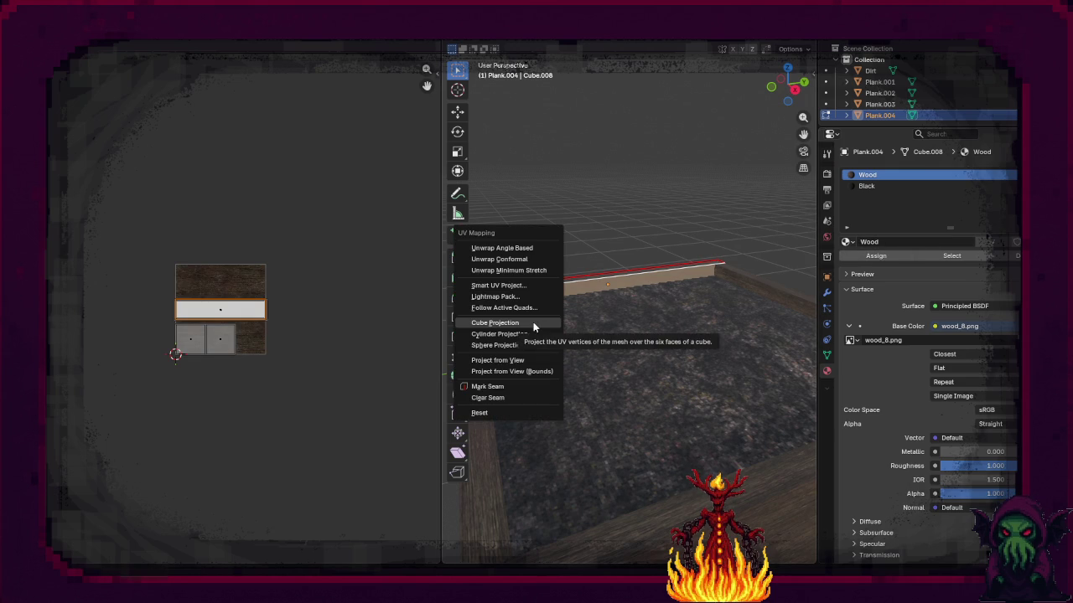
{"action": "left_click", "coordinate": [533, 322]}
Step: Scale Plank.004's top UVs to 0.3 along Y and 1.1 along X
{"action": "key", "text": "s"}
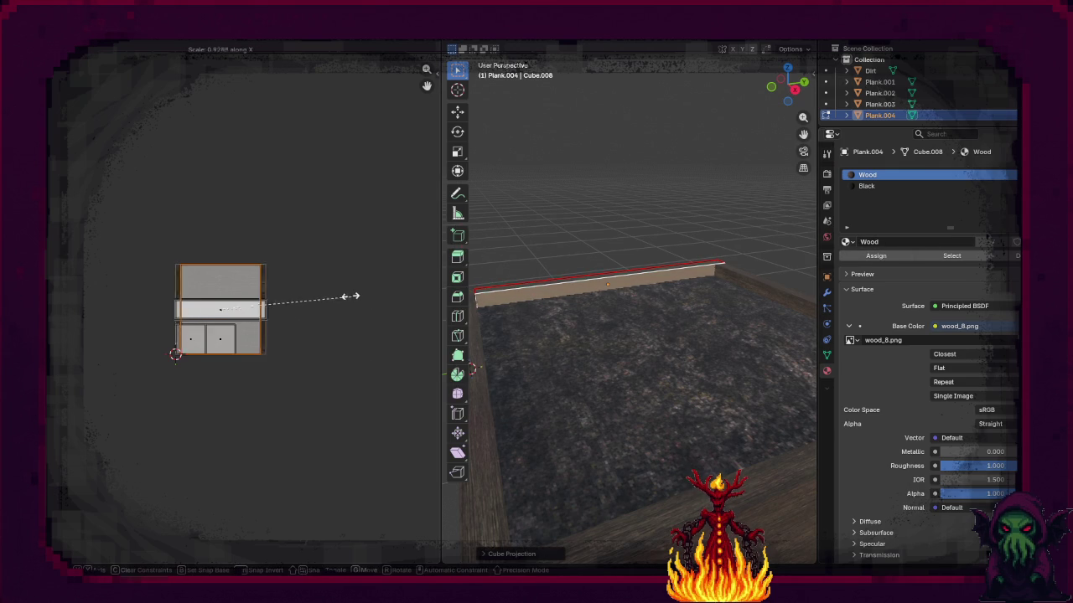
{"action": "key", "text": "y"}
{"action": "left_click", "coordinate": [236, 289]}
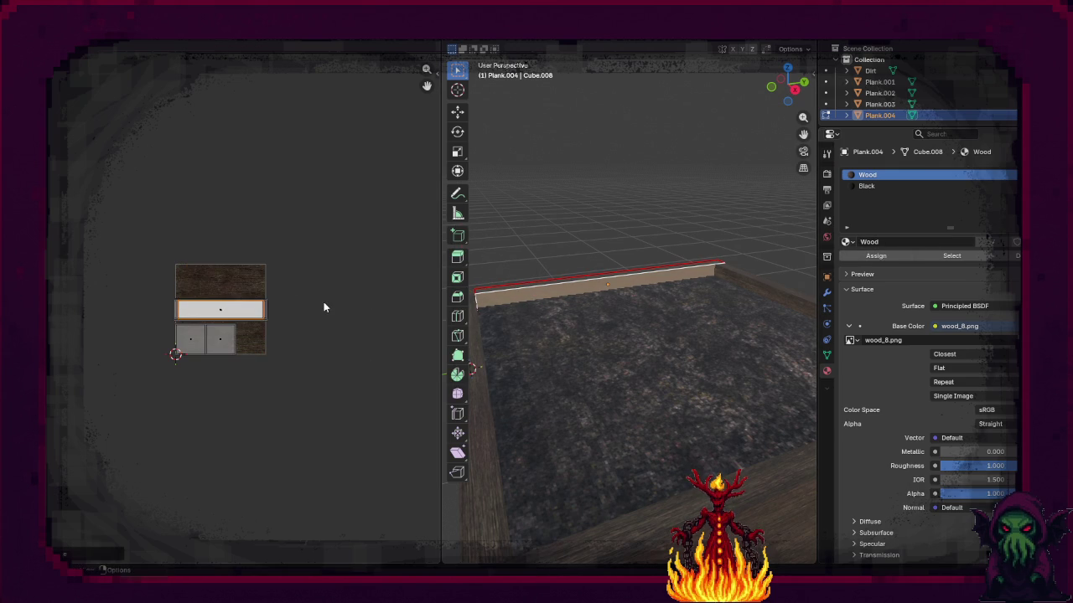
{"action": "key", "text": "s"}
{"action": "key", "text": "x"}
{"action": "left_click", "coordinate": [335, 301]}
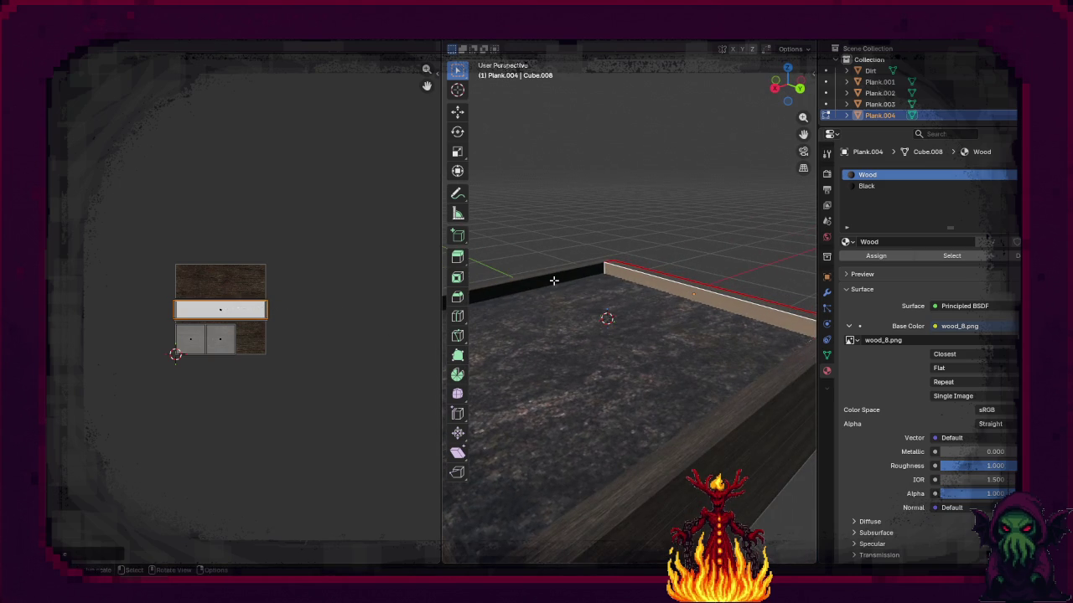
{"action": "left_click", "coordinate": [553, 279]}
{"action": "left_click", "coordinate": [527, 282]}
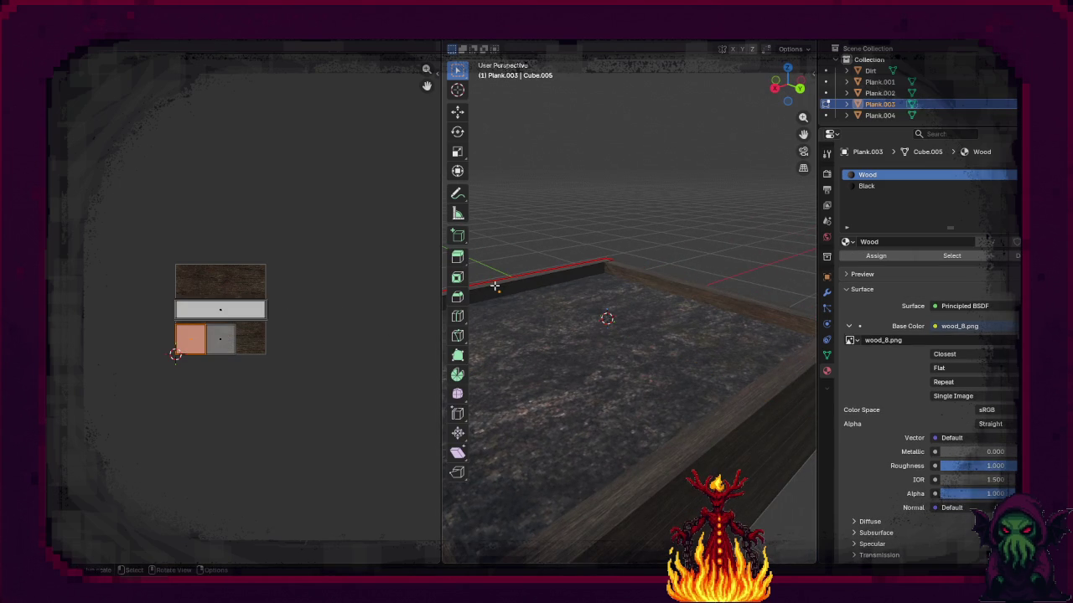
Step: Cube-project Plank.003's top face UVs, squash to 0.2 along Y, widen slightly
{"action": "left_click", "coordinate": [553, 284]}
{"action": "key", "text": "u"}
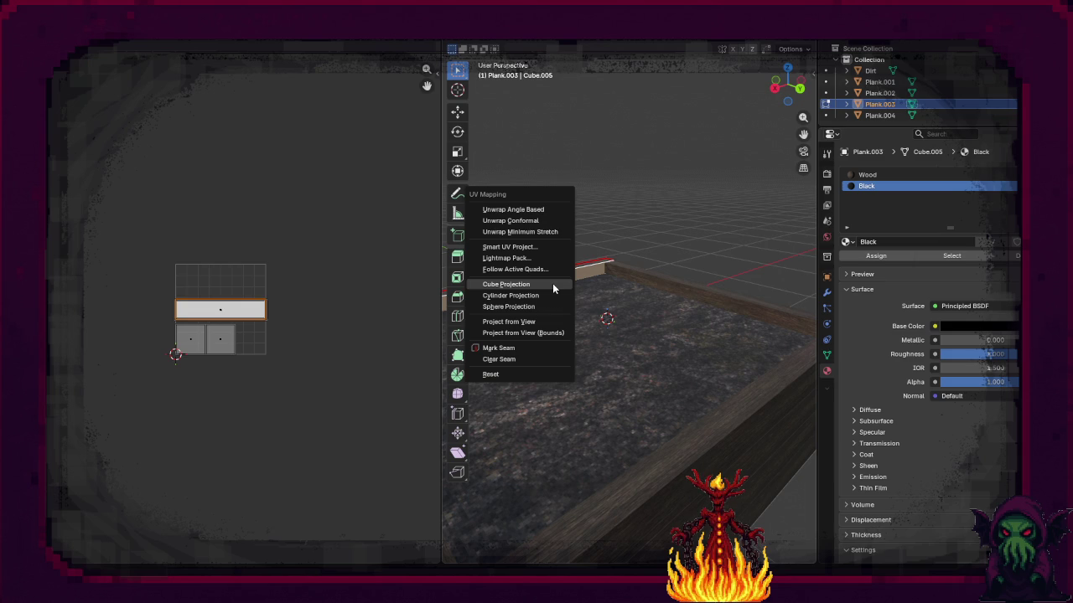
{"action": "left_click", "coordinate": [552, 283]}
{"action": "key", "text": "s"}
{"action": "key", "text": "y"}
{"action": "left_click", "coordinate": [252, 292]}
{"action": "key", "text": "s"}
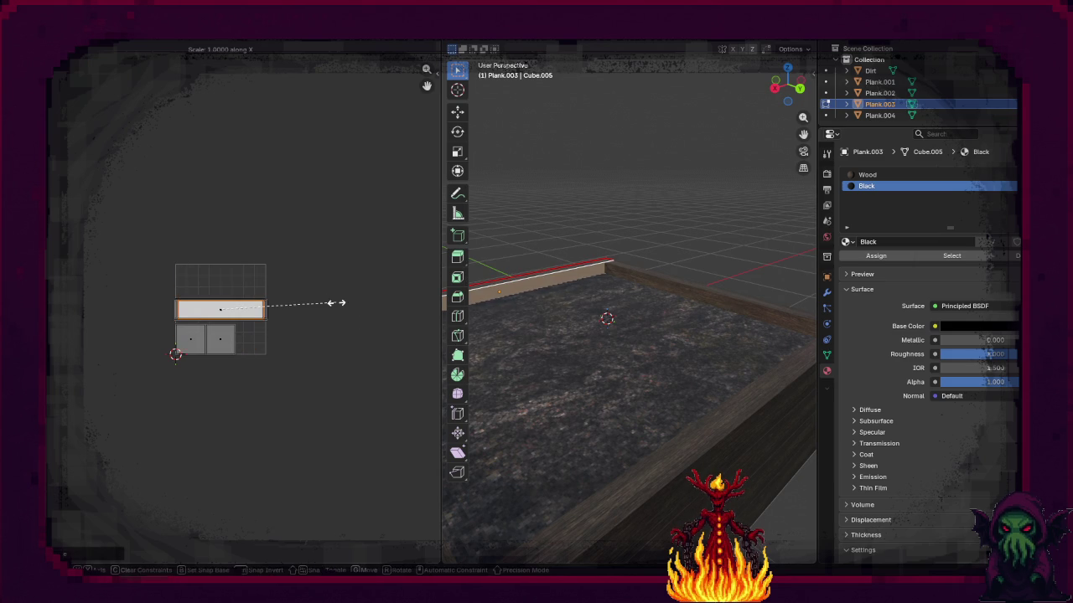
{"action": "left_click", "coordinate": [348, 310]}
Step: Assign the Wood material to Plank.003's long side face
{"action": "mouse_move", "coordinate": [580, 233]}
{"action": "left_mouse_down"}
{"action": "mouse_move", "coordinate": [530, 311]}
{"action": "mouse_move", "coordinate": [683, 292]}
{"action": "mouse_move", "coordinate": [567, 283]}
{"action": "mouse_move", "coordinate": [580, 311]}
{"action": "left_mouse_up"}
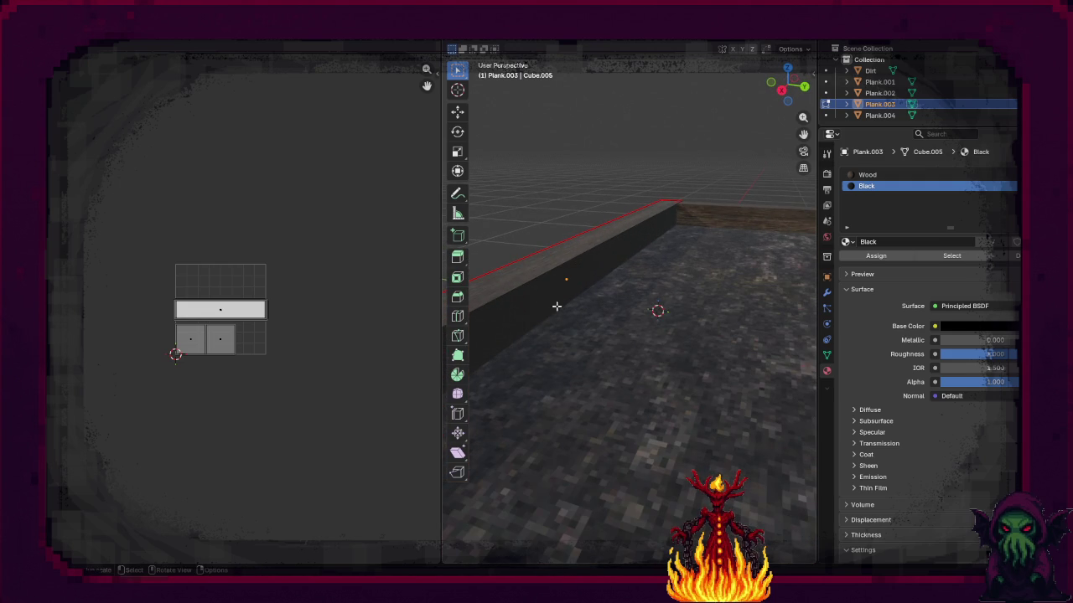
{"action": "left_click", "coordinate": [871, 174]}
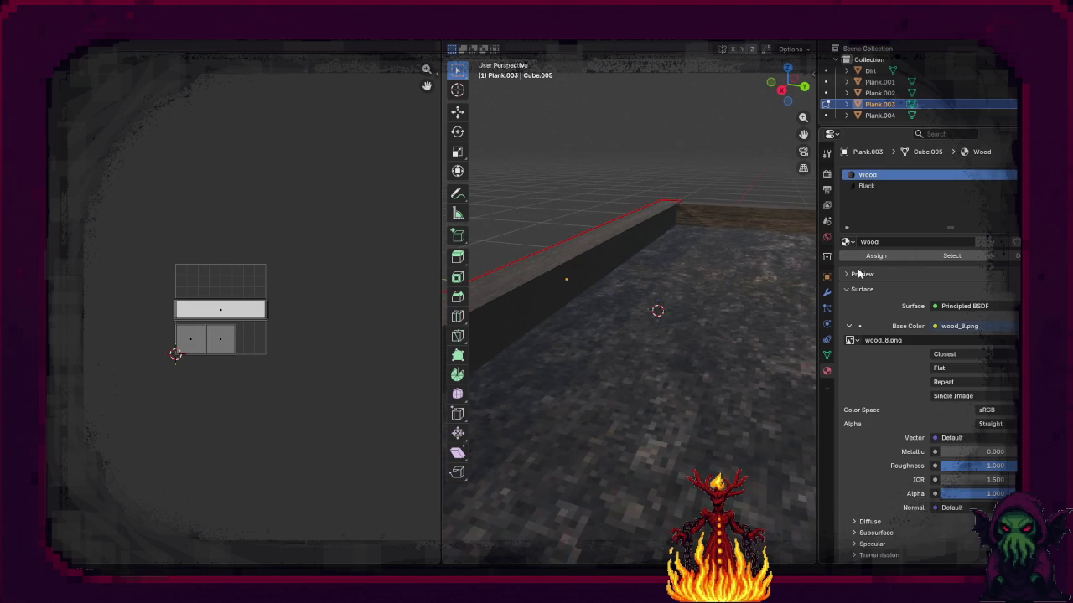
{"action": "left_click", "coordinate": [866, 185]}
{"action": "left_click", "coordinate": [911, 254]}
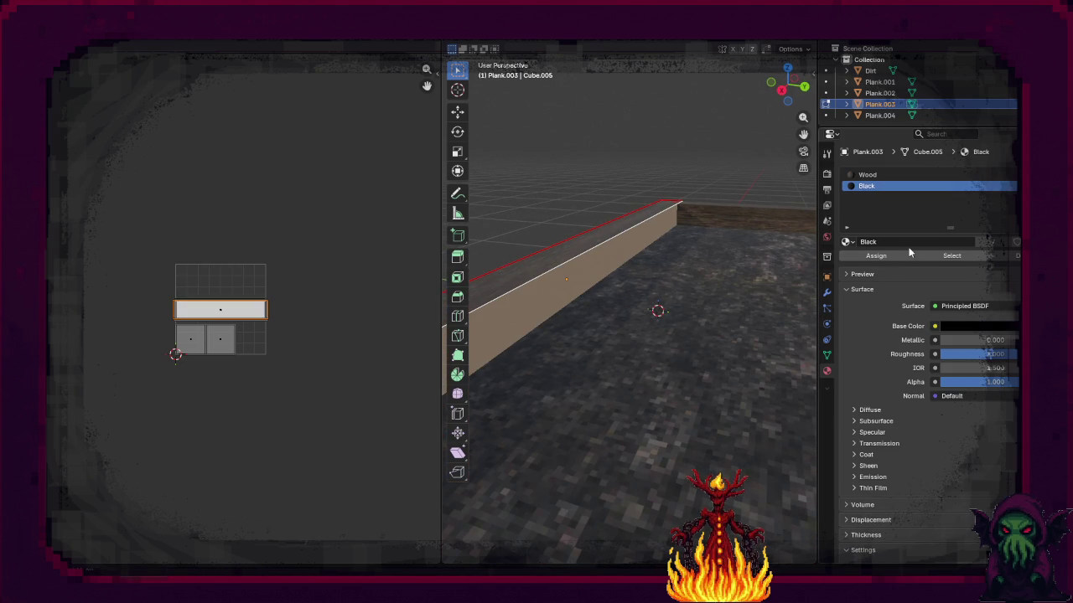
{"action": "key", "text": "alt+a"}
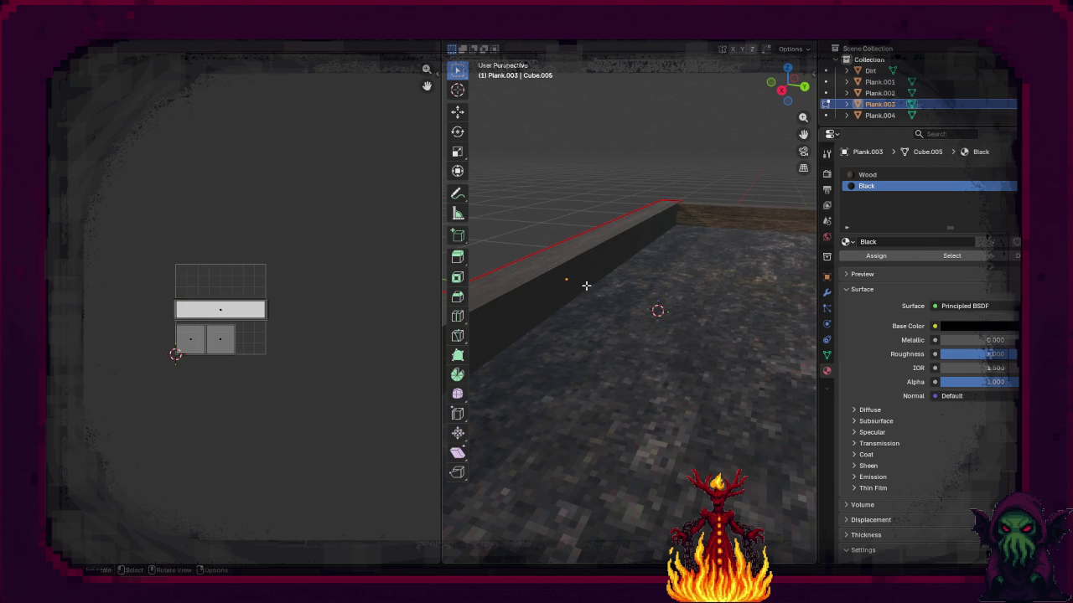
{"action": "left_click", "coordinate": [591, 273]}
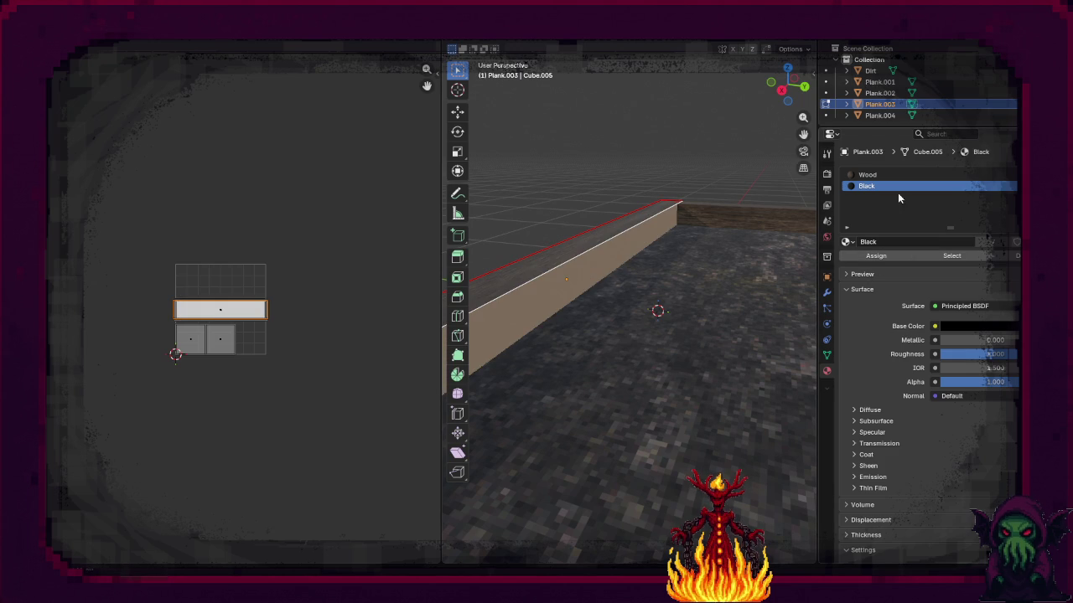
{"action": "left_click", "coordinate": [876, 175]}
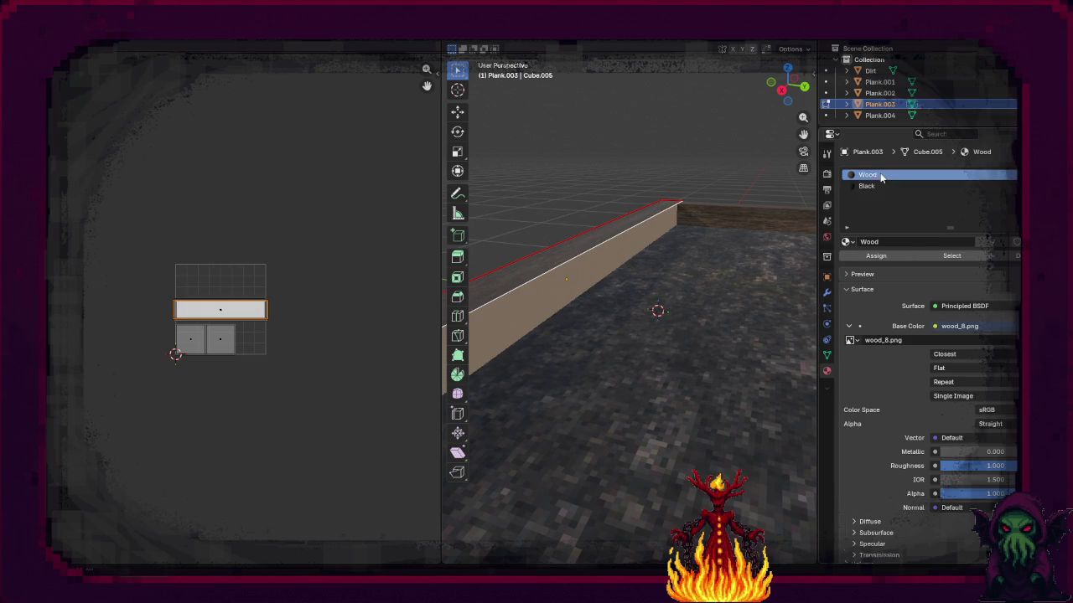
{"action": "left_click", "coordinate": [879, 259]}
{"action": "left_click", "coordinate": [571, 167]}
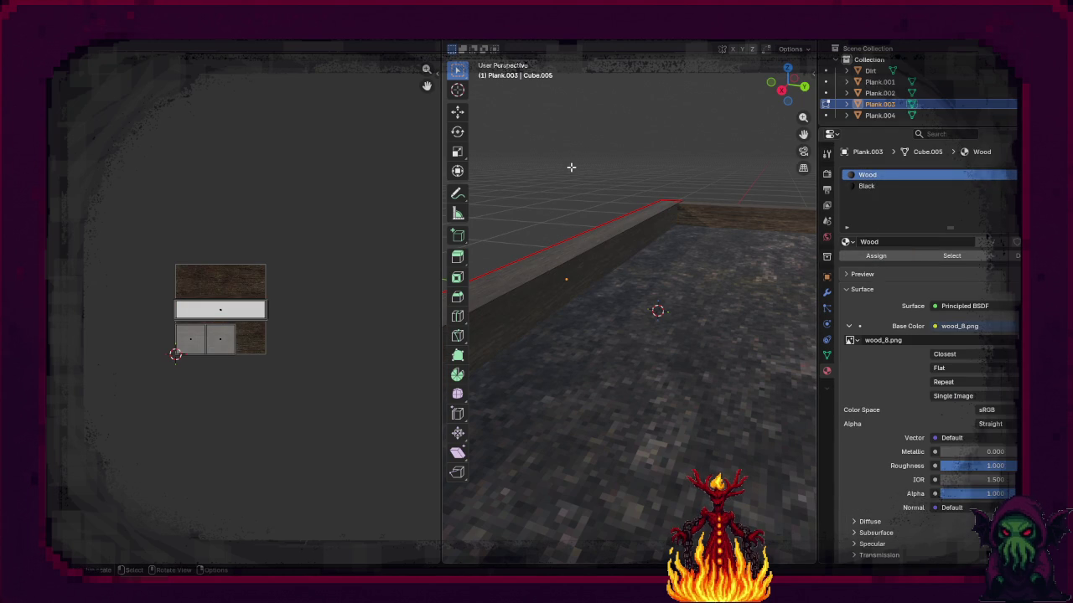
Step: Orbit around the finished wooden box in the full 3D view to check it
{"action": "scroll", "coordinate": [614, 260], "scroll_direction": "down", "scroll_amount": 3}
{"action": "scroll", "coordinate": [620, 265], "scroll_direction": "down", "scroll_amount": 5}
{"action": "mouse_move", "coordinate": [637, 282]}
{"action": "left_mouse_down"}
{"action": "mouse_move", "coordinate": [756, 307]}
{"action": "mouse_move", "coordinate": [743, 296]}
{"action": "left_mouse_up"}
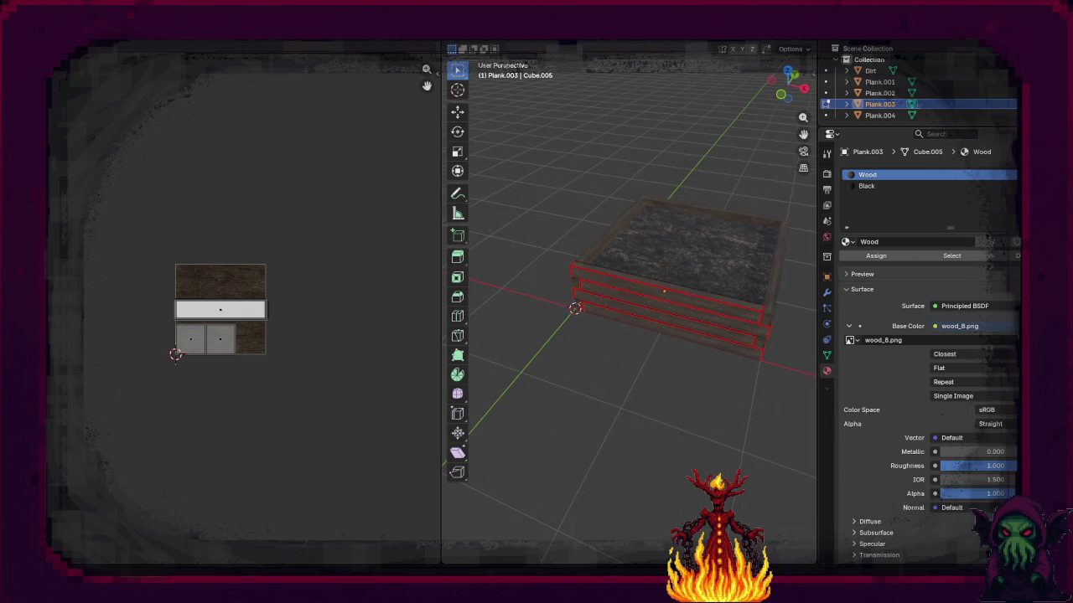
{"action": "left_click", "coordinate": [263, 40]}
{"action": "mouse_move", "coordinate": [510, 250]}
{"action": "left_mouse_down"}
{"action": "mouse_move", "coordinate": [649, 251]}
{"action": "mouse_move", "coordinate": [489, 252]}
{"action": "left_mouse_up"}
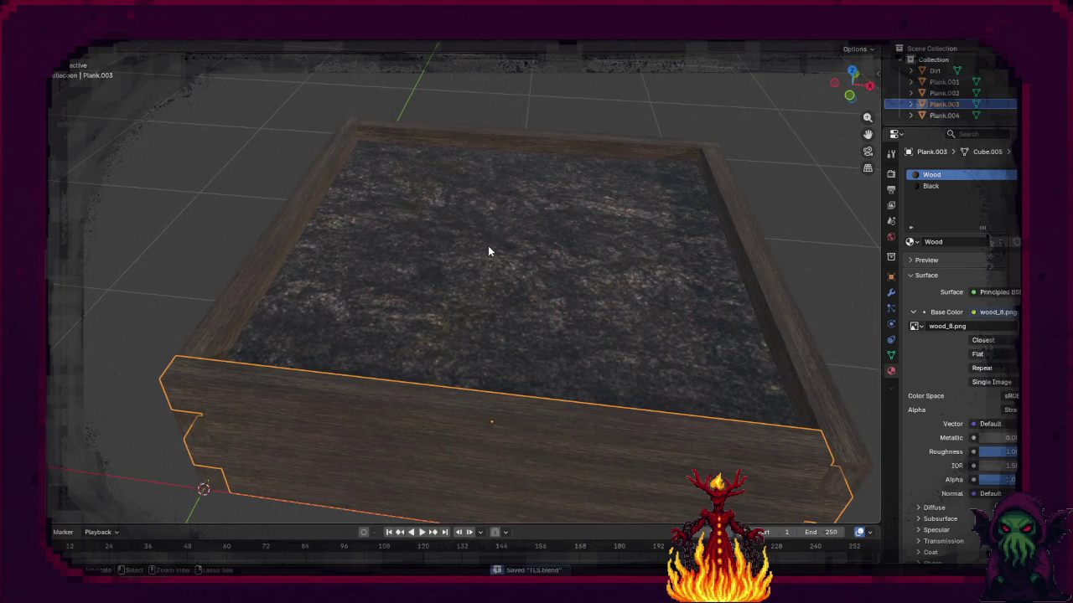
Step: Duplicate Plank.001 and place the copy off to the side along X
{"action": "left_click", "coordinate": [67, 36]}
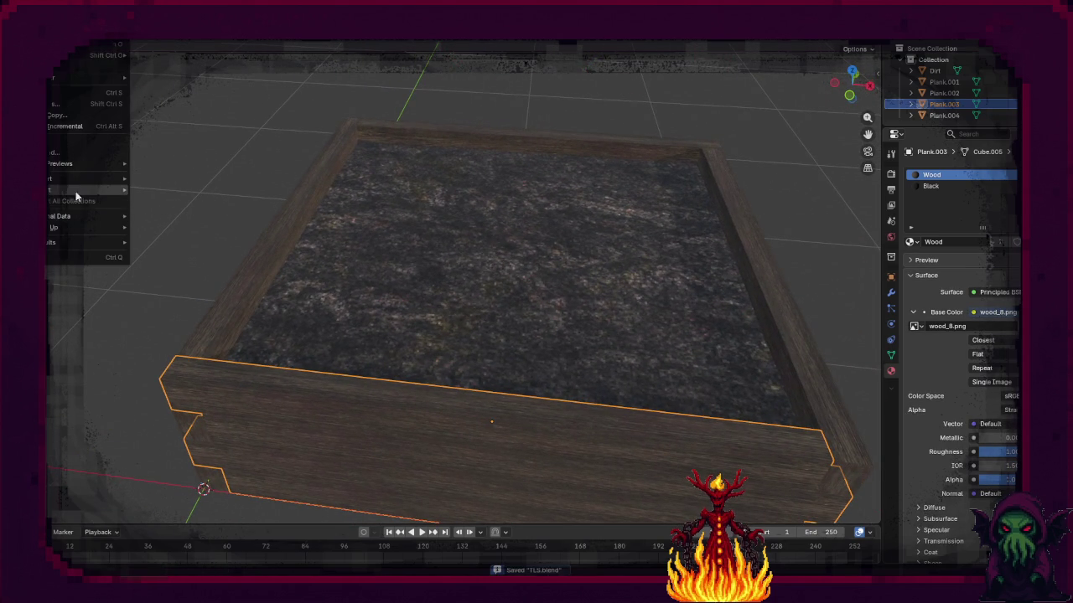
{"action": "mouse_move", "coordinate": [76, 191]}
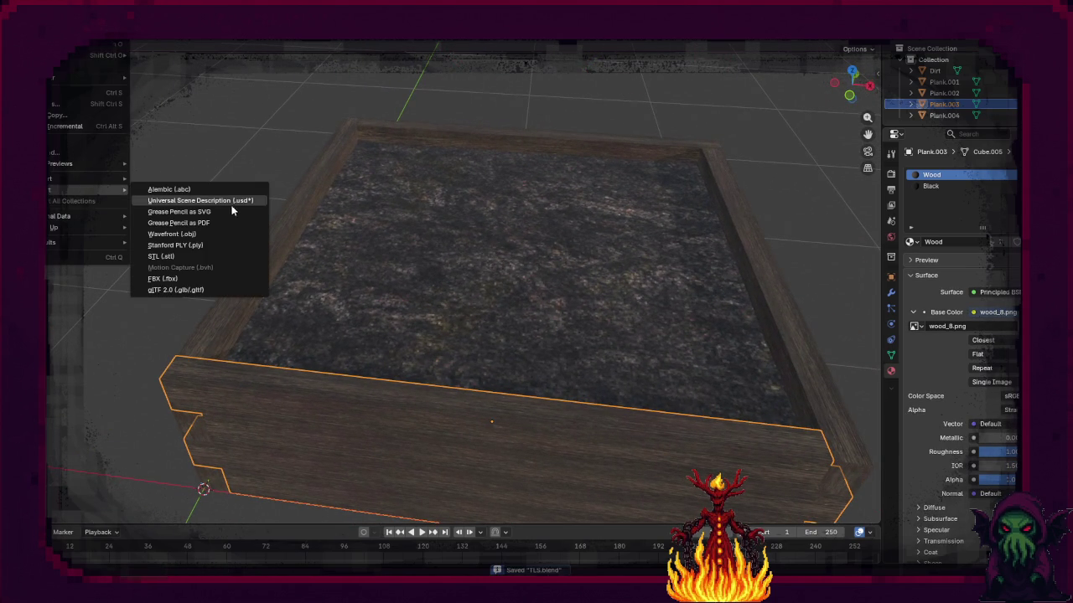
{"action": "left_click", "coordinate": [945, 82]}
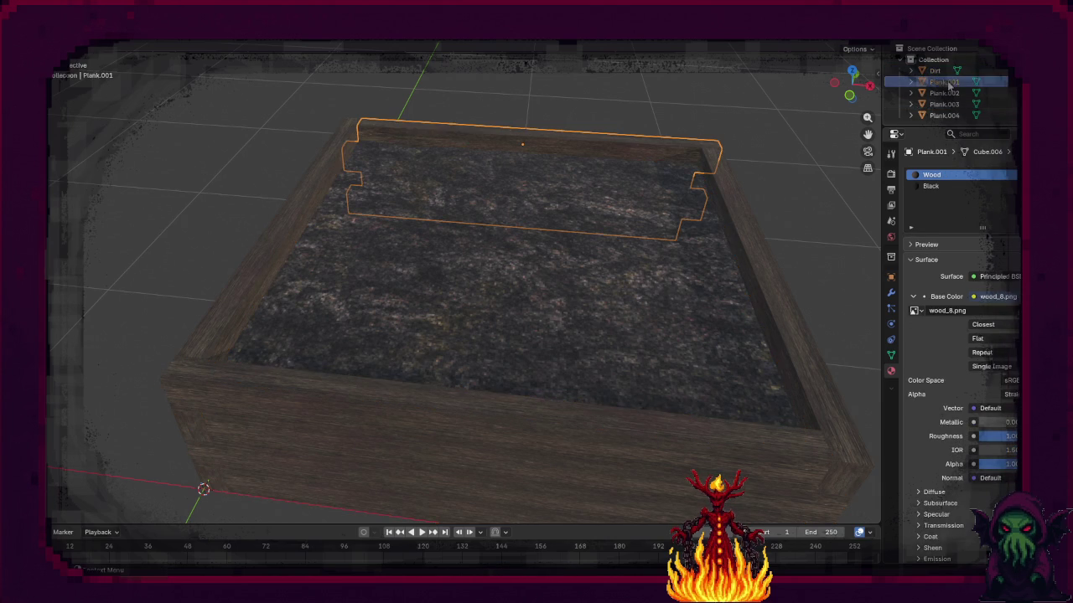
{"action": "key", "text": "shift+d"}
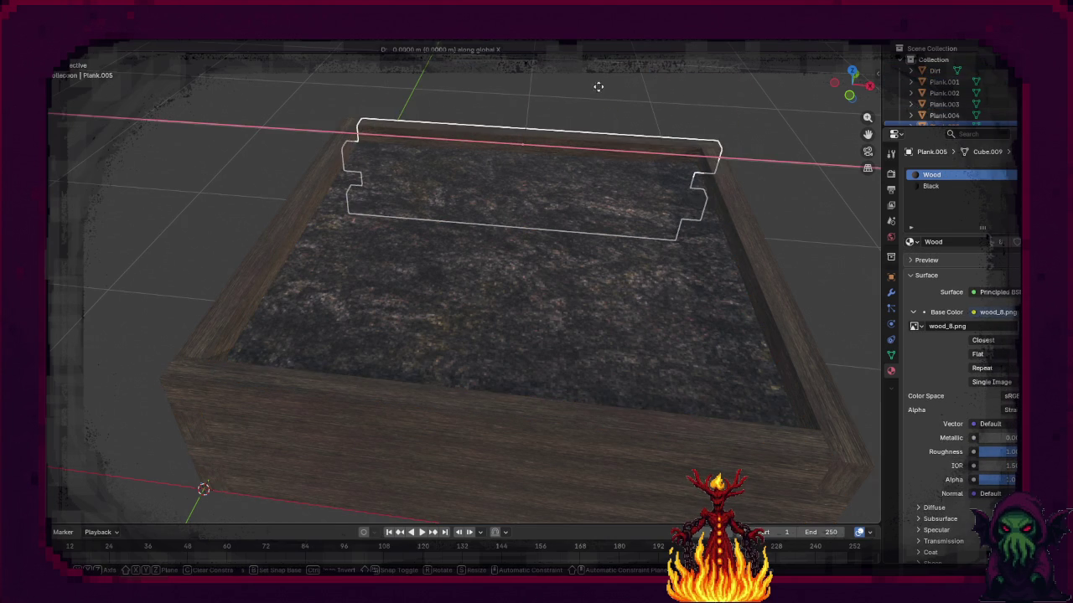
{"action": "left_click", "coordinate": [369, 199]}
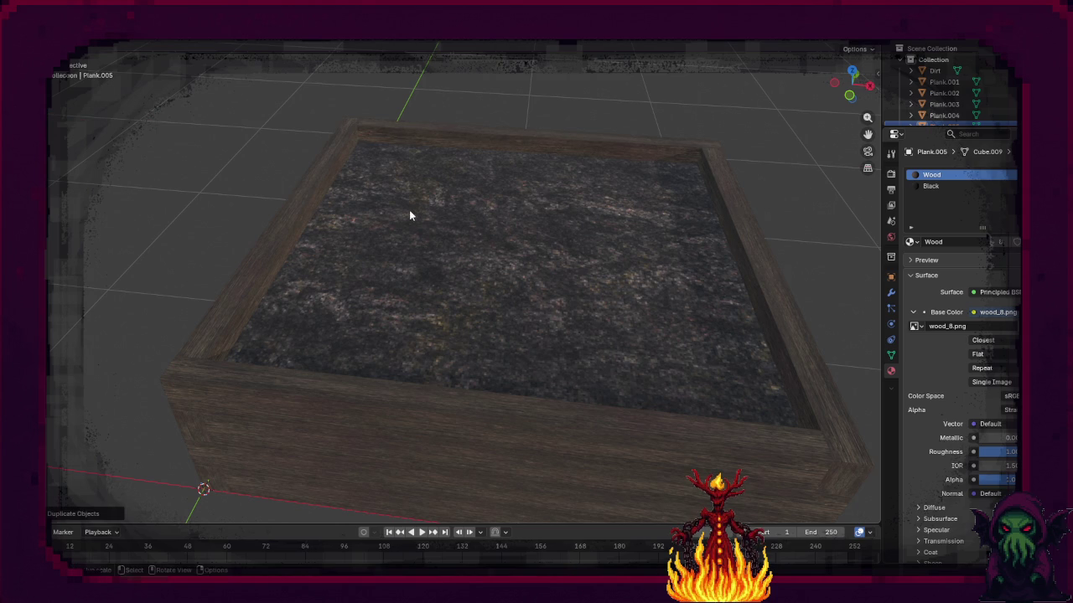
Step: Rename the copied plank to Plank_Origin
{"action": "key", "text": "F2"}
{"action": "key", "text": "BackSpace"}
{"action": "key", "text": "BackSpace"}
{"action": "key", "text": "BackSpace"}
{"action": "type", "text": "_0"}
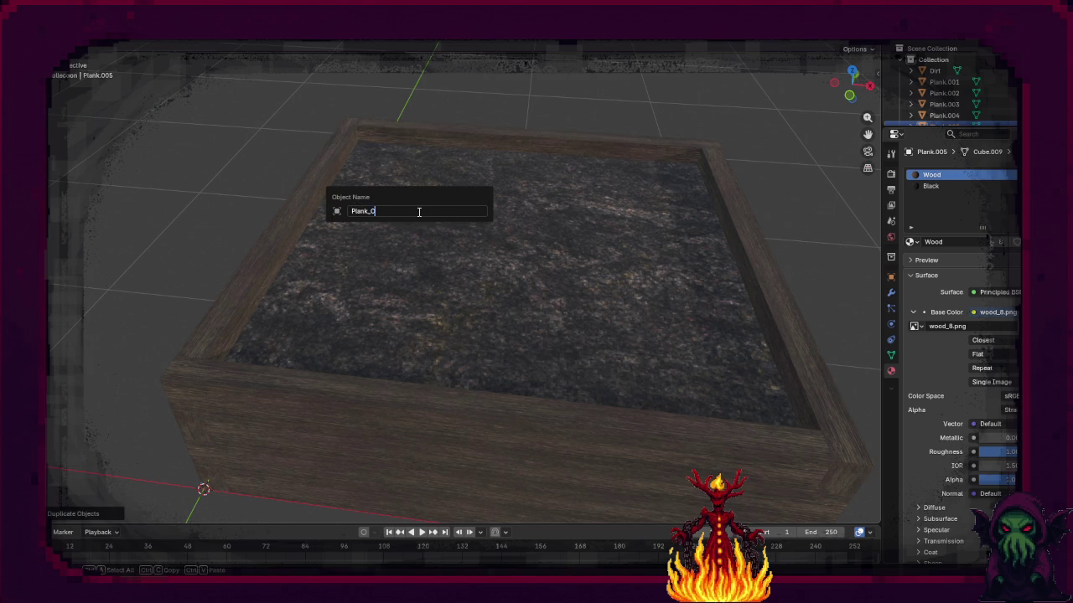
{"action": "type", "text": "igin"}
{"action": "key", "text": "Return"}
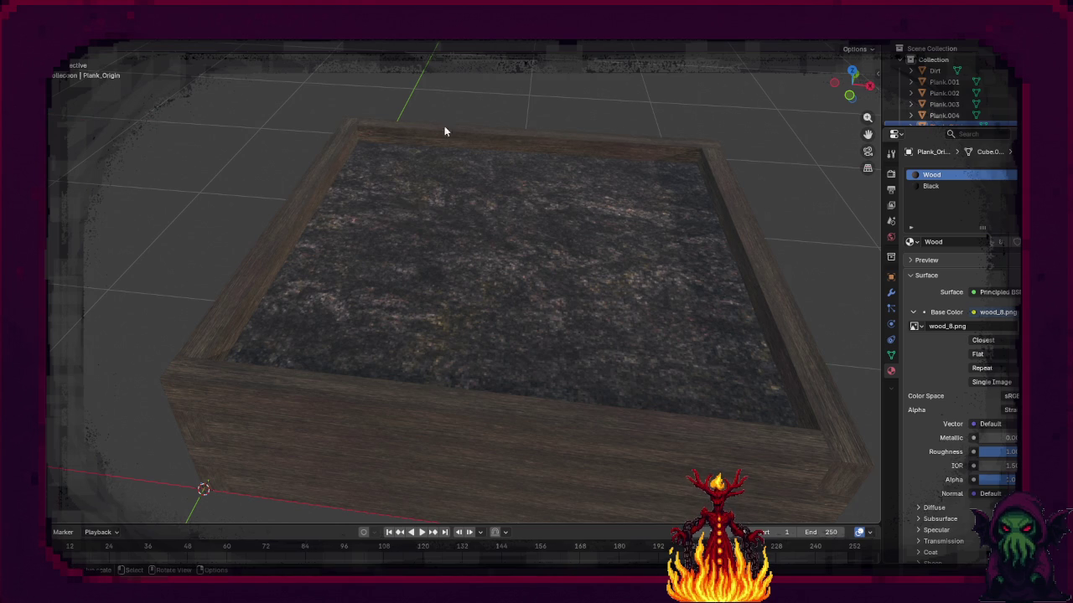
Step: Box-select the dirt and all planks in the Outliner
{"action": "scroll", "coordinate": [461, 195], "scroll_direction": "down", "scroll_amount": 4}
{"action": "scroll", "coordinate": [461, 198], "scroll_direction": "down", "scroll_amount": 3}
{"action": "left_click_drag", "start_coordinate": [577, 223], "coordinate": [517, 230]}
{"action": "scroll", "coordinate": [517, 230], "scroll_direction": "up", "scroll_amount": 3}
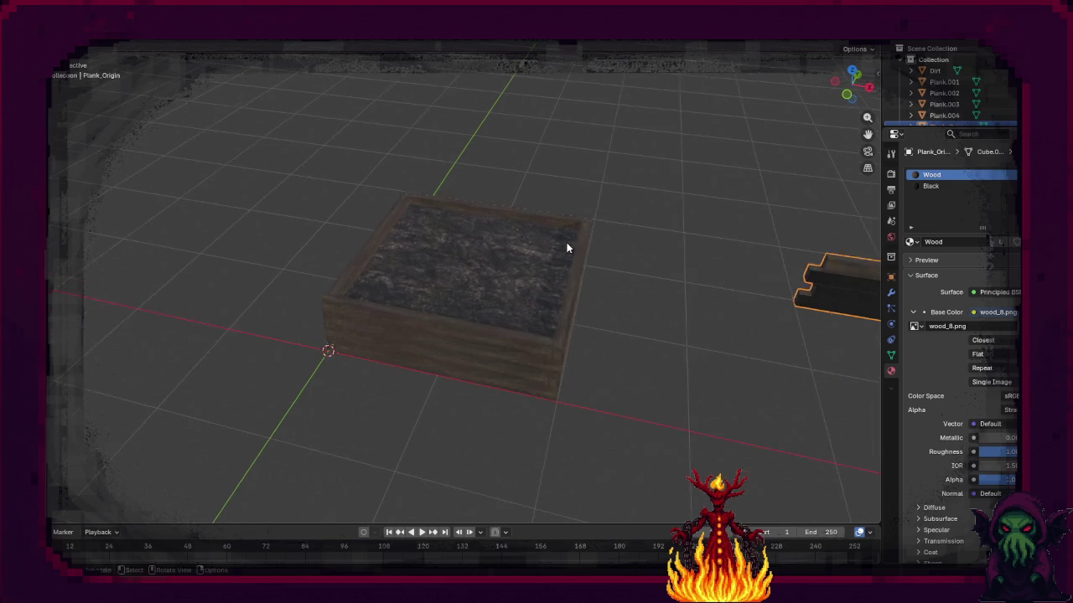
{"action": "left_click_drag", "start_coordinate": [943, 126], "coordinate": [943, 70]}
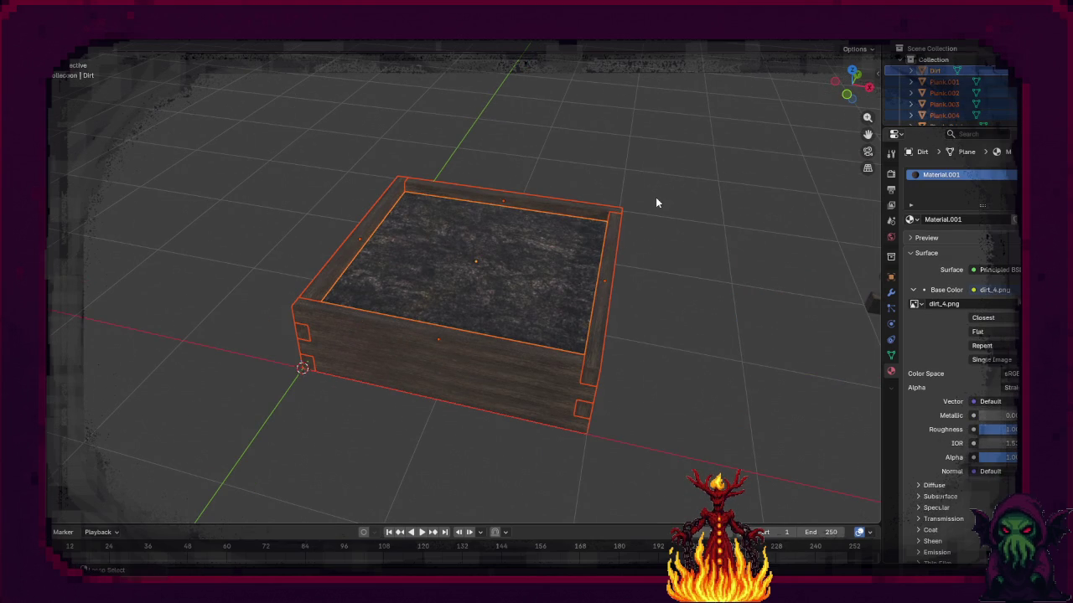
Step: Join the planks into the dirt object and name it Plant_Field
{"action": "key", "text": "ctrl+j"}
{"action": "key", "text": "F2"}
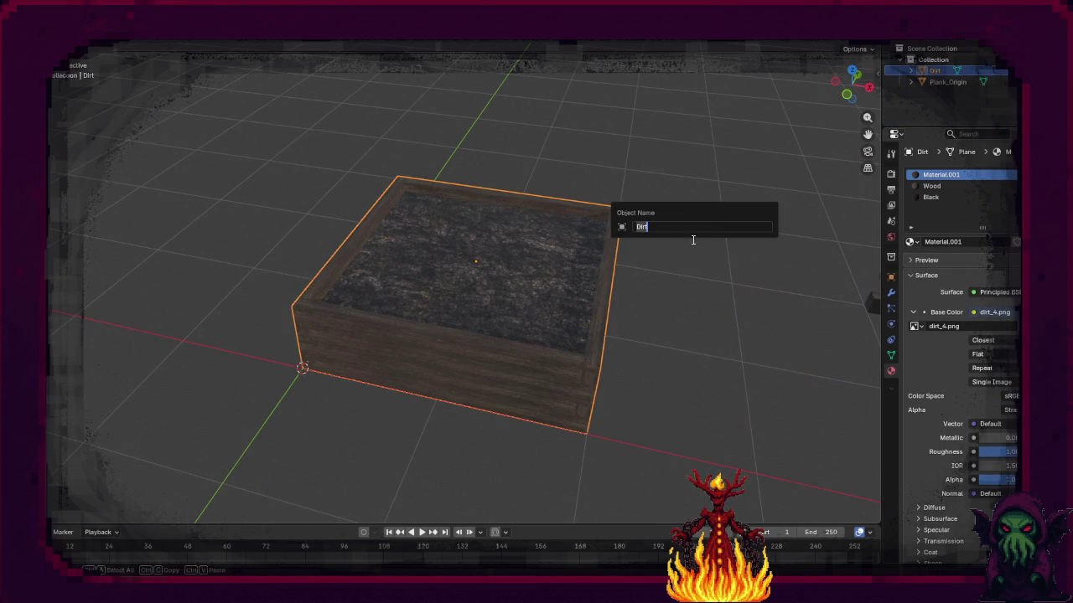
{"action": "key", "text": "BackSpace"}
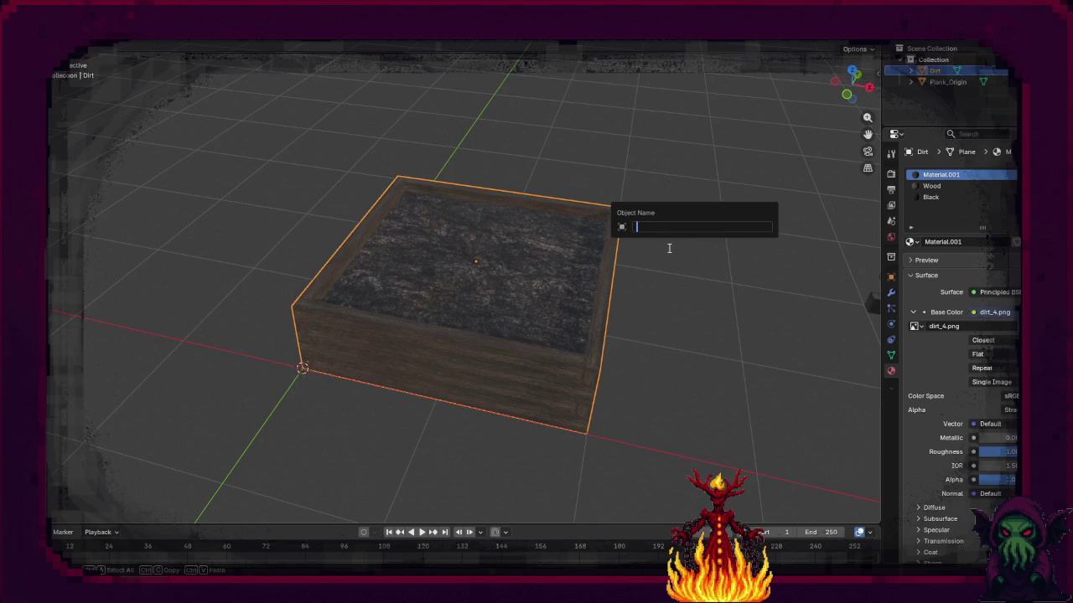
{"action": "type", "text": "Plant"}
{"action": "type", "text": "_Field"}
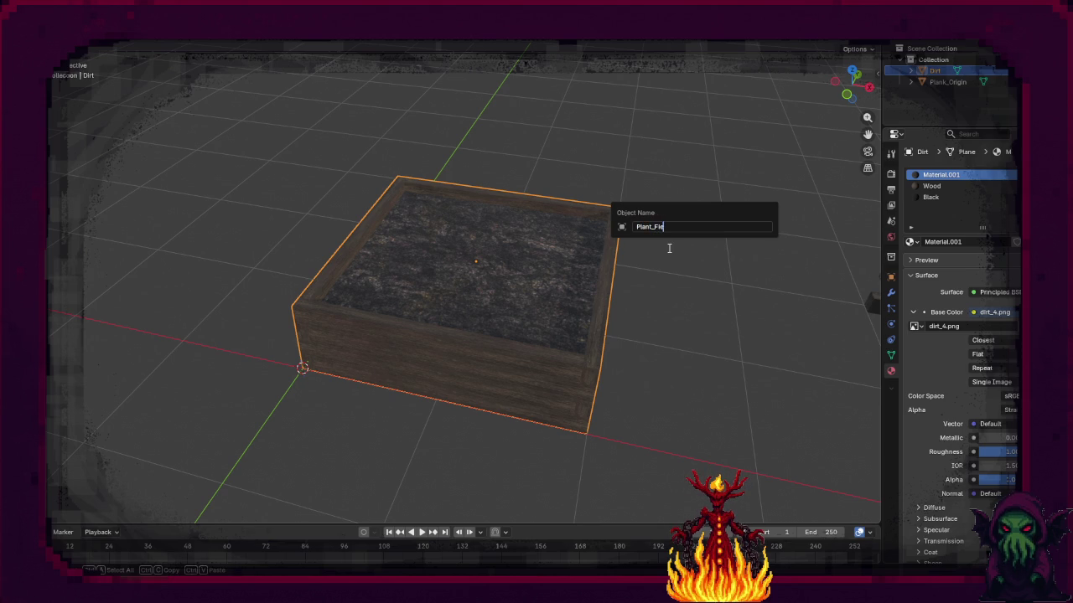
{"action": "key", "text": "Return"}
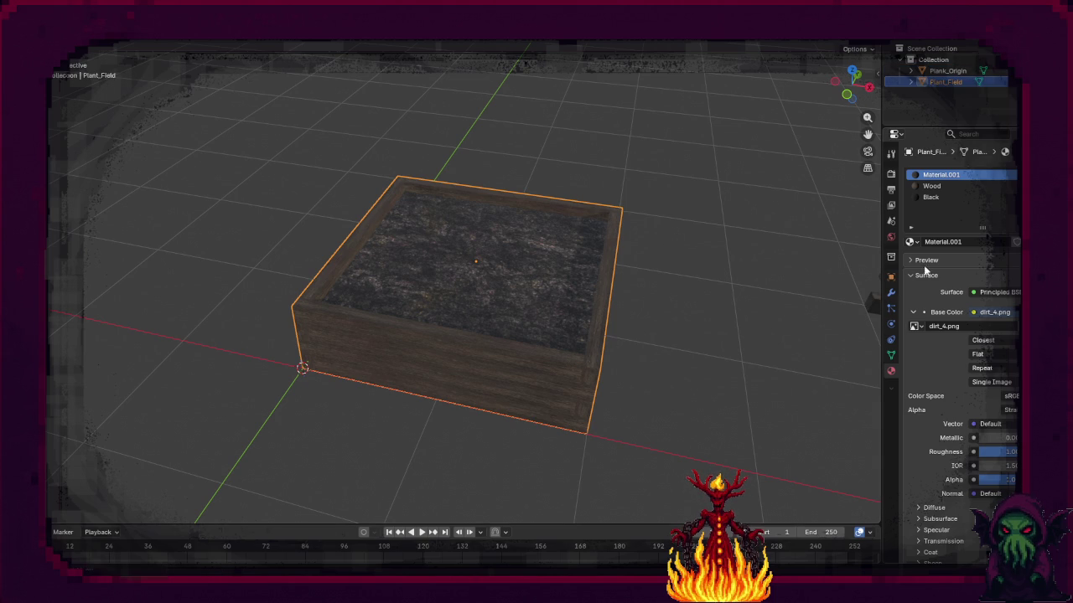
Step: Rename the Material.001 material to Dirt
{"action": "left_click", "coordinate": [985, 242]}
{"action": "type", "text": "Dirt"}
{"action": "key", "text": "Return"}
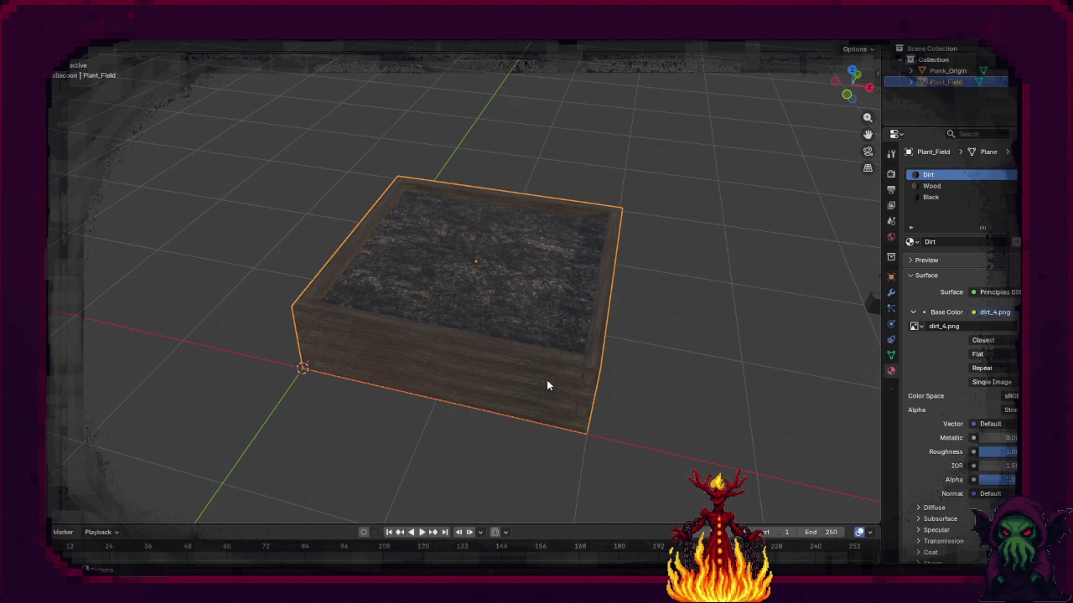
{"action": "key", "text": "F3"}
{"action": "type", "text": "Origin"}
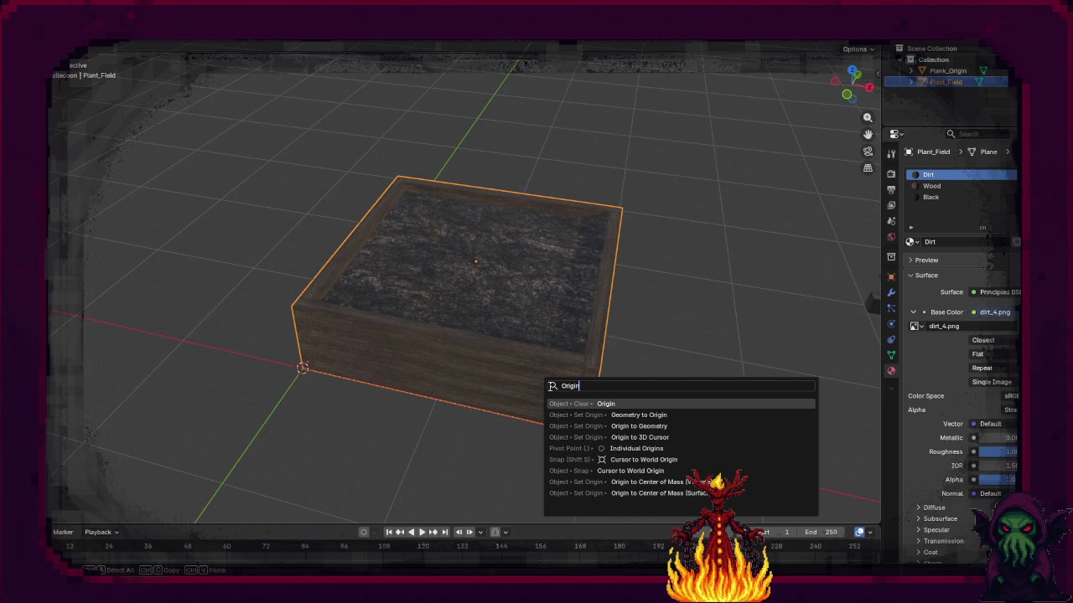
Step: Set Plant_Field's origin to the 3D cursor and save the file
{"action": "key", "text": "Down"}
{"action": "key", "text": "Down"}
{"action": "key", "text": "Down"}
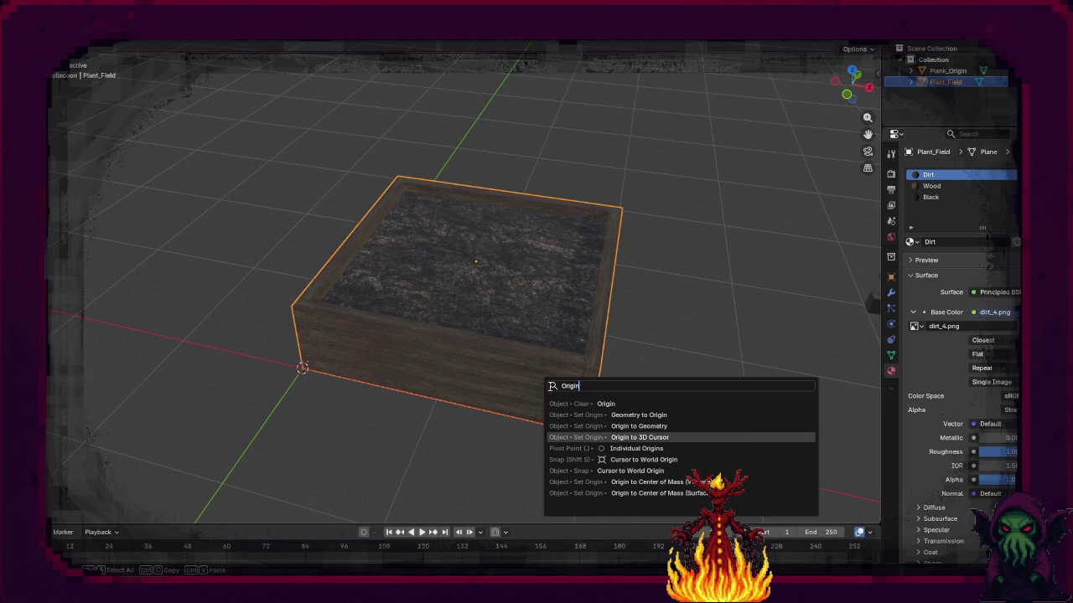
{"action": "key", "text": "Return"}
{"action": "key", "text": "ctrl+s"}
Step: Apply all transforms to Plant_Field and save again
{"action": "key", "text": "ctrl+a"}
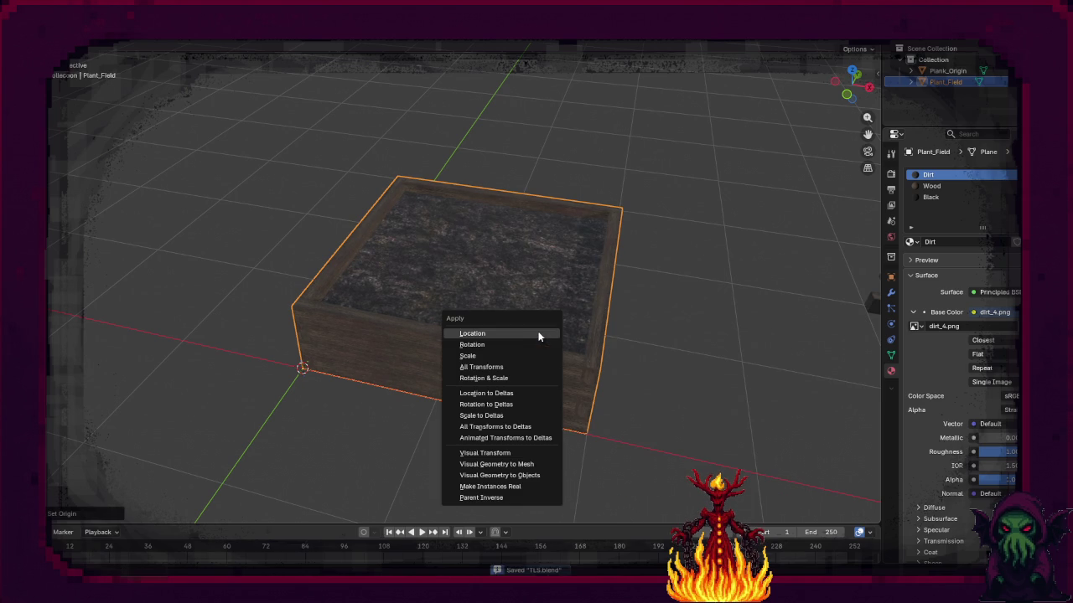
{"action": "key", "text": "Escape"}
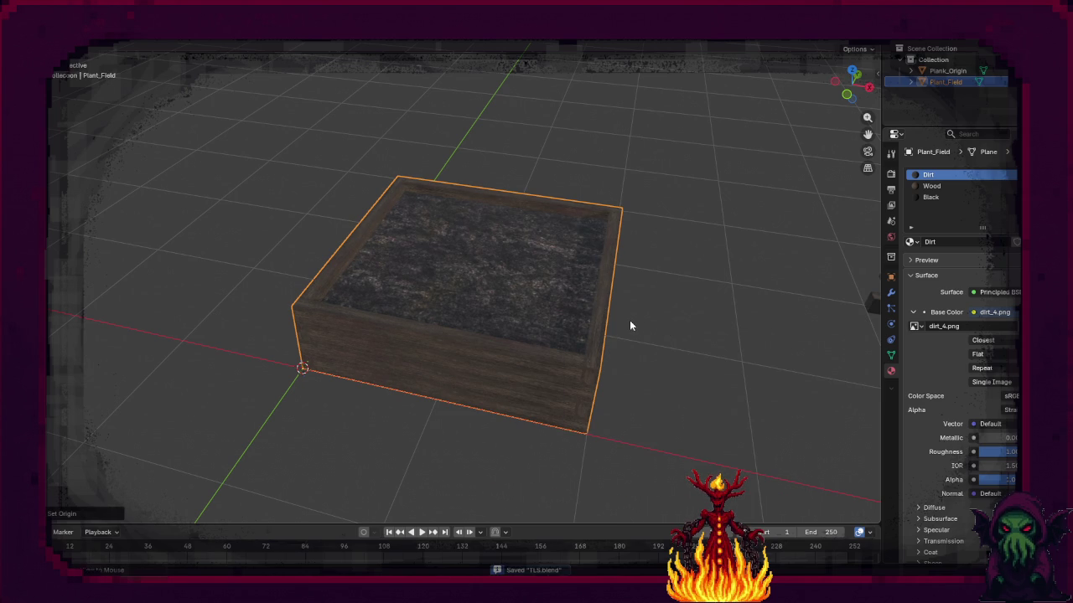
{"action": "left_click", "coordinate": [630, 321]}
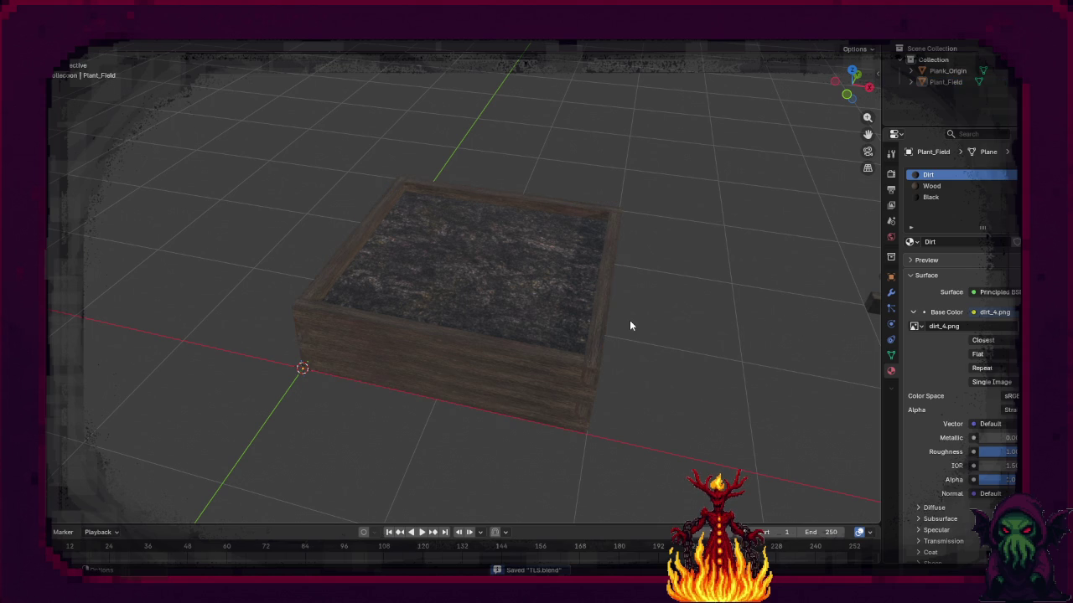
{"action": "left_click", "coordinate": [556, 300]}
{"action": "key", "text": "ctrl+a"}
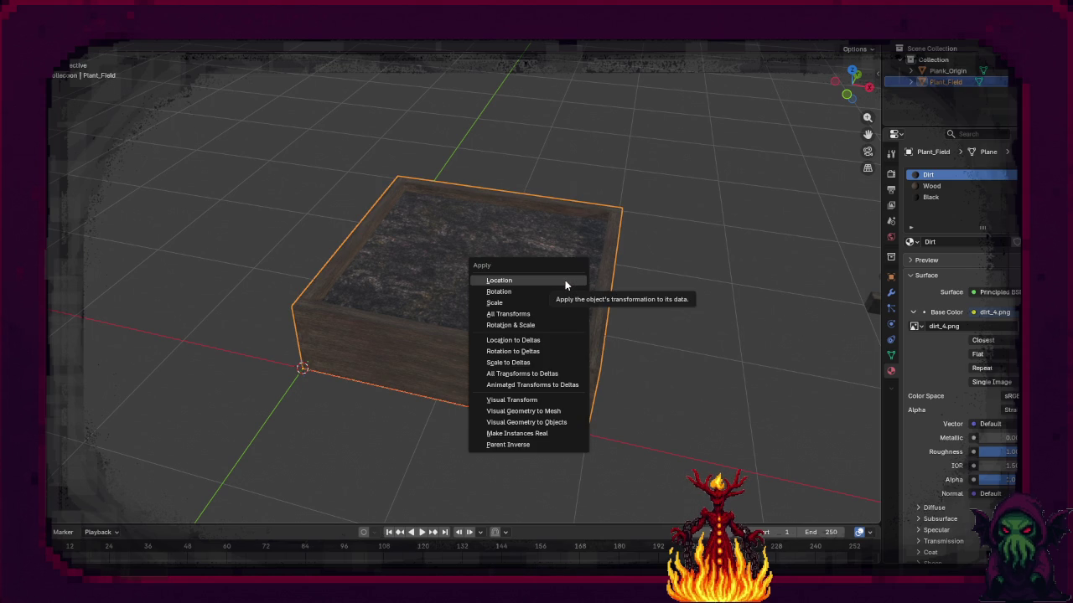
{"action": "left_click", "coordinate": [568, 316]}
{"action": "key", "text": "ctrl+s"}
{"action": "left_click", "coordinate": [58, 33]}
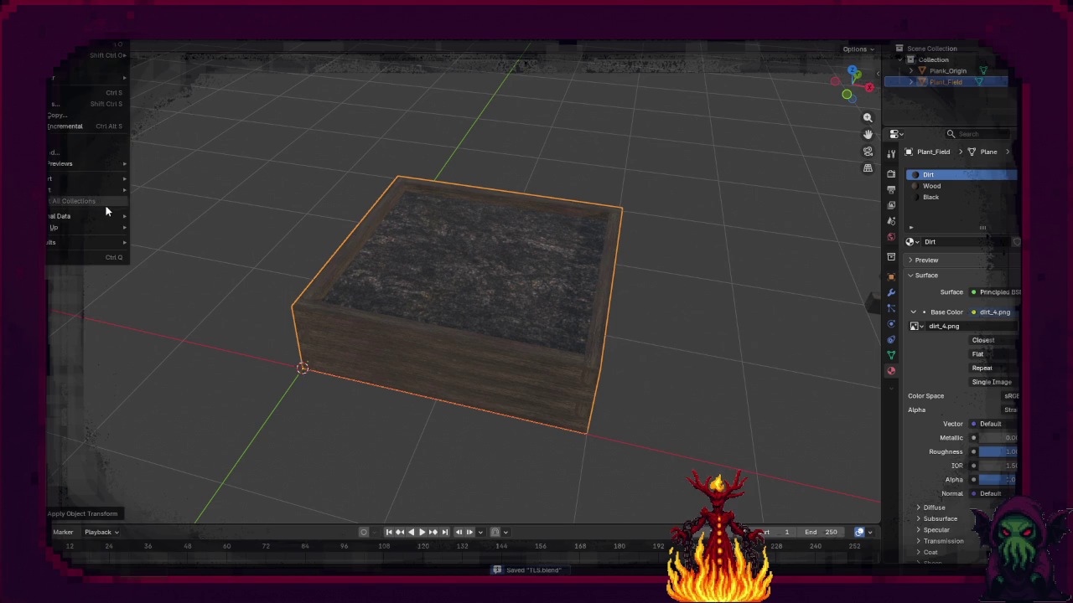
Step: Start an FBX export limited to the selected objects
{"action": "mouse_move", "coordinate": [103, 187]}
{"action": "left_click", "coordinate": [204, 279]}
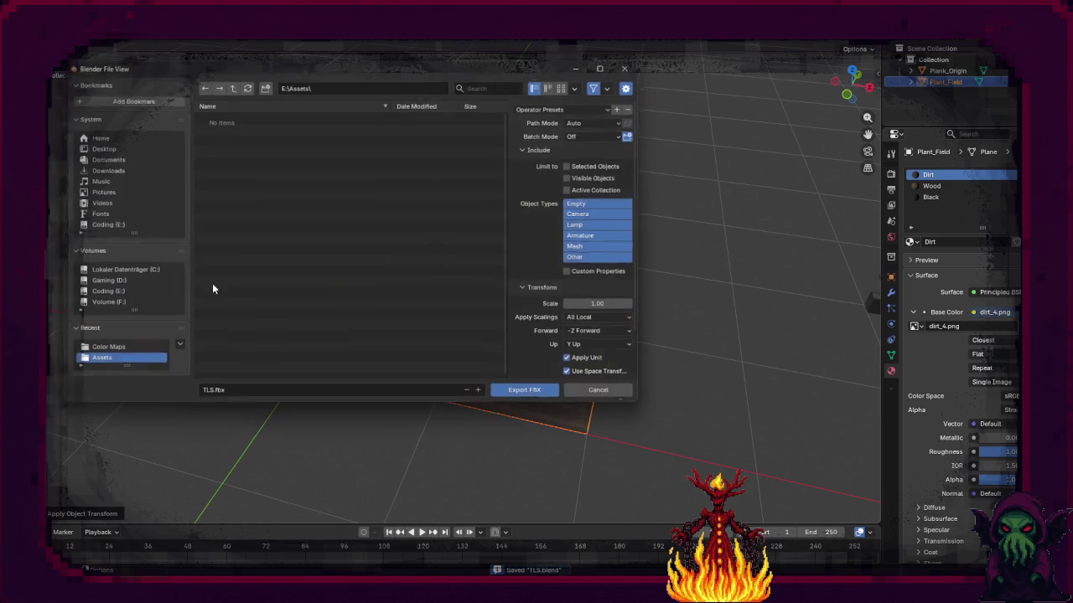
{"action": "left_click", "coordinate": [575, 164]}
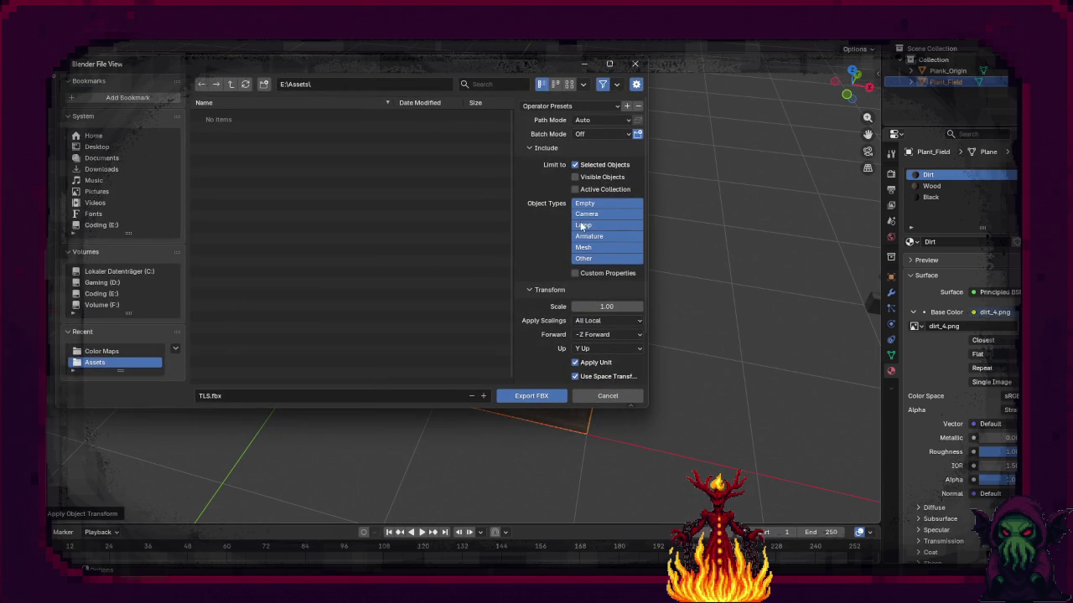
{"action": "scroll", "coordinate": [587, 310], "scroll_direction": "down", "scroll_amount": 2}
{"action": "scroll", "coordinate": [585, 333], "scroll_direction": "down", "scroll_amount": 1}
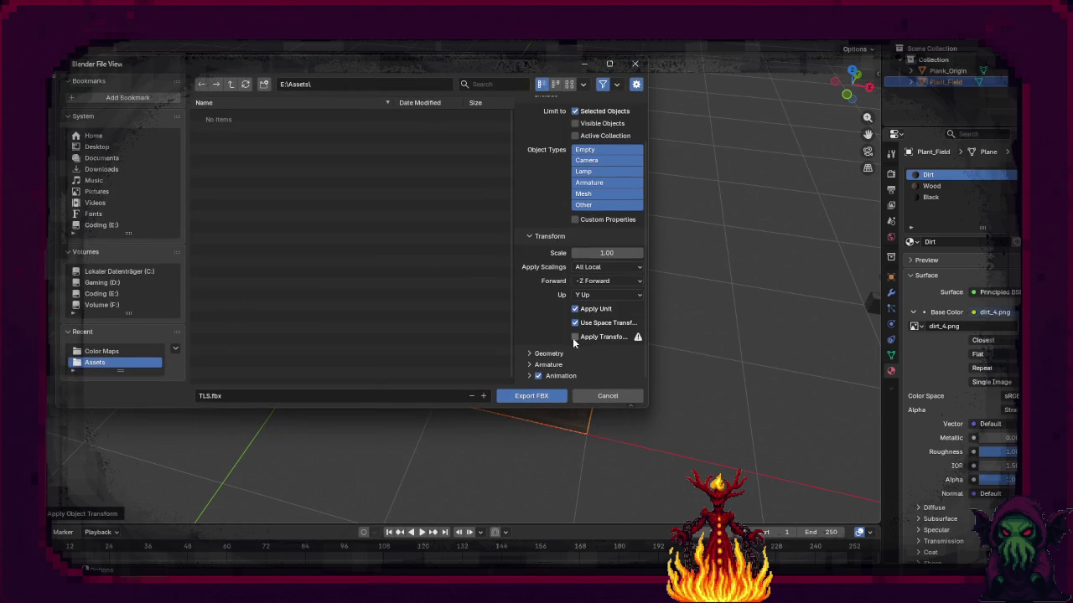
{"action": "scroll", "coordinate": [536, 316], "scroll_direction": "up", "scroll_amount": 3}
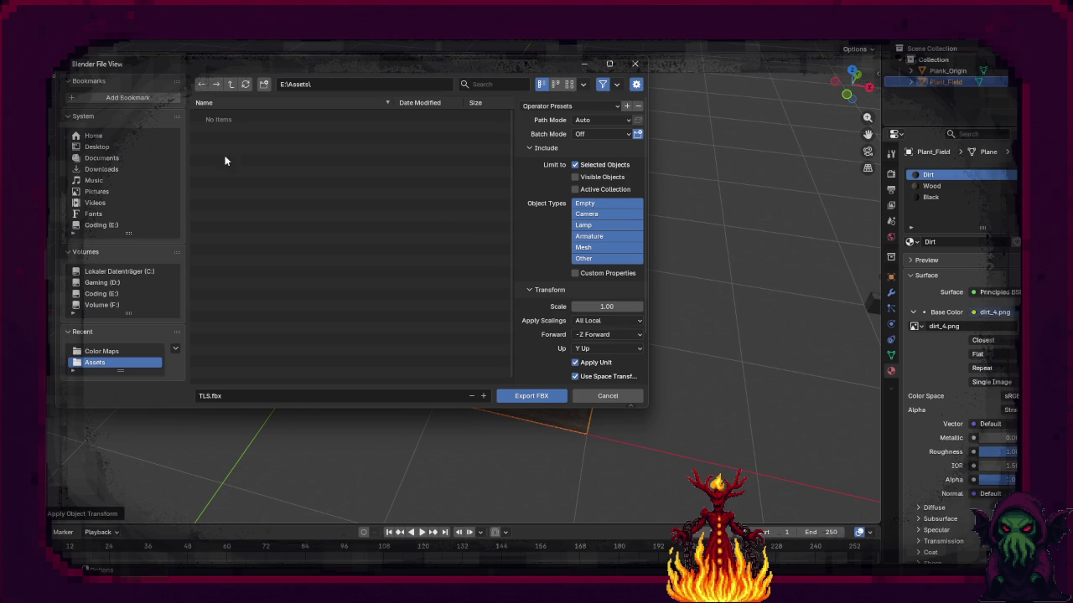
Step: Name the file Farm_Field.fbx, target the new folder E:\Assets\TLS\, and export
{"action": "left_click", "coordinate": [207, 396]}
{"action": "type", "text": "Farm_Field"}
{"action": "key", "text": "Return"}
{"action": "left_click", "coordinate": [330, 84]}
{"action": "type", "text": "FBX"}
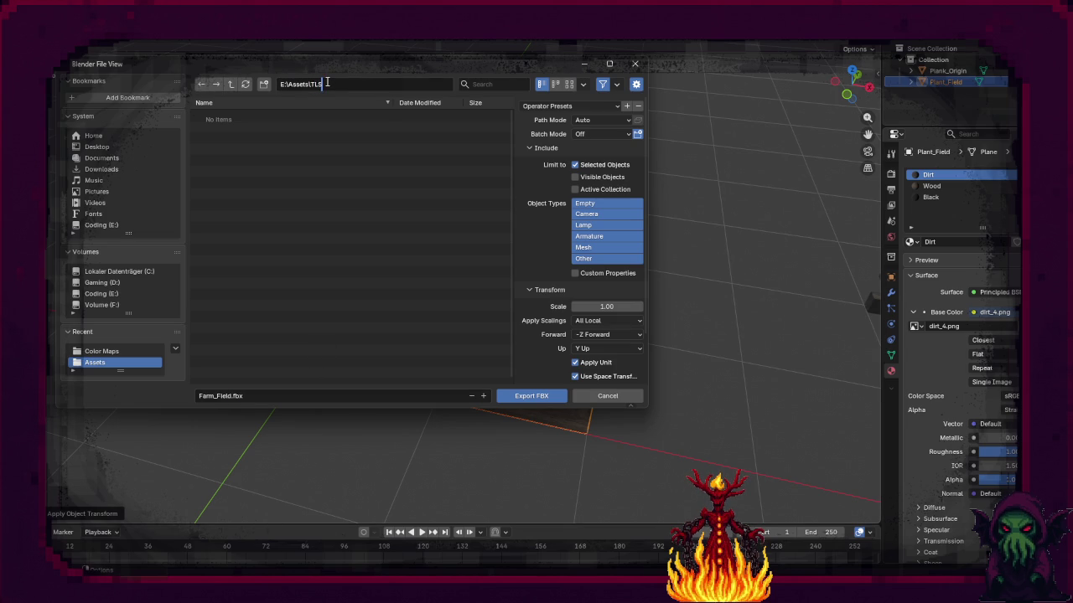
{"action": "key", "text": "Return"}
{"action": "left_click", "coordinate": [331, 107]}
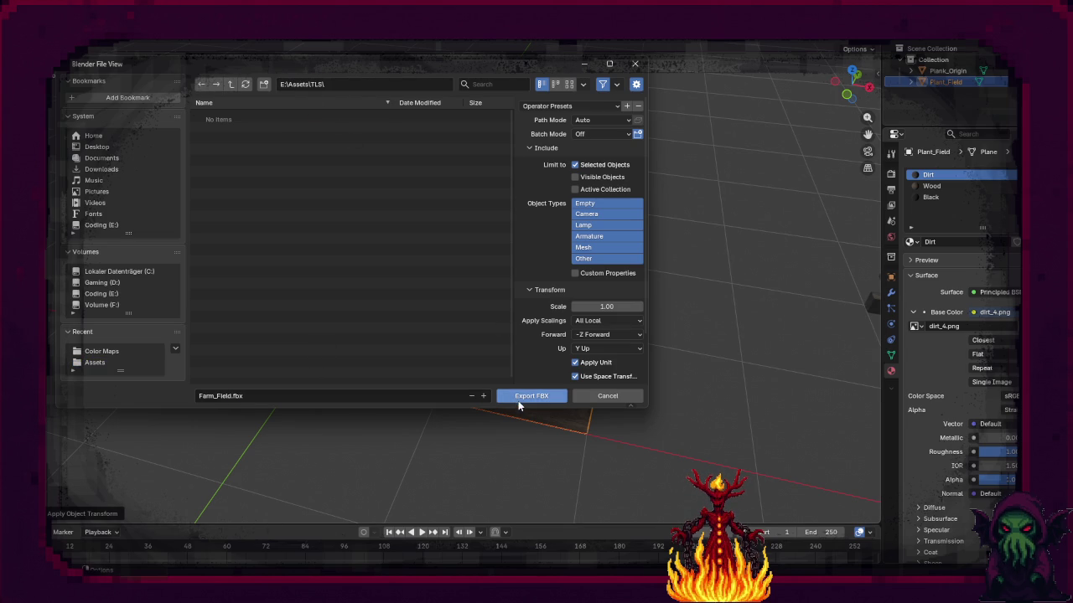
{"action": "left_click", "coordinate": [517, 398]}
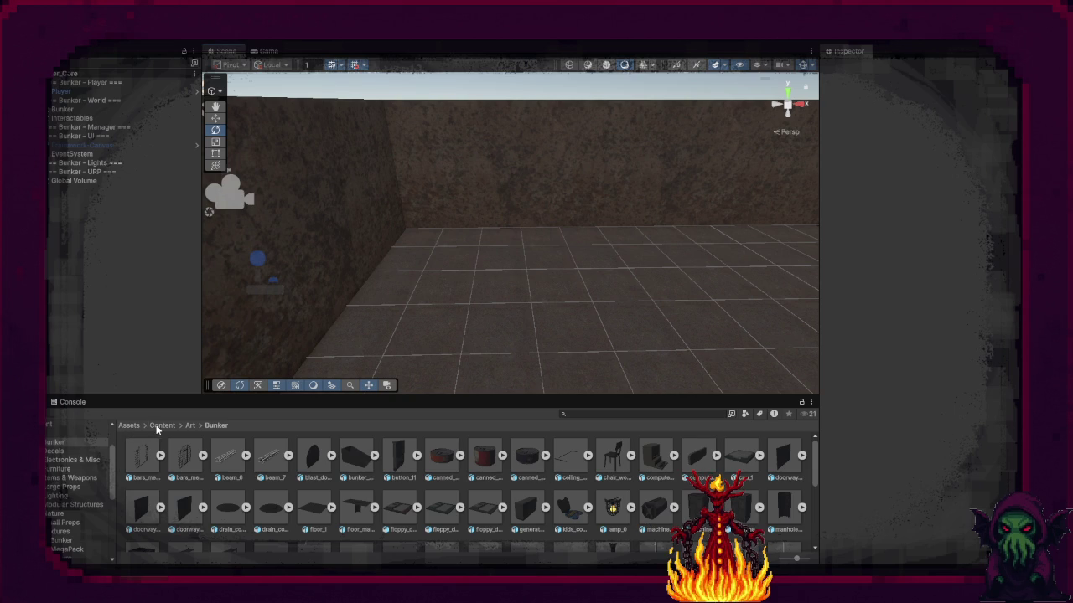
Step: Create an Evil_Models folder inside Assets/Content/Art and bring up its context menu
{"action": "left_click", "coordinate": [190, 425]}
{"action": "right_click", "coordinate": [602, 463]}
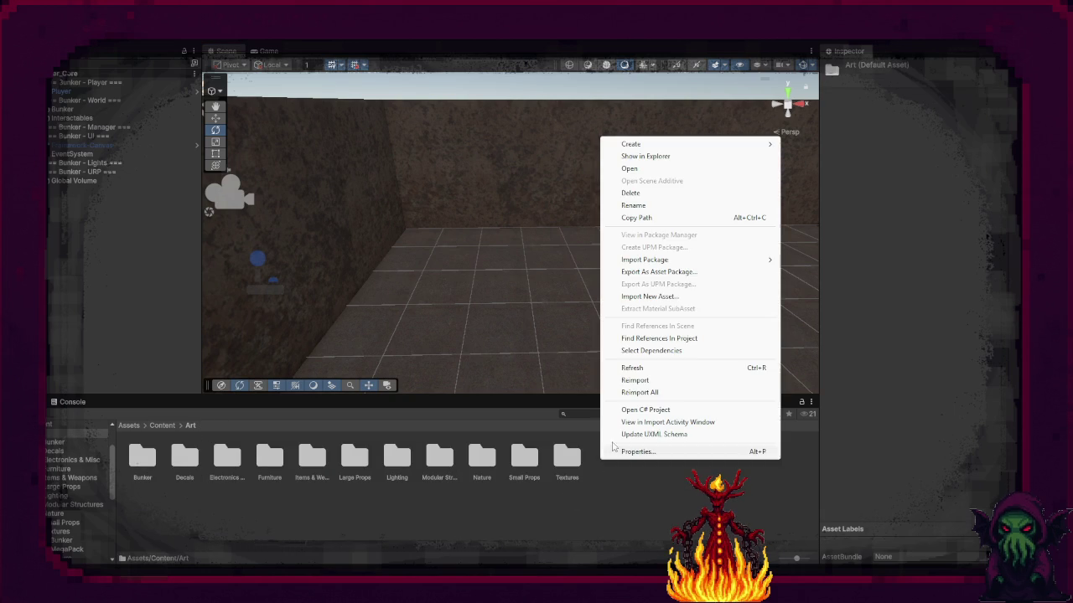
{"action": "mouse_move", "coordinate": [754, 144]}
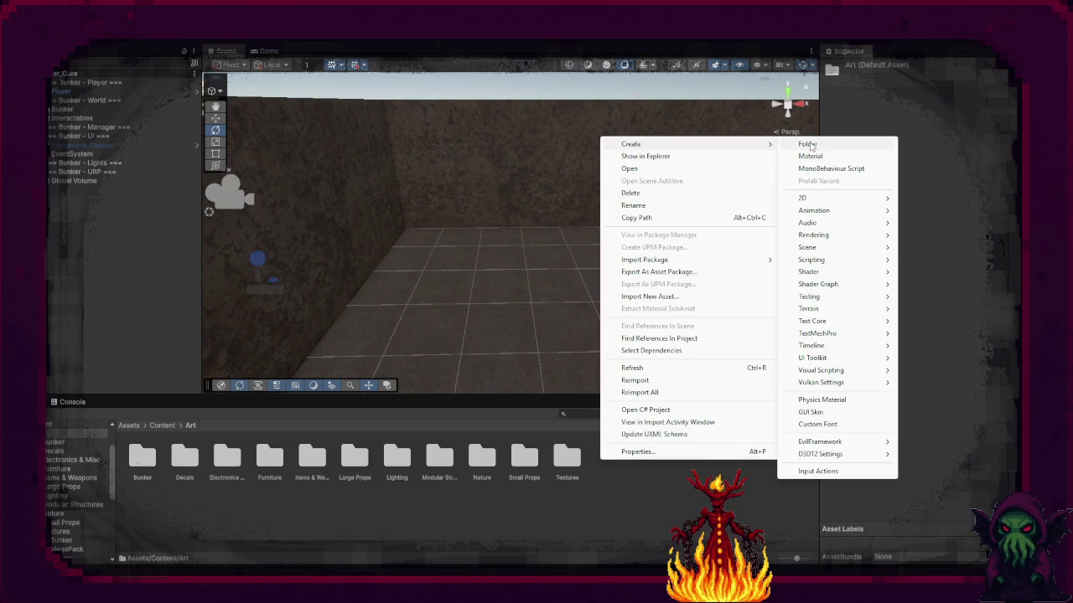
{"action": "left_click", "coordinate": [800, 153]}
{"action": "type", "text": "l_Models"}
{"action": "key", "text": "Return"}
{"action": "key", "text": "Return"}
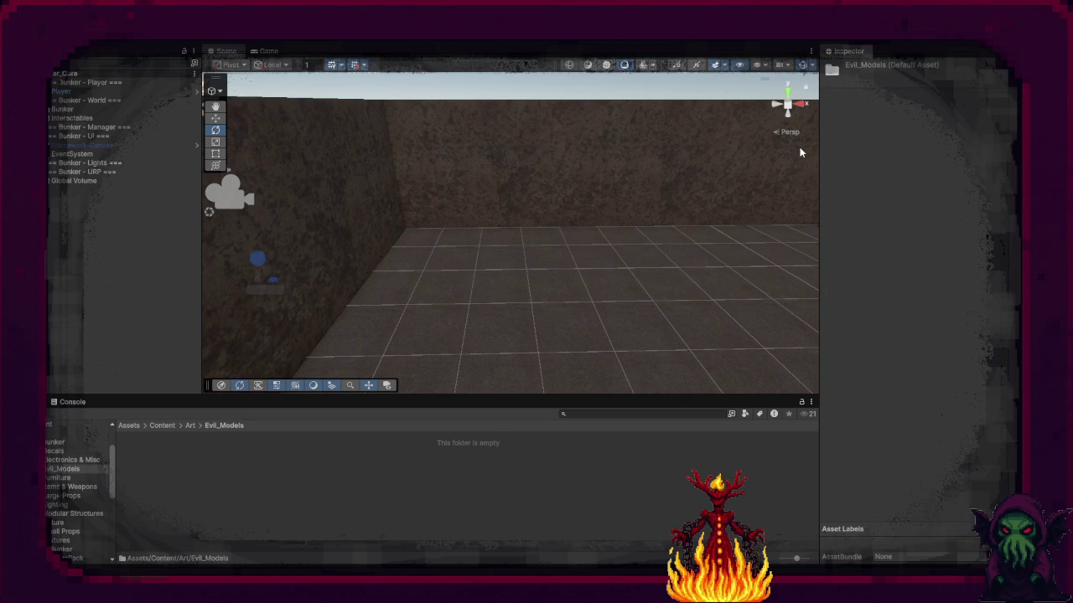
{"action": "right_click", "coordinate": [346, 498]}
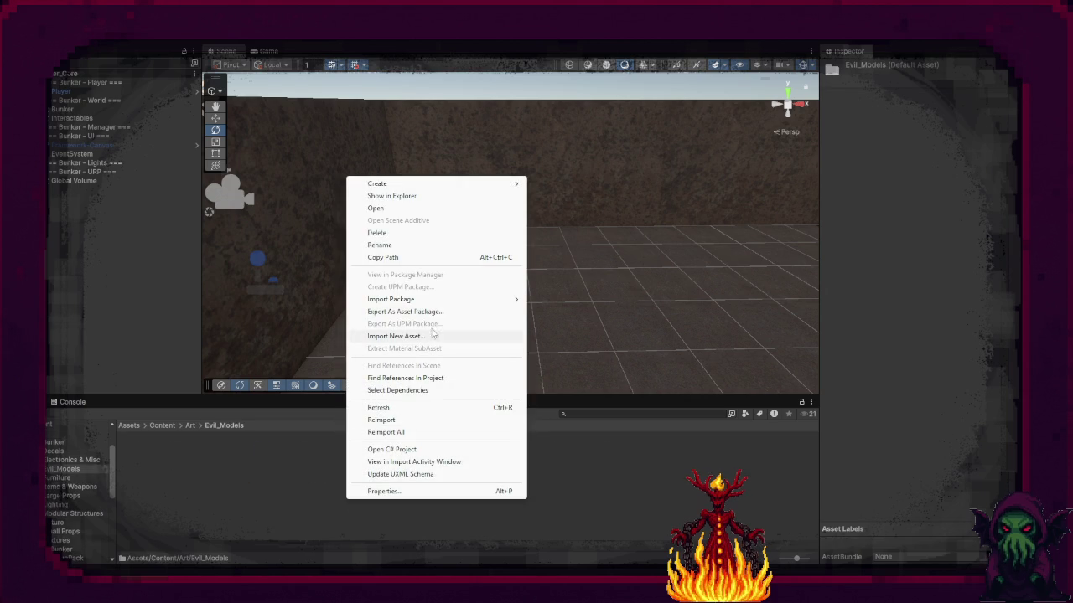
Step: Import Farm_Field.fbx from E:\Assets\TLS with Import New Asset
{"action": "left_click", "coordinate": [423, 335]}
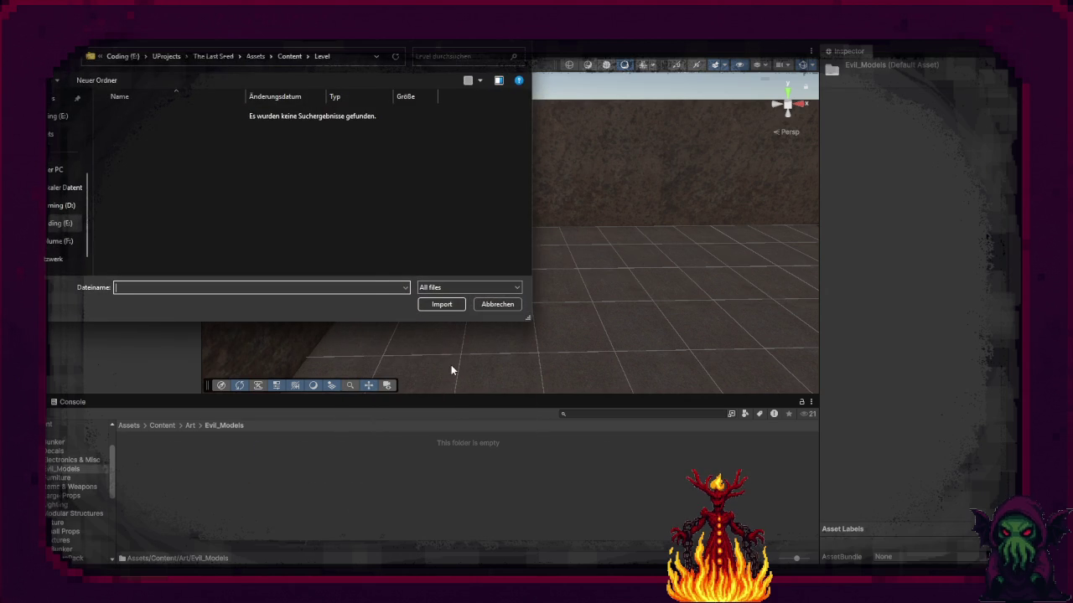
{"action": "left_click", "coordinate": [58, 223]}
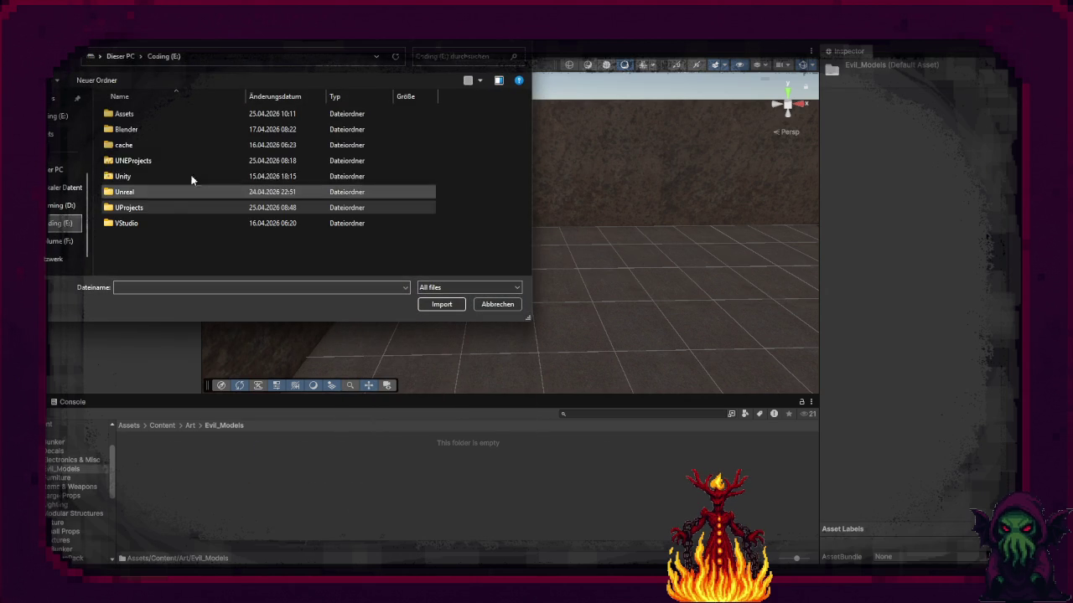
{"action": "double_click", "coordinate": [162, 113]}
{"action": "double_click", "coordinate": [151, 122]}
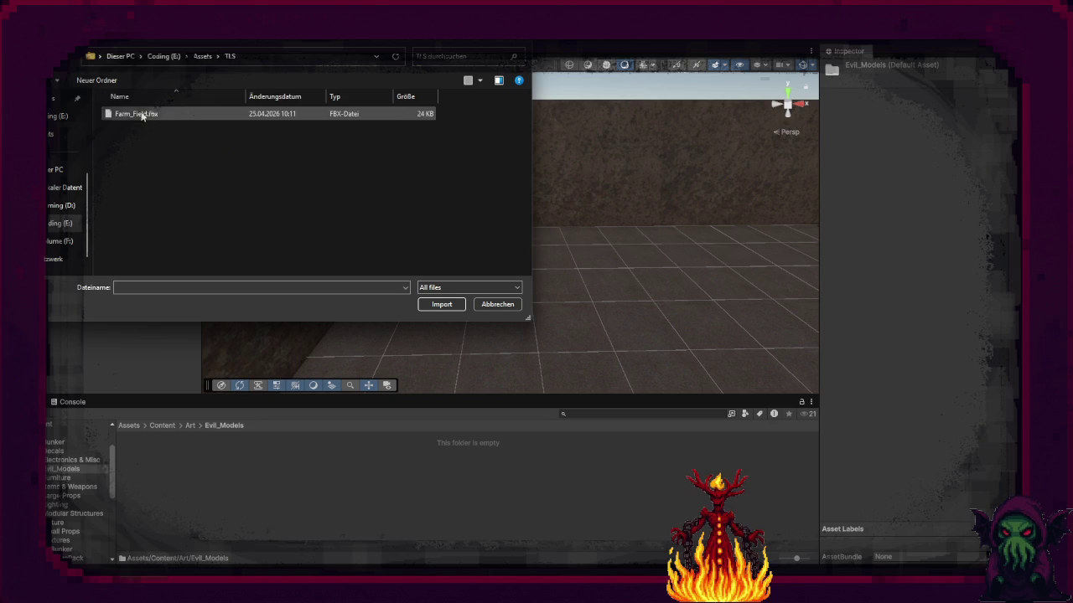
{"action": "double_click", "coordinate": [143, 116]}
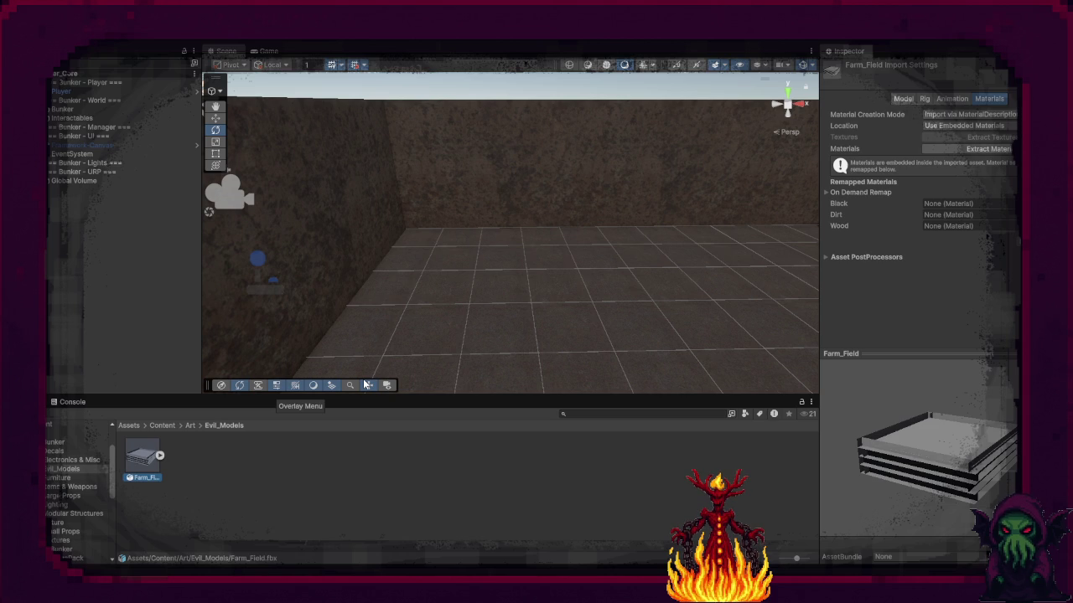
Step: Rotate the Farm_Field preview in the Inspector, then return to Blender
{"action": "mouse_move", "coordinate": [953, 474]}
{"action": "left_mouse_down"}
{"action": "mouse_move", "coordinate": [899, 475]}
{"action": "mouse_move", "coordinate": [882, 506]}
{"action": "mouse_move", "coordinate": [1006, 385]}
{"action": "mouse_move", "coordinate": [941, 407]}
{"action": "mouse_move", "coordinate": [1017, 419]}
{"action": "left_mouse_up"}
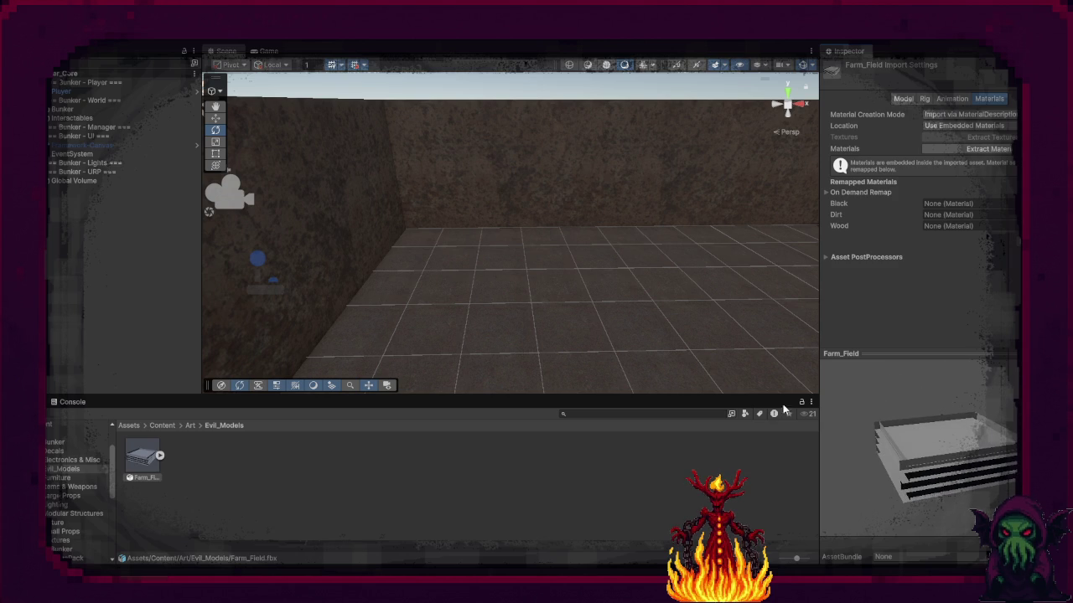
{"action": "mouse_move", "coordinate": [735, 591]}
{"action": "left_click", "coordinate": [735, 528]}
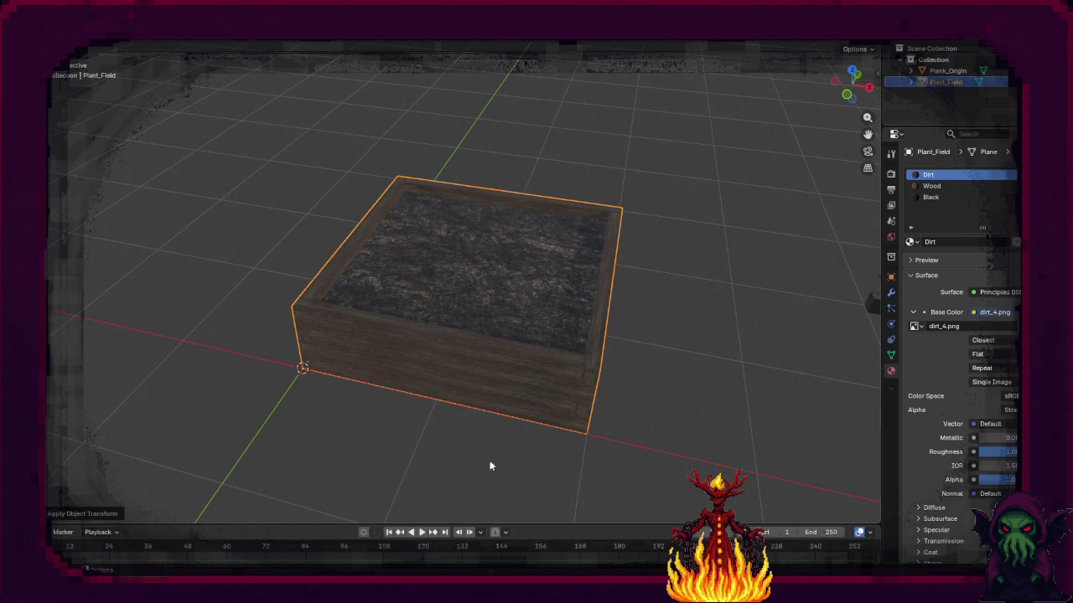
Step: In Edit Mode, select the planter's side plank faces
{"action": "key", "text": "Tab"}
{"action": "left_click_drag", "start_coordinate": [589, 406], "coordinate": [548, 381]}
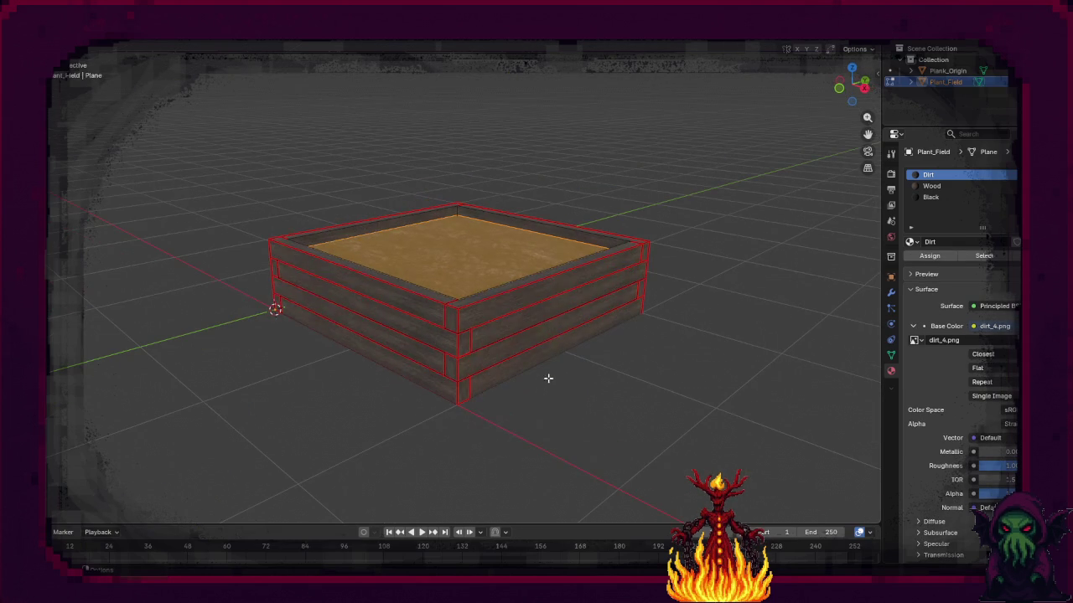
{"action": "left_click", "coordinate": [523, 325]}
{"action": "left_click", "coordinate": [530, 344], "text": "shift"}
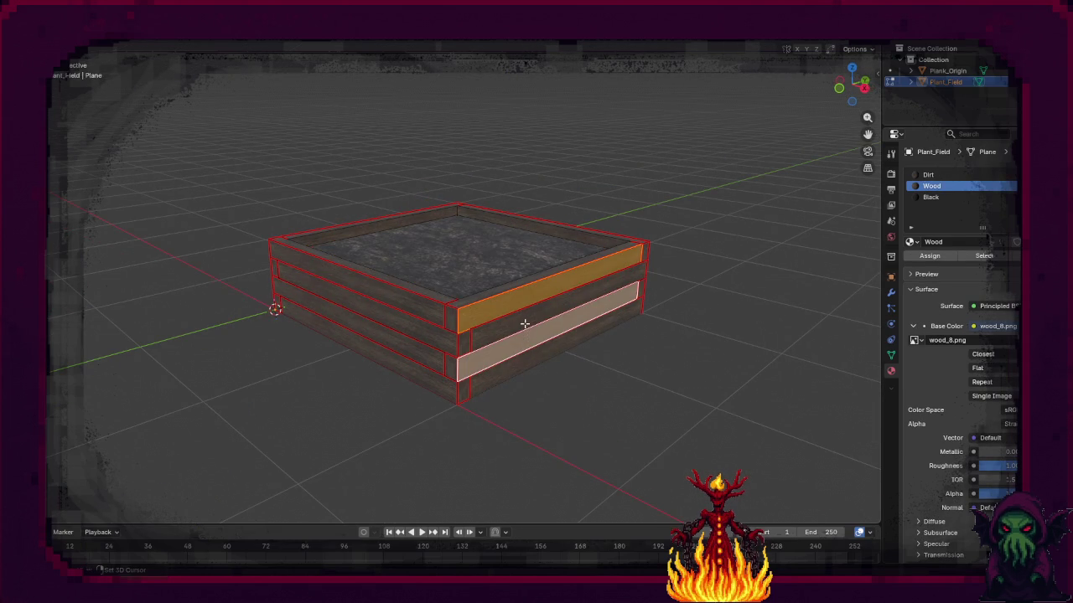
{"action": "left_click", "coordinate": [525, 327], "text": "shift"}
{"action": "left_click", "coordinate": [530, 369], "text": "shift"}
{"action": "left_click", "coordinate": [433, 386], "text": "shift"}
{"action": "left_click", "coordinate": [434, 362], "text": "shift"}
{"action": "left_click", "coordinate": [431, 341], "text": "shift"}
{"action": "left_click", "coordinate": [426, 325], "text": "shift"}
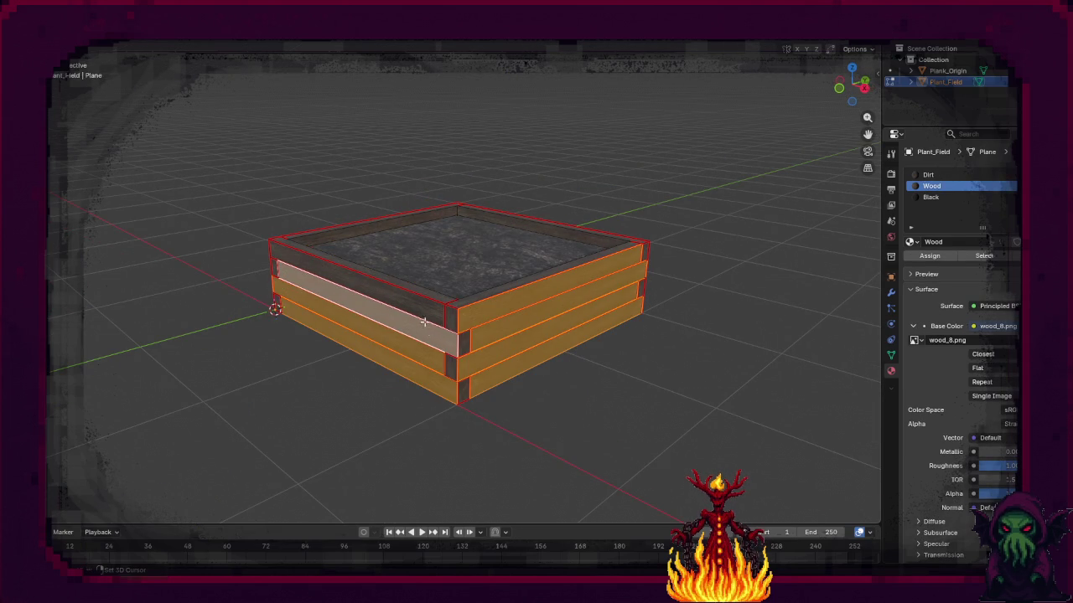
Step: Add the front plank faces and a missed plank to the selection, orbiting to check
{"action": "left_click_drag", "start_coordinate": [522, 342], "coordinate": [394, 348]}
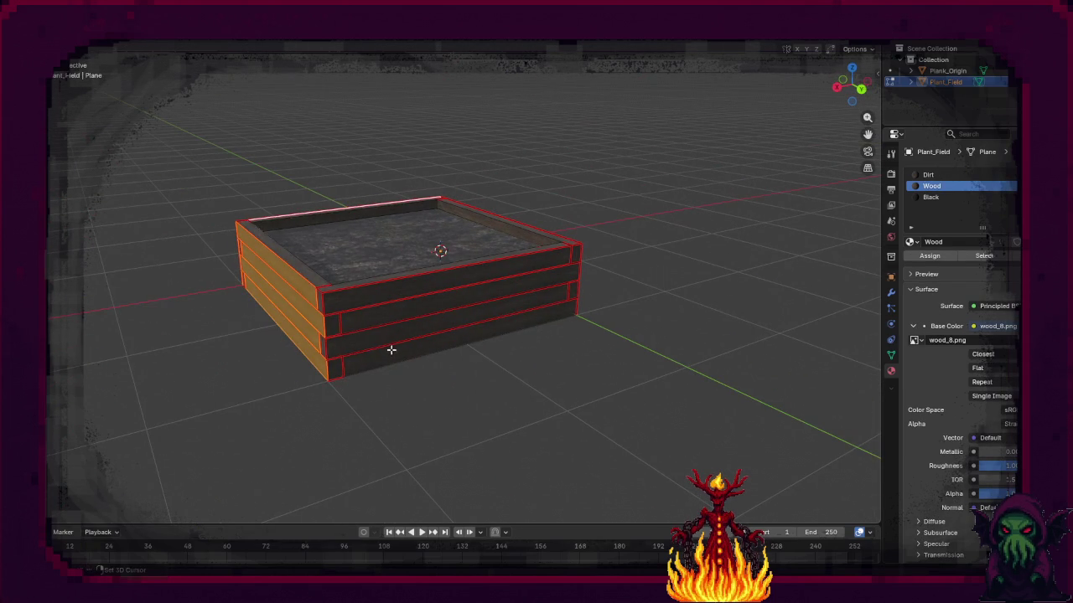
{"action": "left_click", "coordinate": [392, 350], "text": "shift"}
{"action": "left_click", "coordinate": [394, 320], "text": "shift"}
{"action": "left_click", "coordinate": [394, 299], "text": "shift"}
{"action": "mouse_move", "coordinate": [394, 299]}
{"action": "left_mouse_down"}
{"action": "mouse_move", "coordinate": [455, 351]}
{"action": "mouse_move", "coordinate": [428, 342]}
{"action": "mouse_move", "coordinate": [501, 361]}
{"action": "mouse_move", "coordinate": [400, 362]}
{"action": "left_mouse_up"}
{"action": "left_click", "coordinate": [427, 352], "text": "shift"}
{"action": "left_click", "coordinate": [426, 334], "text": "shift"}
{"action": "left_click", "coordinate": [429, 311], "text": "shift"}
{"action": "left_click", "coordinate": [453, 285], "text": "shift"}
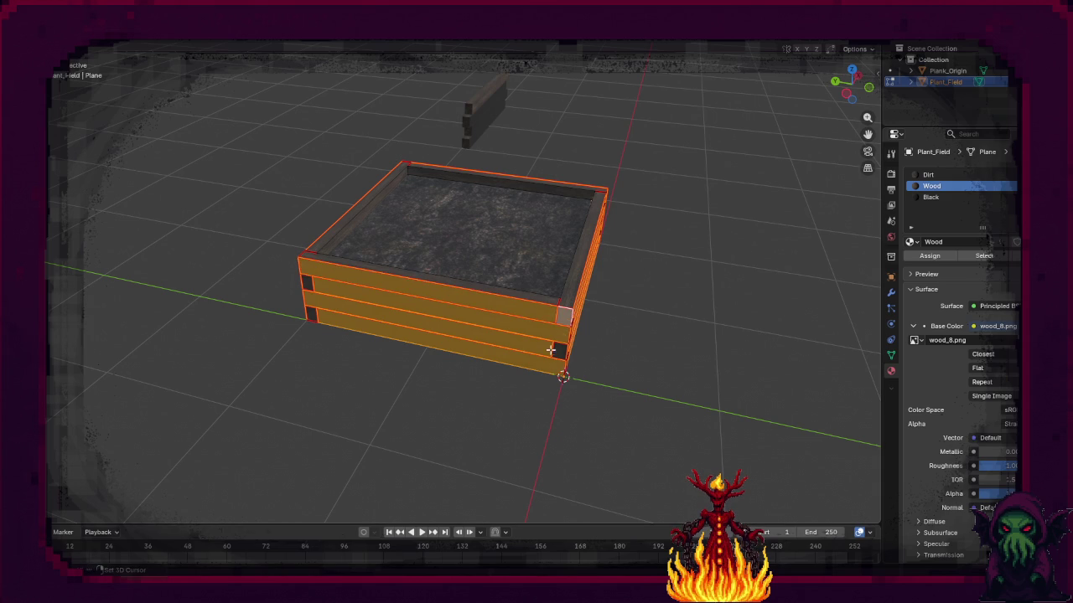
{"action": "mouse_move", "coordinate": [558, 347]}
{"action": "left_mouse_down"}
{"action": "mouse_move", "coordinate": [546, 360]}
{"action": "mouse_move", "coordinate": [403, 344]}
{"action": "mouse_move", "coordinate": [515, 377]}
{"action": "left_mouse_up"}
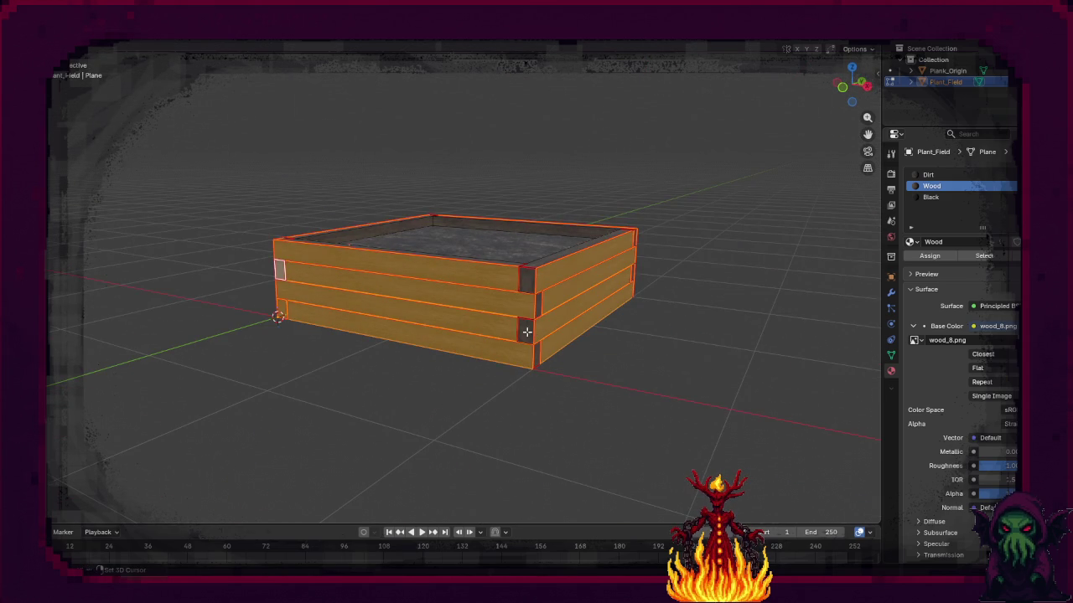
{"action": "left_click", "coordinate": [528, 285], "text": "shift"}
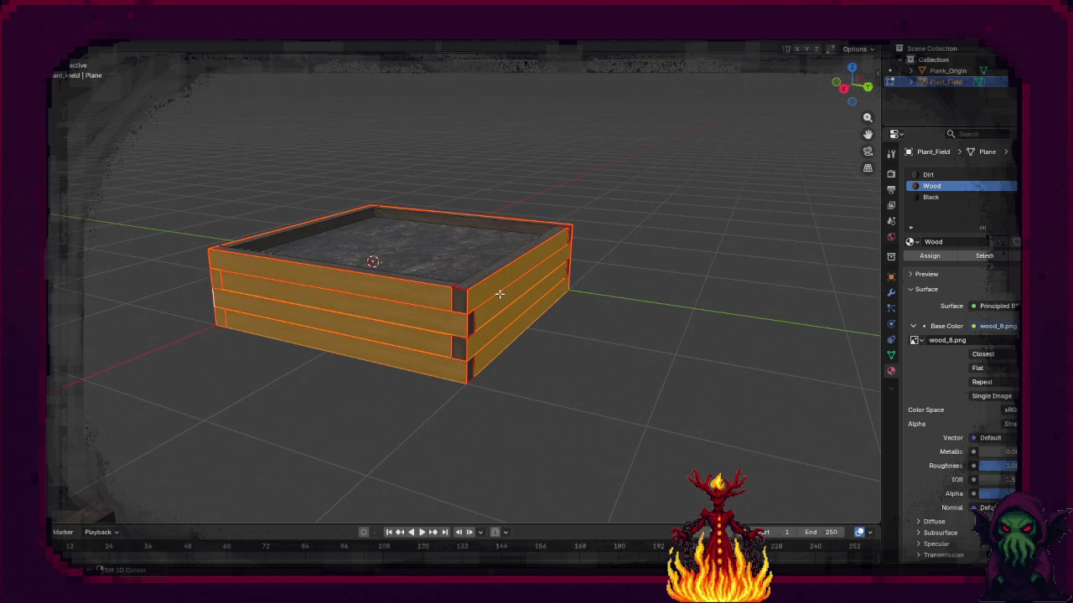
{"action": "mouse_move", "coordinate": [426, 376]}
{"action": "left_mouse_down"}
{"action": "mouse_move", "coordinate": [556, 336]}
{"action": "mouse_move", "coordinate": [430, 364]}
{"action": "mouse_move", "coordinate": [437, 342]}
{"action": "left_mouse_up"}
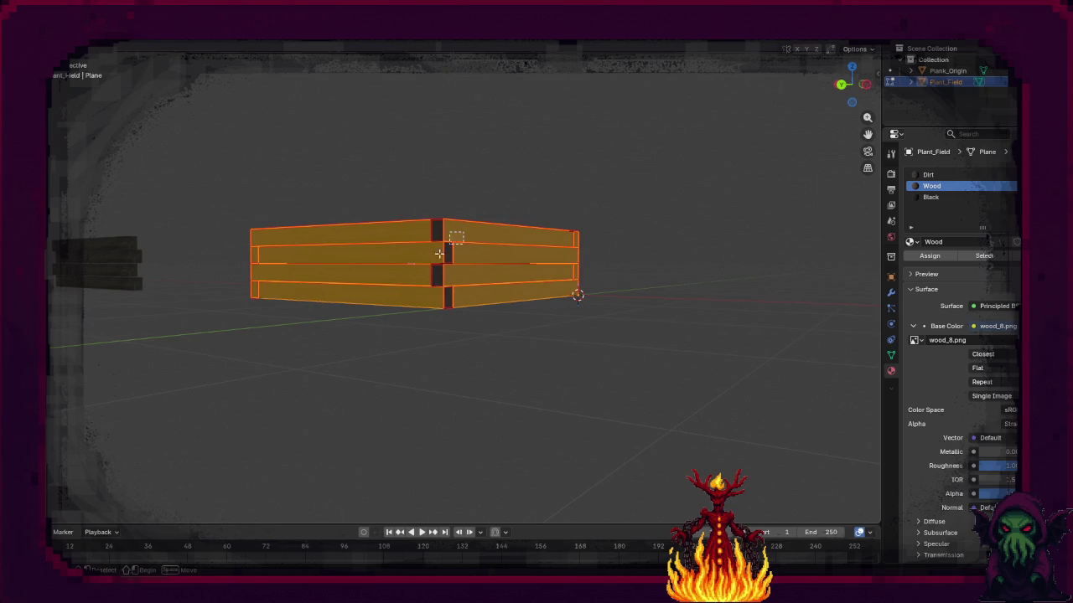
{"action": "mouse_move", "coordinate": [395, 304]}
{"action": "left_mouse_down"}
{"action": "mouse_move", "coordinate": [419, 338]}
{"action": "mouse_move", "coordinate": [338, 403]}
{"action": "left_mouse_up"}
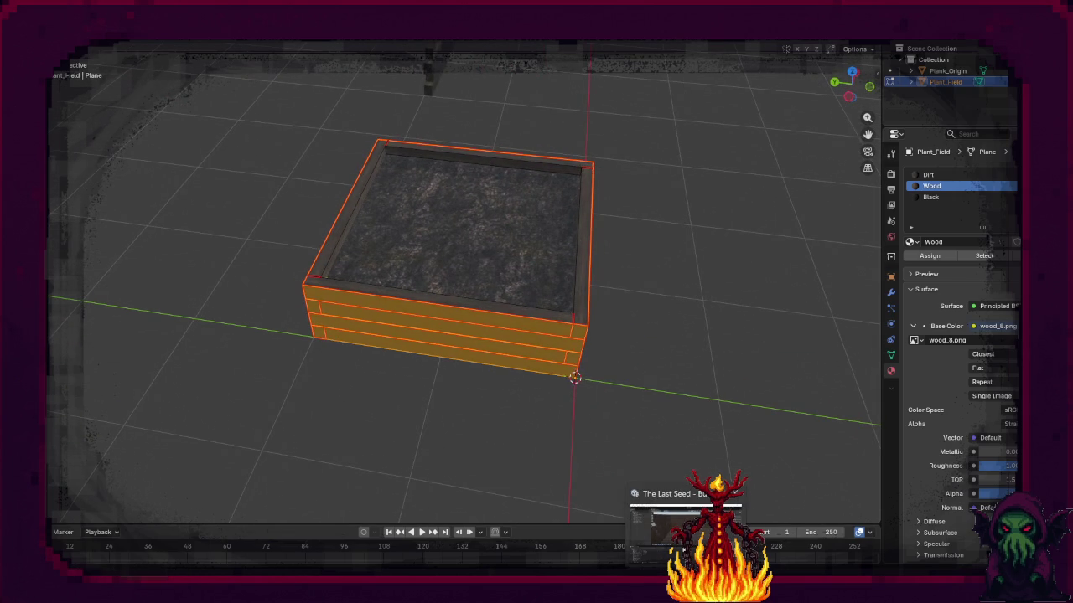
Step: Select the whole planter mesh except the dirt top faces
{"action": "left_click", "coordinate": [683, 524]}
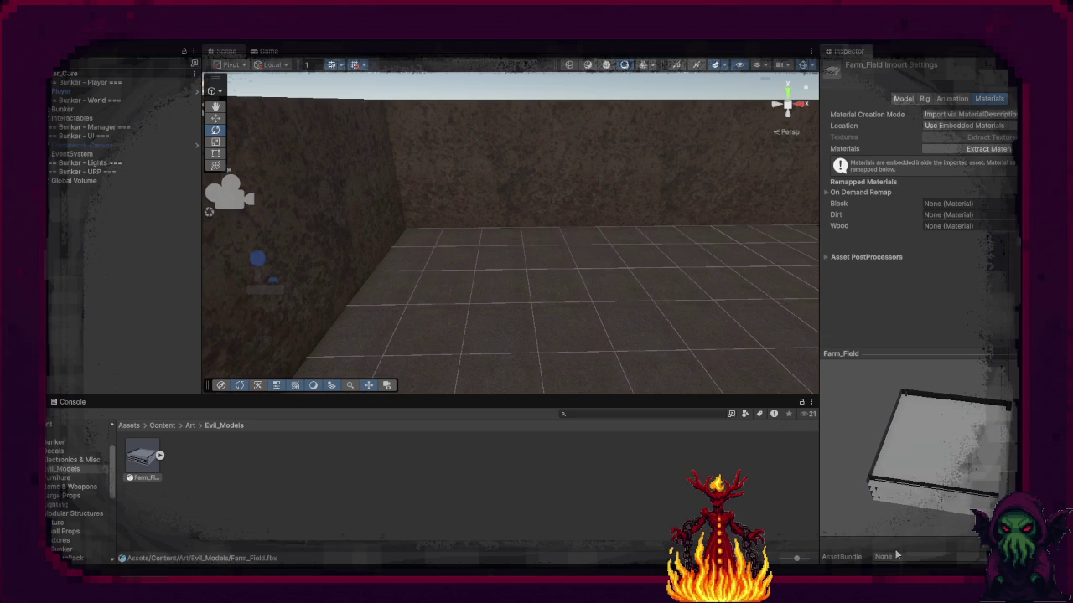
{"action": "key", "text": "alt+Tab"}
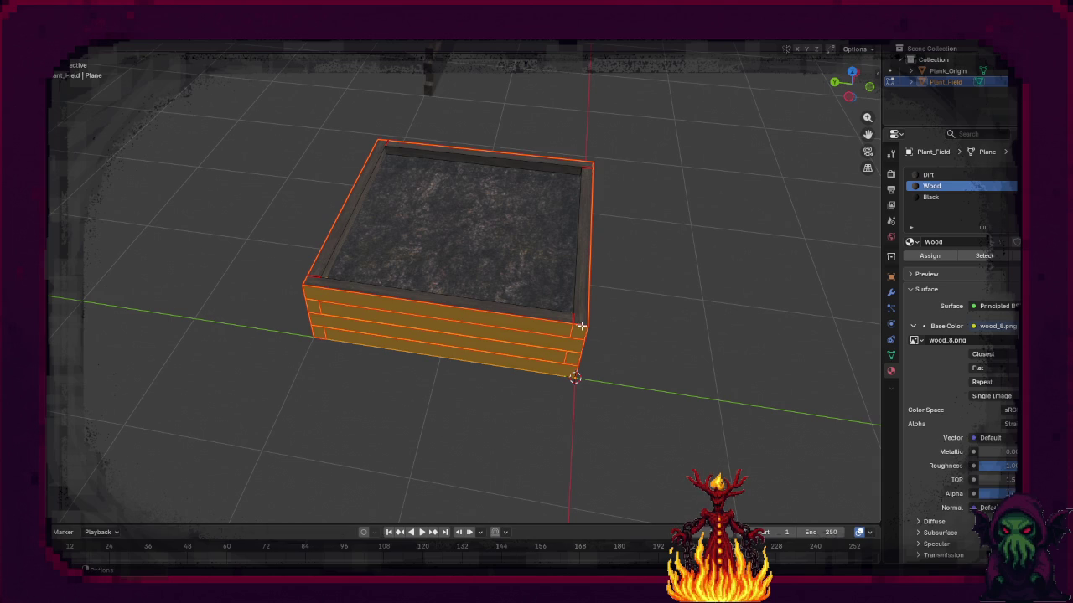
{"action": "key", "text": "a"}
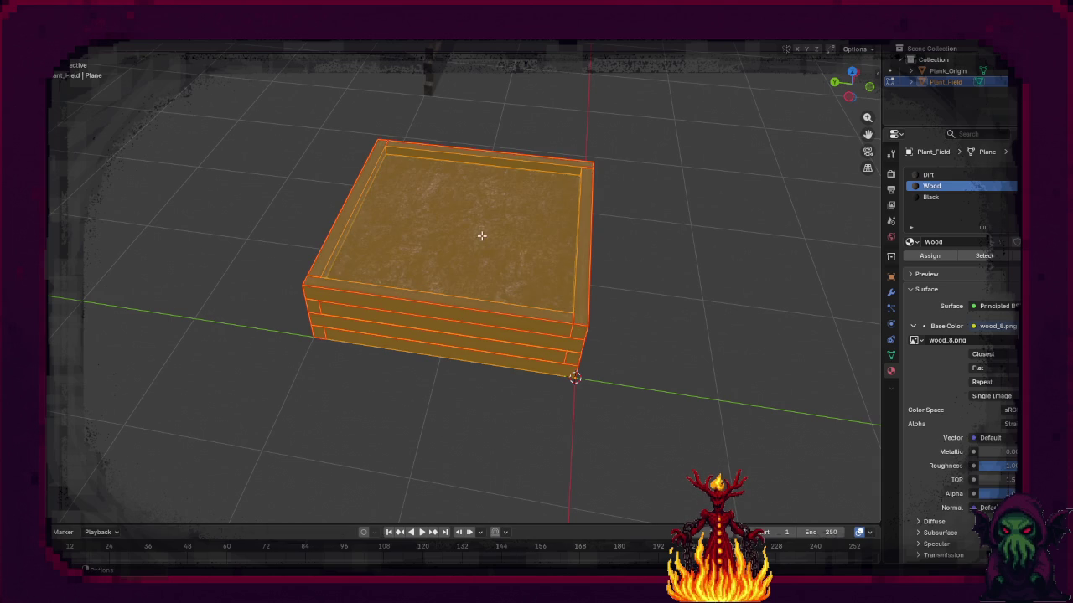
{"action": "left_click", "coordinate": [481, 234], "text": "ctrl"}
{"action": "mouse_move", "coordinate": [478, 372]}
{"action": "left_mouse_down"}
{"action": "mouse_move", "coordinate": [494, 308]}
{"action": "mouse_move", "coordinate": [542, 320]}
{"action": "left_mouse_up"}
Step: Drag Farm_Field from Unity's Project window into the bunker room scene
{"action": "mouse_move", "coordinate": [686, 578]}
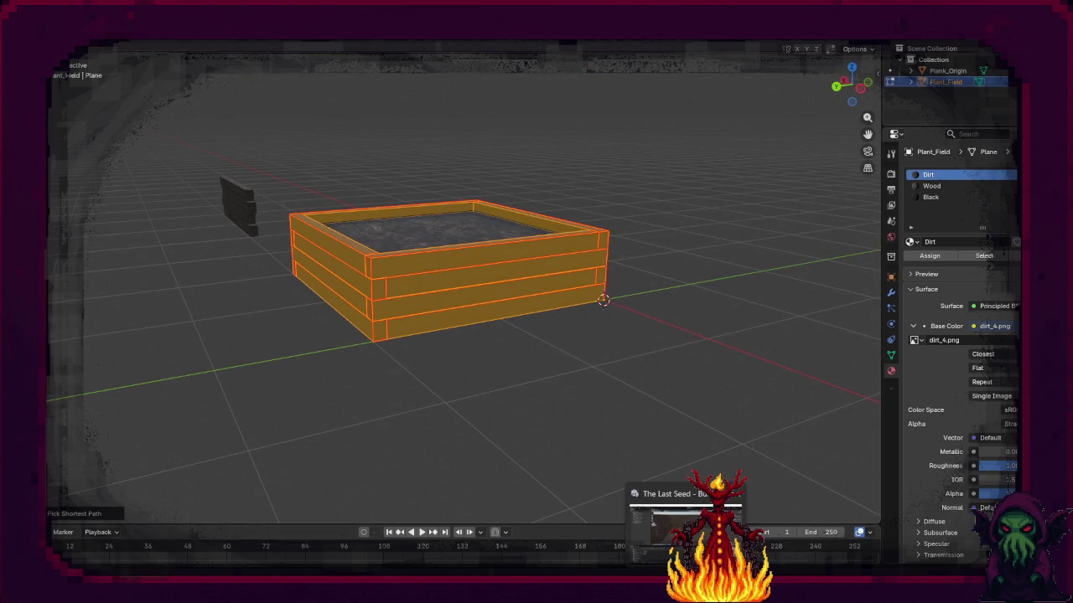
{"action": "left_click", "coordinate": [686, 523]}
{"action": "mouse_move", "coordinate": [871, 468]}
{"action": "left_mouse_down"}
{"action": "mouse_move", "coordinate": [921, 451]}
{"action": "mouse_move", "coordinate": [913, 455]}
{"action": "left_mouse_up"}
{"action": "mouse_move", "coordinate": [160, 457]}
{"action": "left_mouse_down"}
{"action": "mouse_move", "coordinate": [517, 361]}
{"action": "mouse_move", "coordinate": [645, 359]}
{"action": "mouse_move", "coordinate": [481, 319]}
{"action": "mouse_move", "coordinate": [459, 328]}
{"action": "left_mouse_up"}
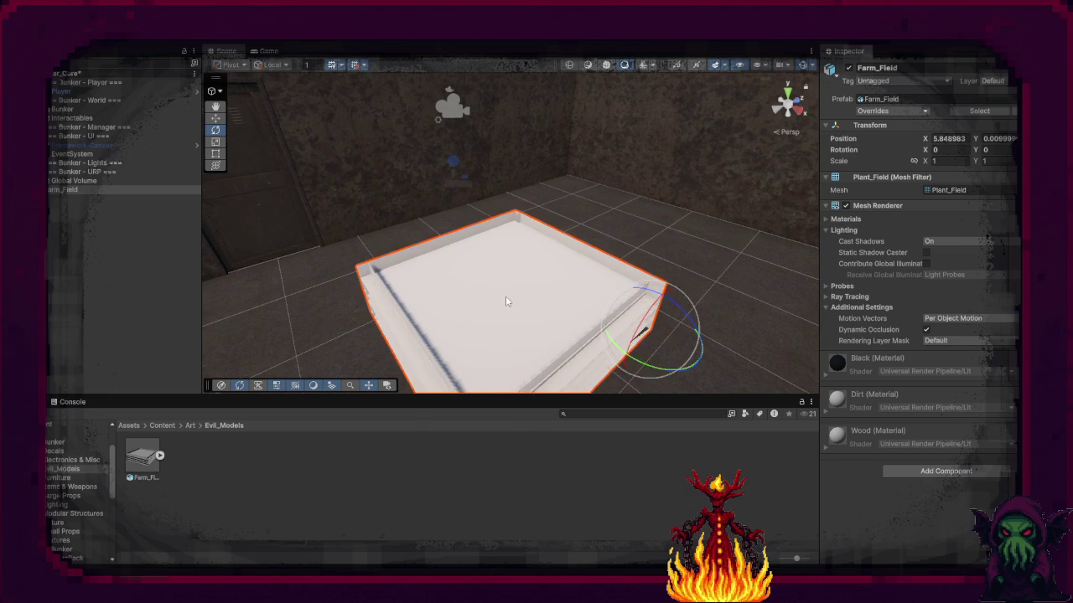
{"action": "mouse_move", "coordinate": [709, 590]}
{"action": "left_click", "coordinate": [729, 524]}
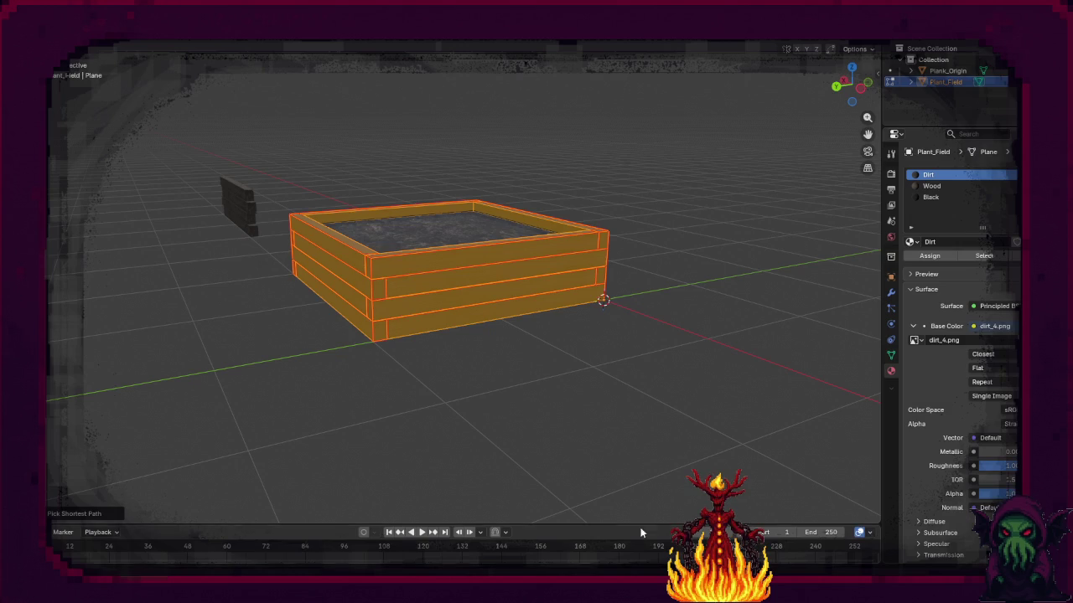
Step: Flip the planter's normals using the F3 'flip' search
{"action": "key", "text": "F3"}
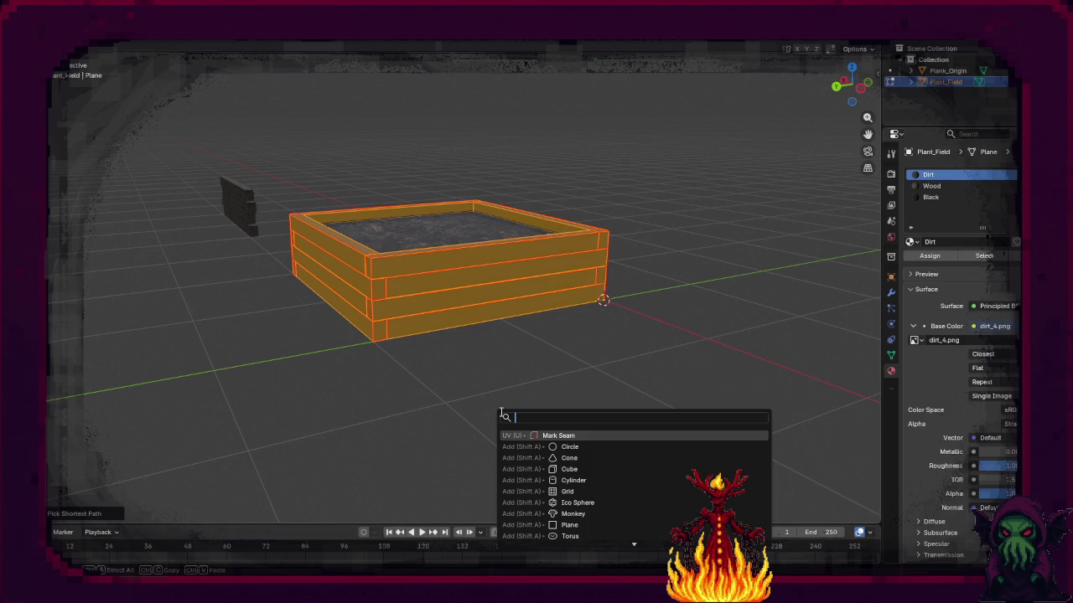
{"action": "type", "text": "flip"}
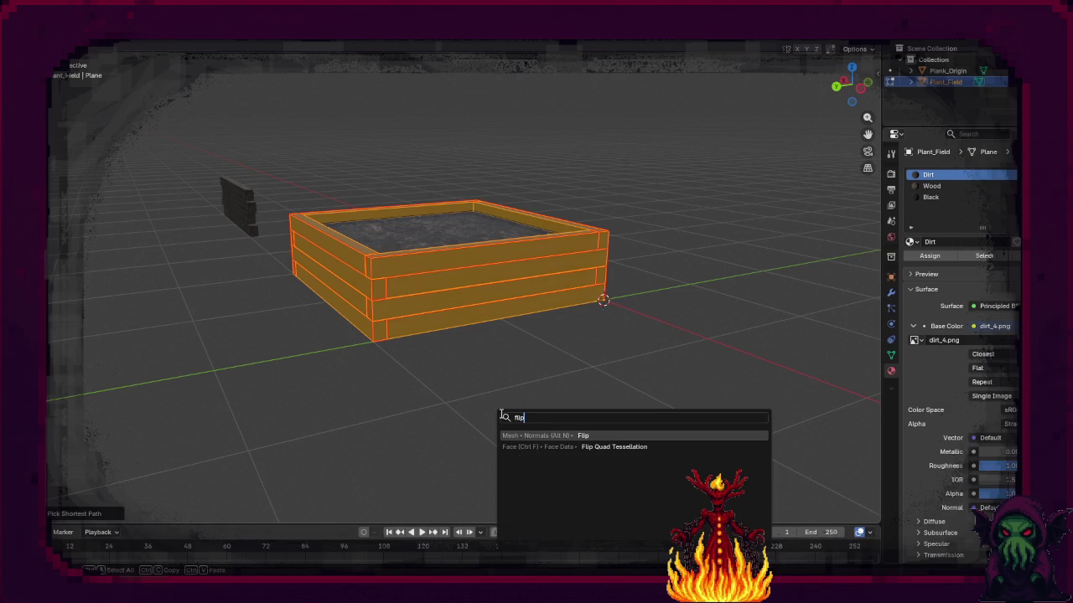
{"action": "key", "text": "Return"}
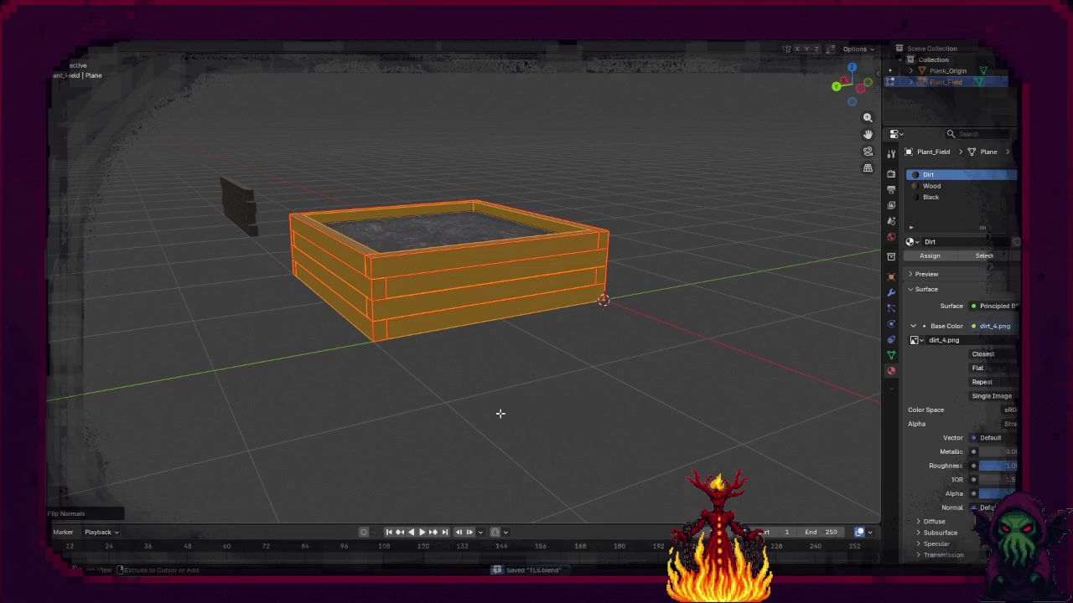
Step: Re-export the planter as FBX, overwriting Farm_Field.fbx
{"action": "left_click", "coordinate": [65, 37]}
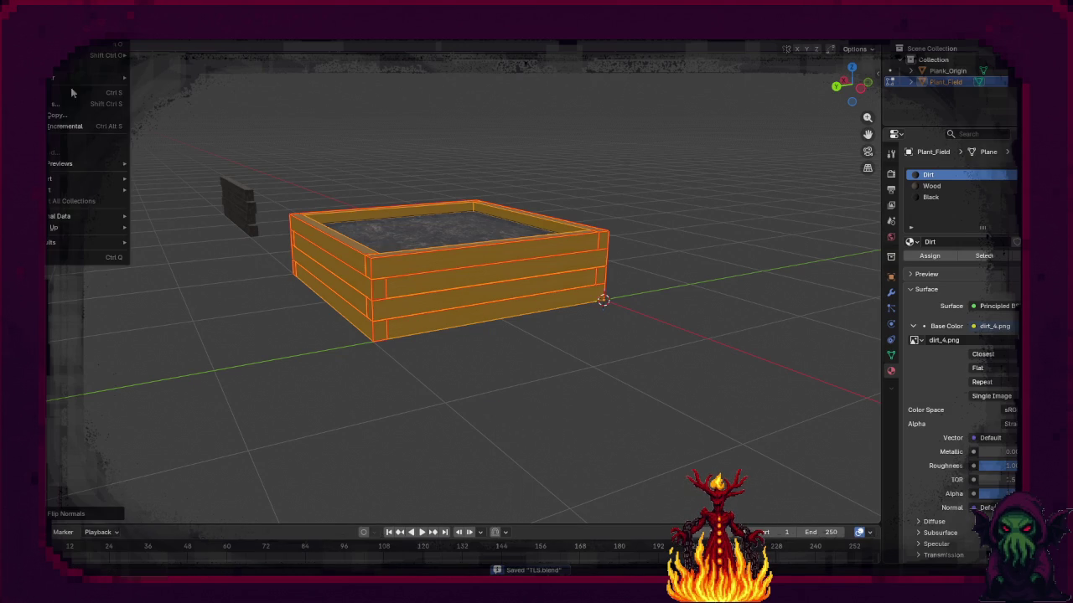
{"action": "mouse_move", "coordinate": [70, 181]}
{"action": "left_click", "coordinate": [175, 279]}
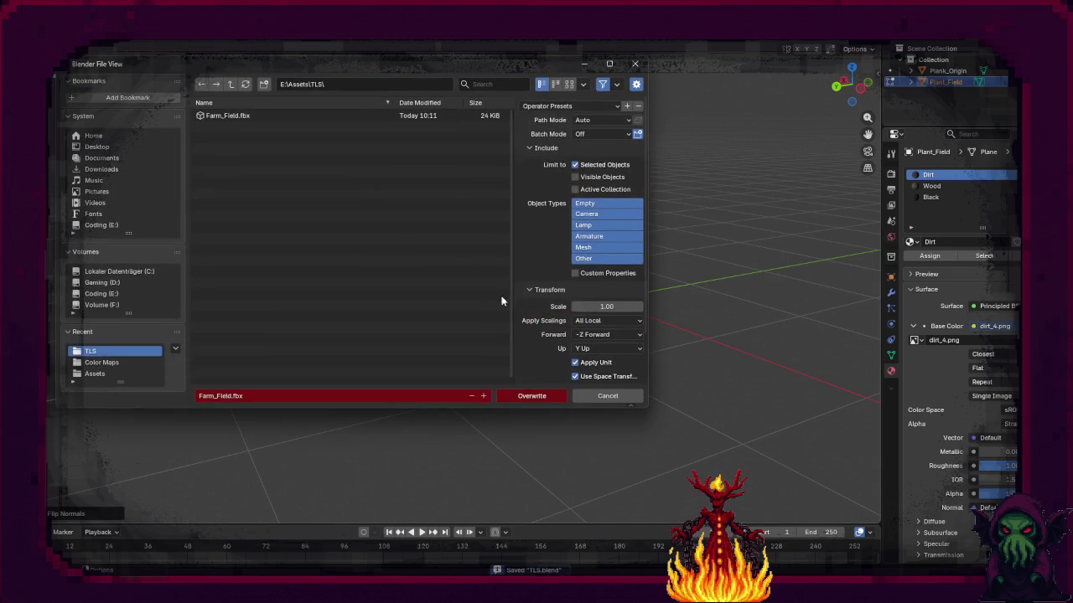
{"action": "left_click", "coordinate": [527, 396]}
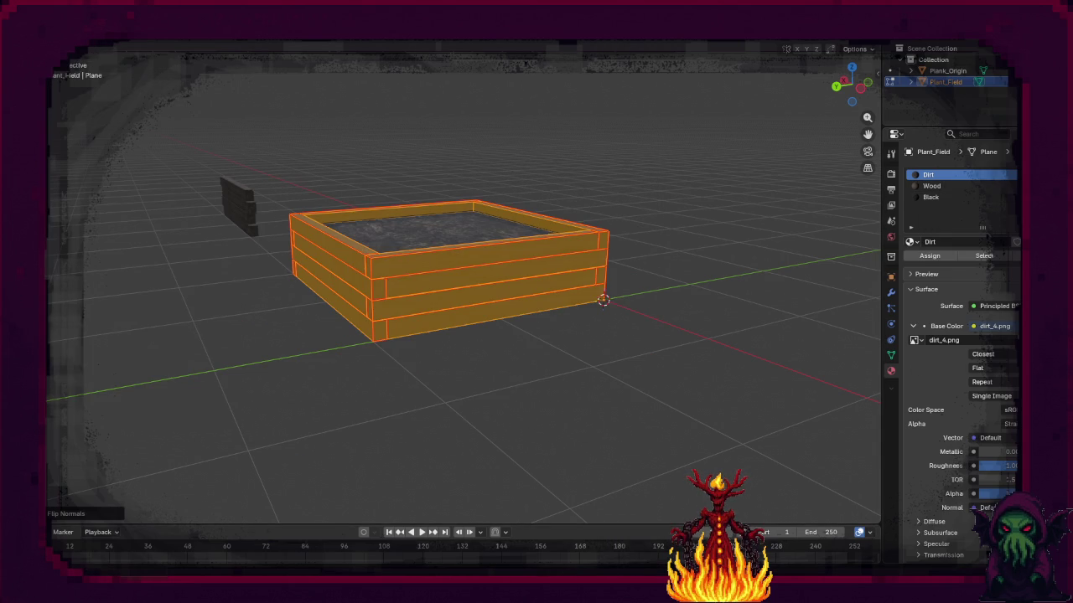
{"action": "left_click", "coordinate": [691, 570]}
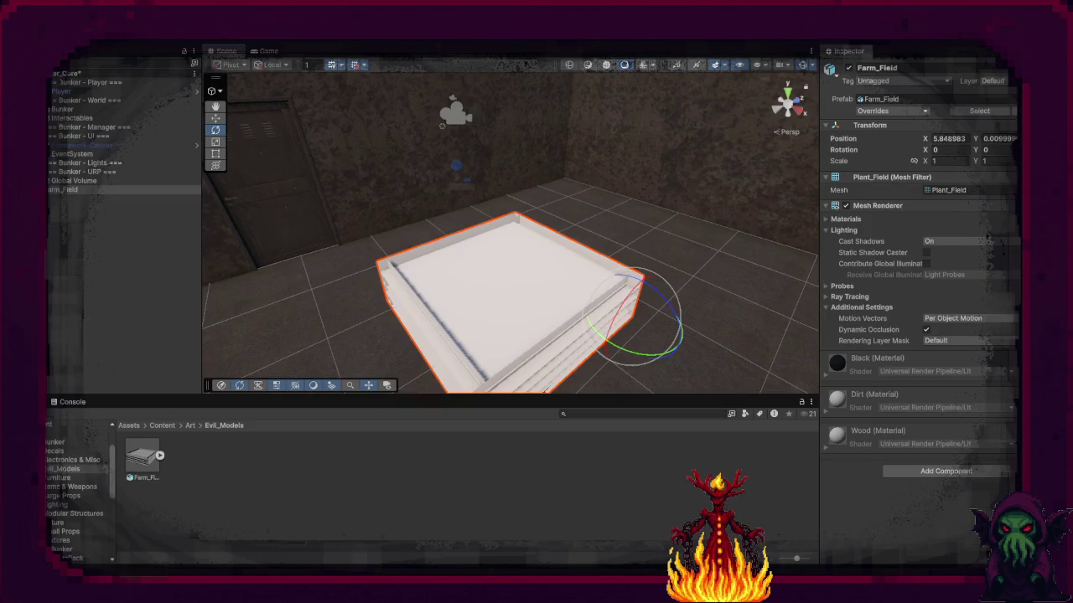
Step: Create an Evil_Tex folder under Art/Textures and bring up the Color Maps folder window
{"action": "mouse_move", "coordinate": [496, 568]}
{"action": "left_click", "coordinate": [190, 426]}
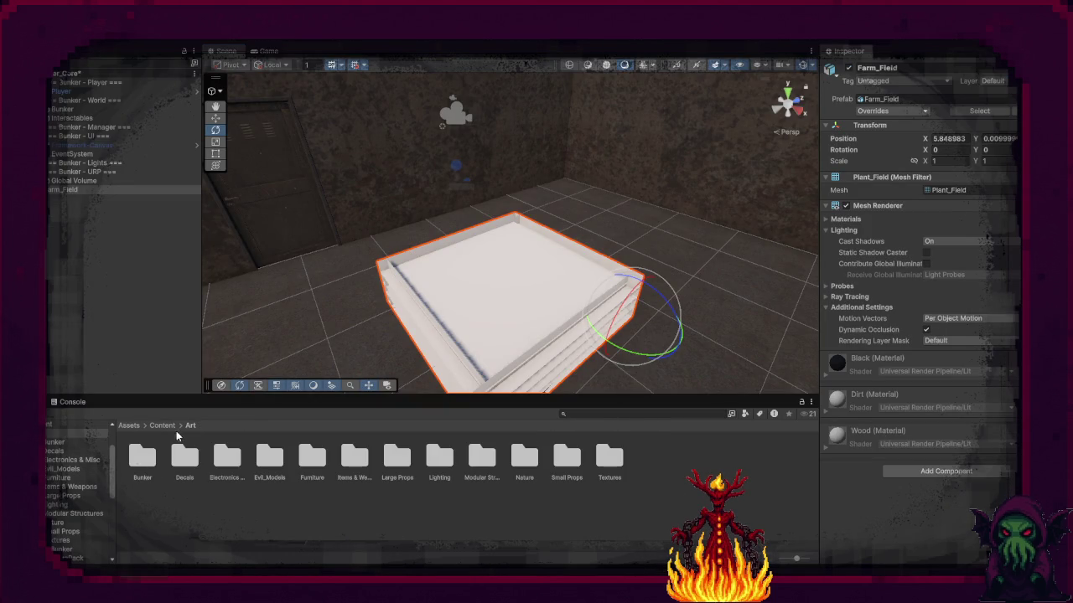
{"action": "double_click", "coordinate": [597, 466]}
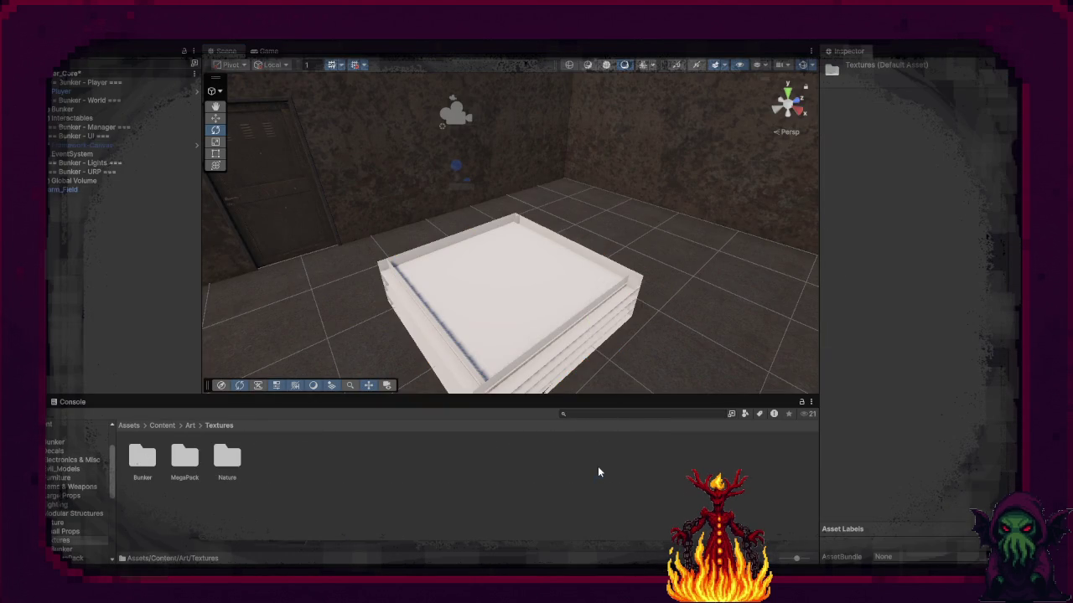
{"action": "right_click", "coordinate": [312, 454]}
{"action": "mouse_move", "coordinate": [397, 140]}
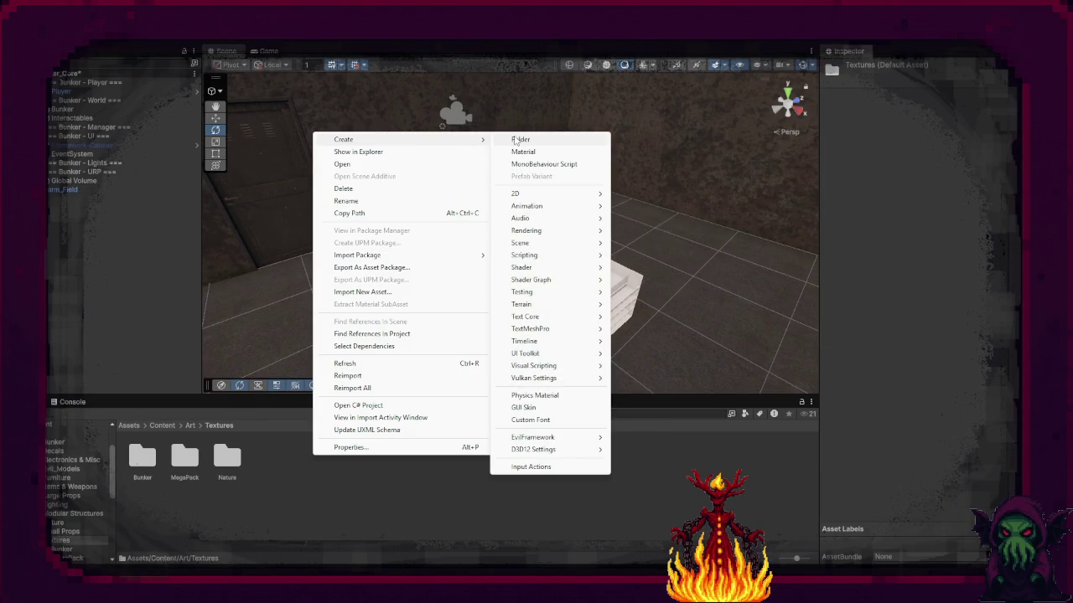
{"action": "left_click", "coordinate": [515, 140]}
{"action": "type", "text": "Evil_"}
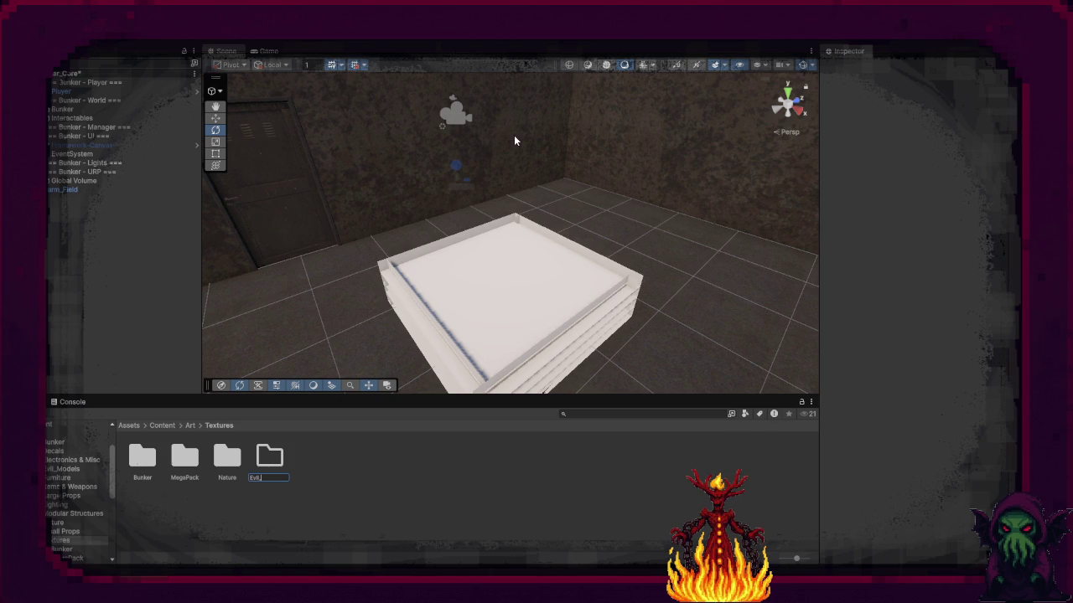
{"action": "type", "text": "x"}
{"action": "key", "text": "Return"}
{"action": "key", "text": "Return"}
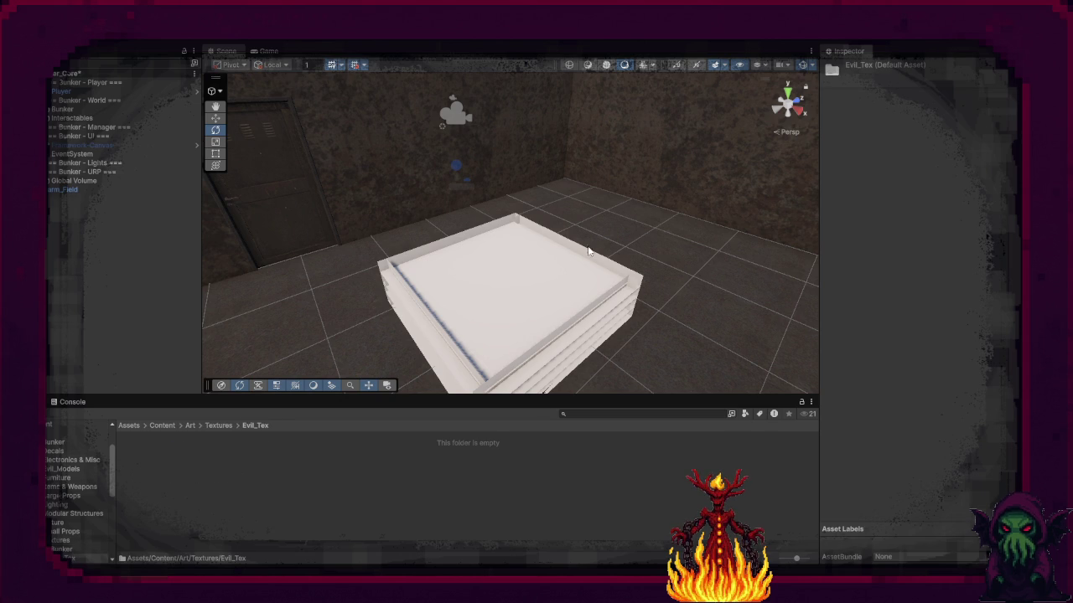
{"action": "mouse_move", "coordinate": [537, 587]}
{"action": "left_click", "coordinate": [598, 537]}
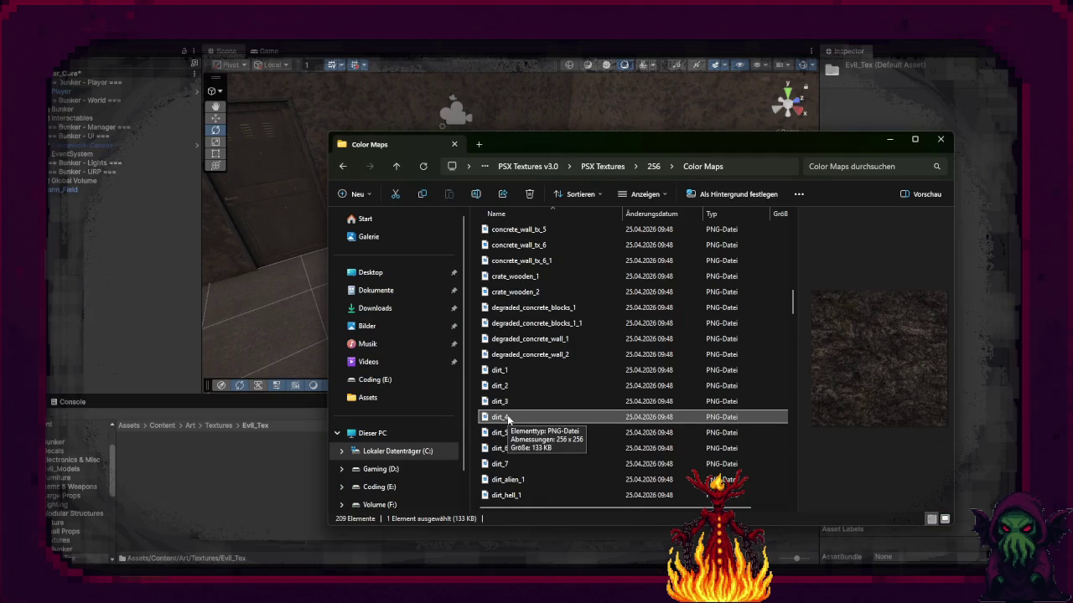
Step: Copy dirt_4.png from Color Maps into Unity's Evil_Tex folder
{"action": "left_click_drag", "start_coordinate": [248, 493], "coordinate": [247, 494]}
{"action": "scroll", "coordinate": [576, 415], "scroll_direction": "down", "scroll_amount": 2}
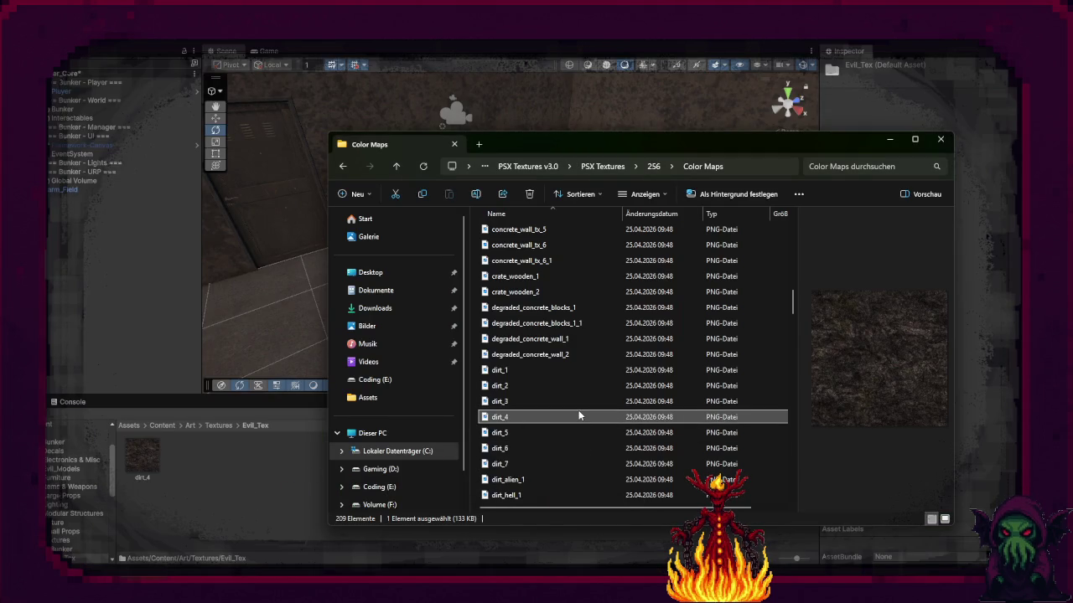
{"action": "scroll", "coordinate": [575, 414], "scroll_direction": "up", "scroll_amount": 4}
{"action": "scroll", "coordinate": [575, 414], "scroll_direction": "down", "scroll_amount": 12}
{"action": "scroll", "coordinate": [575, 414], "scroll_direction": "down", "scroll_amount": 20}
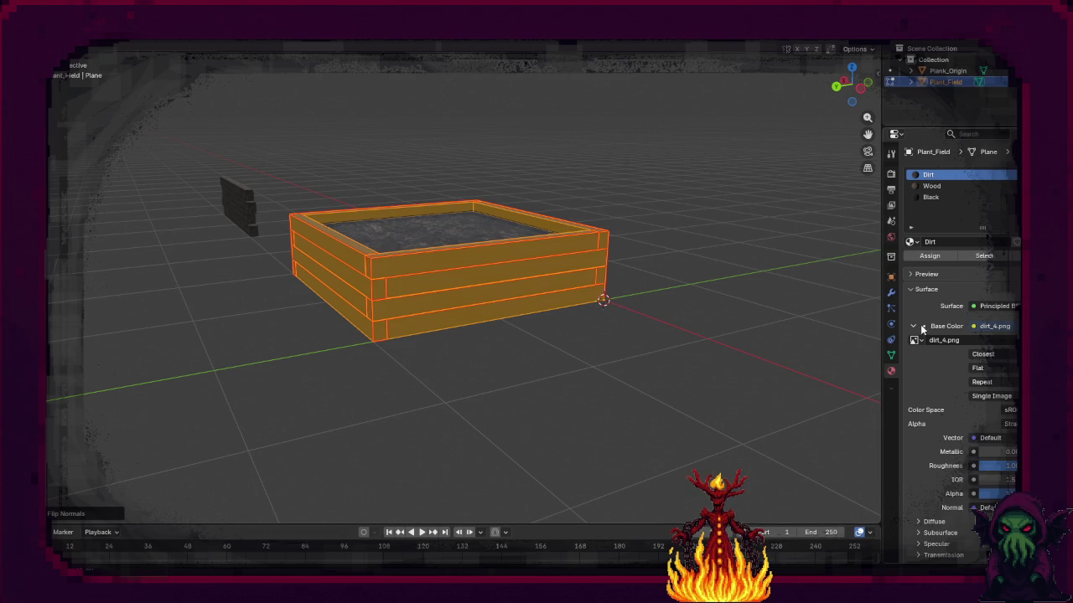
Step: Check the Wood material's texture, then copy wood_8.png into Evil_Tex
{"action": "left_click", "coordinate": [931, 185]}
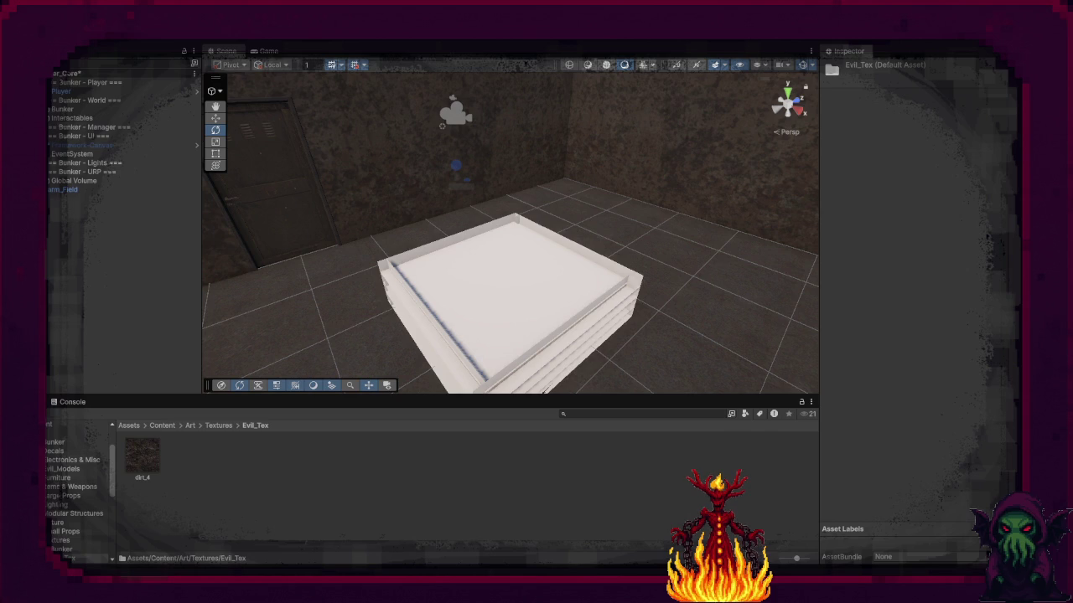
{"action": "mouse_move", "coordinate": [545, 587]}
{"action": "left_click", "coordinate": [586, 537]}
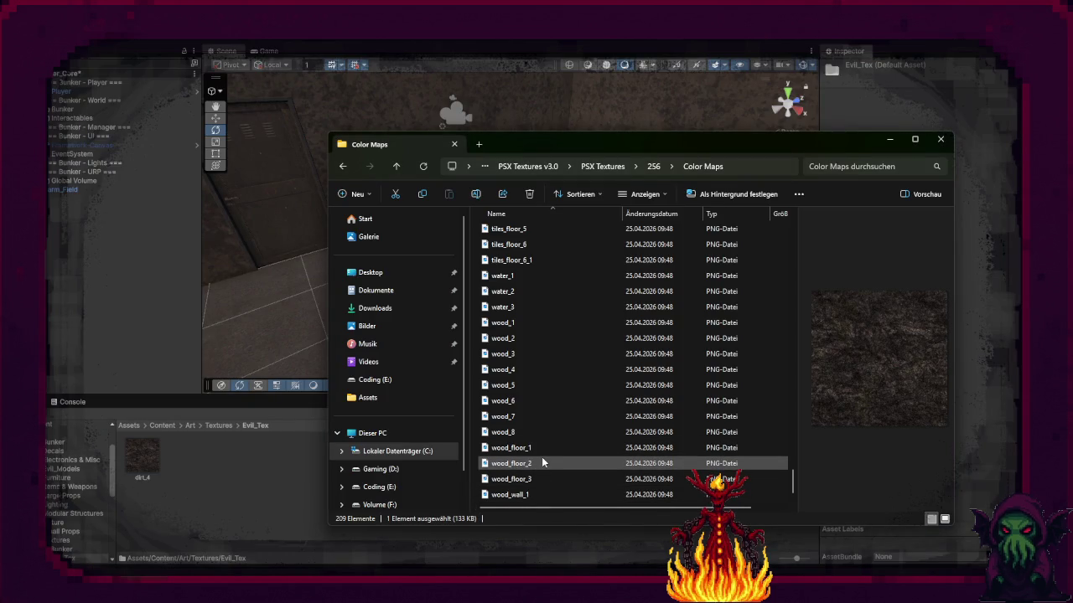
{"action": "left_click_drag", "start_coordinate": [519, 434], "coordinate": [261, 475]}
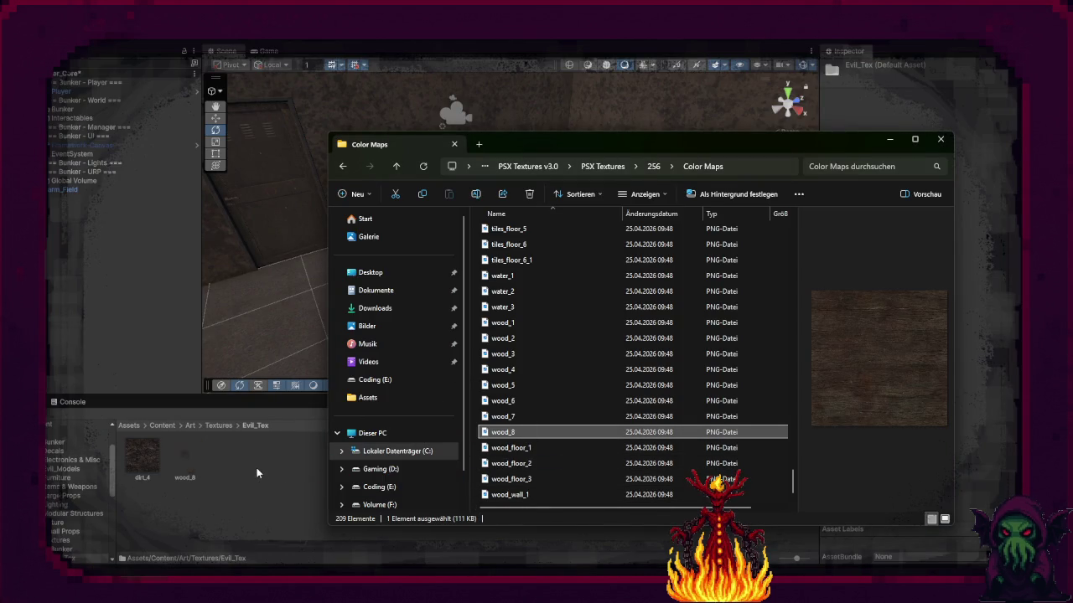
{"action": "left_click", "coordinate": [257, 501]}
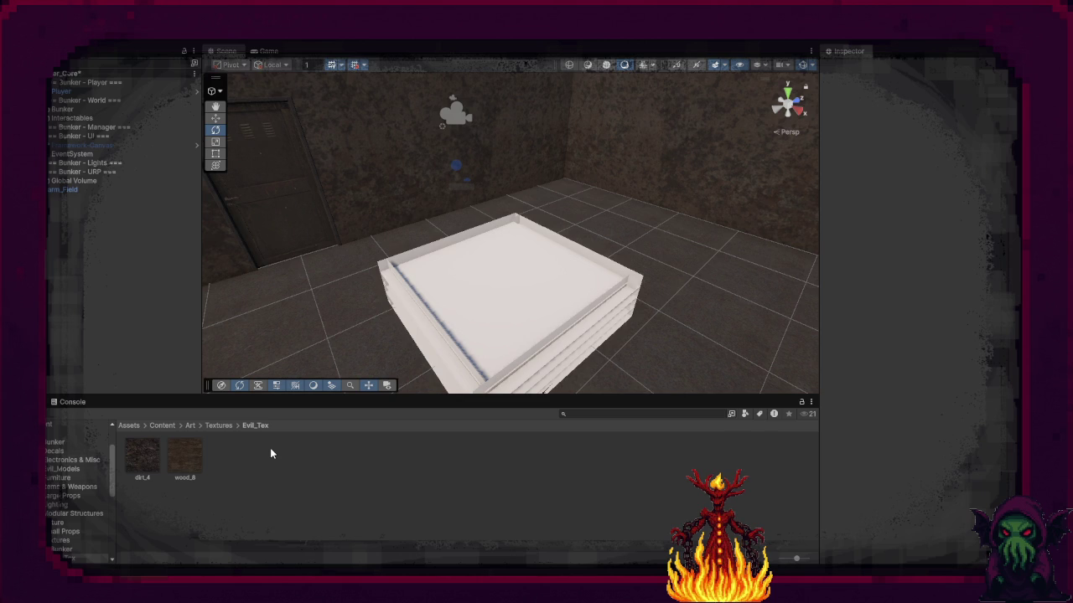
{"action": "left_click", "coordinate": [495, 295]}
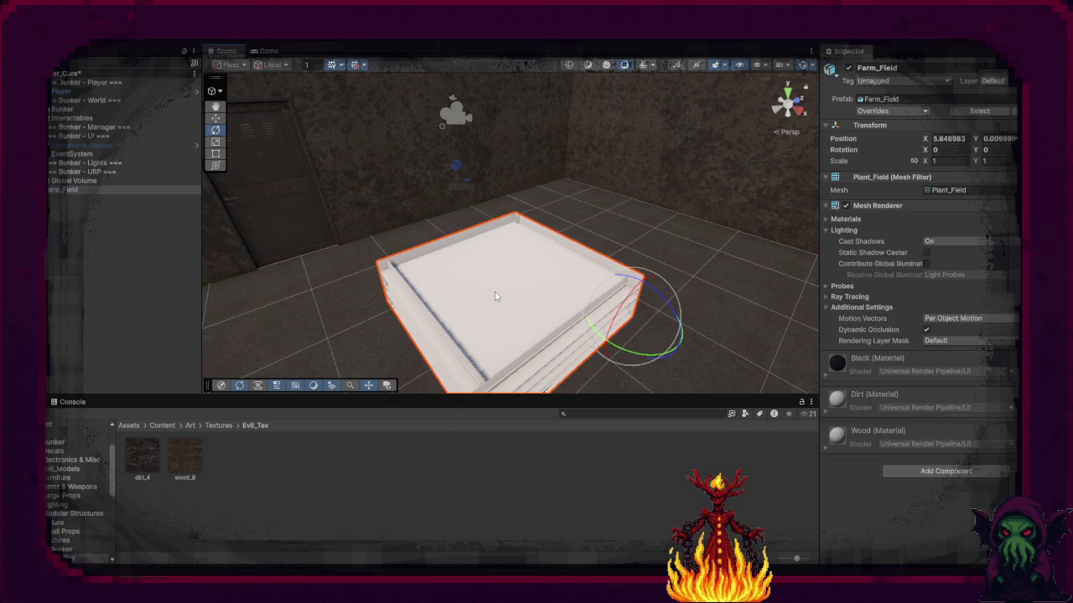
Step: Delete the old Farm_Field from the scene and from the Evil_Models folder
{"action": "key", "text": "Delete"}
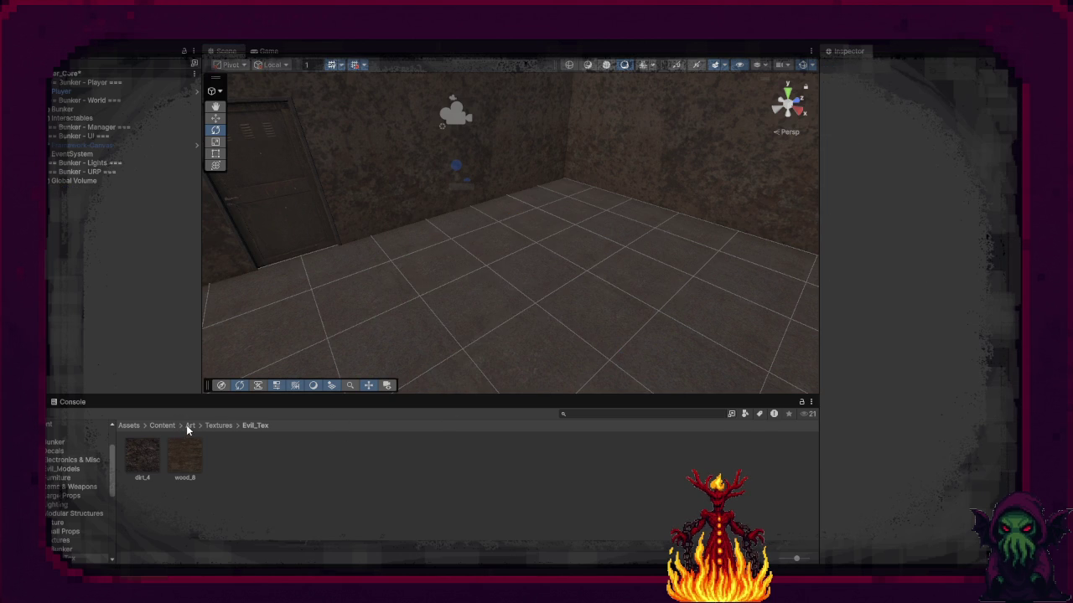
{"action": "left_click", "coordinate": [190, 426]}
{"action": "double_click", "coordinate": [265, 452]}
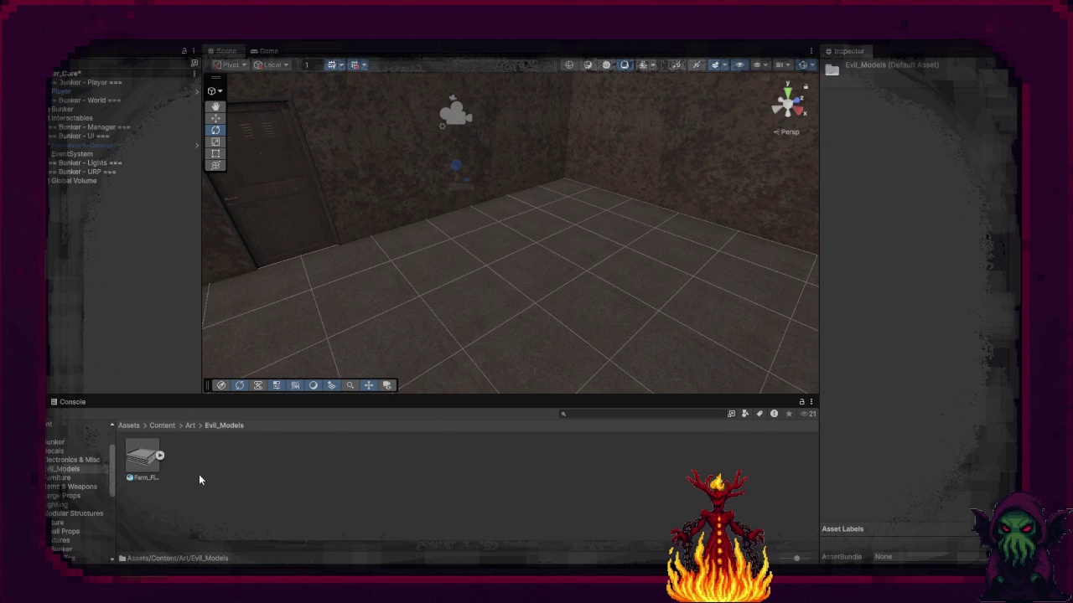
{"action": "left_click", "coordinate": [142, 456]}
{"action": "key", "text": "Delete"}
{"action": "key", "text": "Return"}
Step: Reimport Farm_Field.fbx into Evil_Models and place it in the bunker room
{"action": "right_click", "coordinate": [149, 462]}
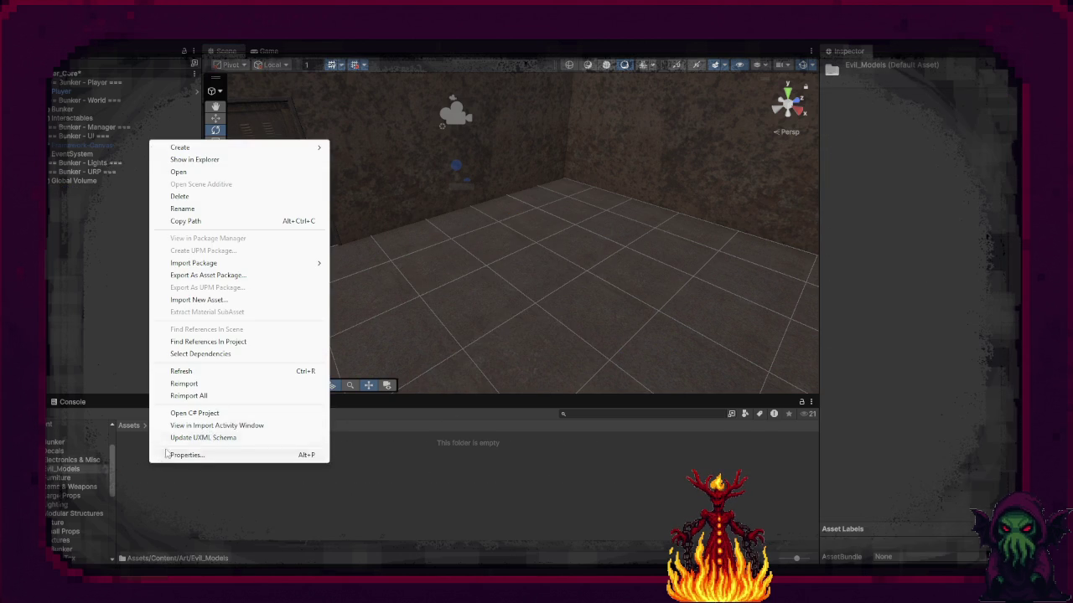
{"action": "left_click", "coordinate": [232, 301]}
{"action": "double_click", "coordinate": [128, 121]}
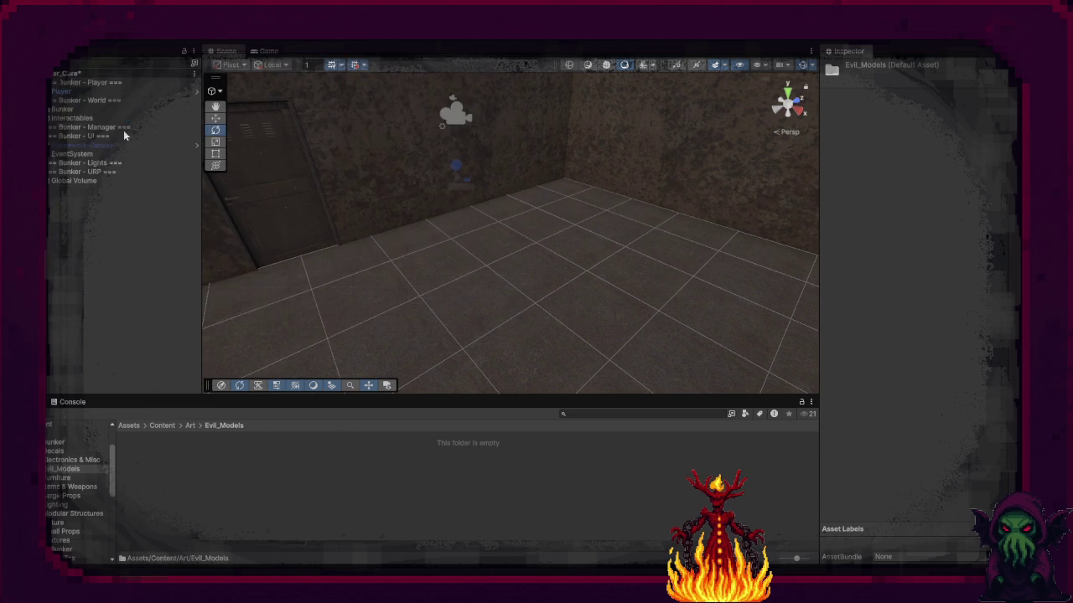
{"action": "mouse_move", "coordinate": [167, 457]}
{"action": "left_mouse_down"}
{"action": "mouse_move", "coordinate": [304, 377]}
{"action": "mouse_move", "coordinate": [675, 272]}
{"action": "mouse_move", "coordinate": [694, 282]}
{"action": "left_mouse_up"}
Step: Shift the planter along X, then reset its Transform
{"action": "mouse_move", "coordinate": [514, 312]}
{"action": "left_mouse_down"}
{"action": "mouse_move", "coordinate": [565, 294]}
{"action": "mouse_move", "coordinate": [545, 259]}
{"action": "mouse_move", "coordinate": [440, 402]}
{"action": "mouse_move", "coordinate": [308, 406]}
{"action": "mouse_move", "coordinate": [105, 391]}
{"action": "mouse_move", "coordinate": [326, 390]}
{"action": "mouse_move", "coordinate": [444, 375]}
{"action": "mouse_move", "coordinate": [589, 308]}
{"action": "mouse_move", "coordinate": [411, 330]}
{"action": "mouse_move", "coordinate": [429, 329]}
{"action": "left_mouse_up"}
{"action": "key", "text": "w"}
{"action": "left_click_drag", "start_coordinate": [553, 281], "coordinate": [492, 239]}
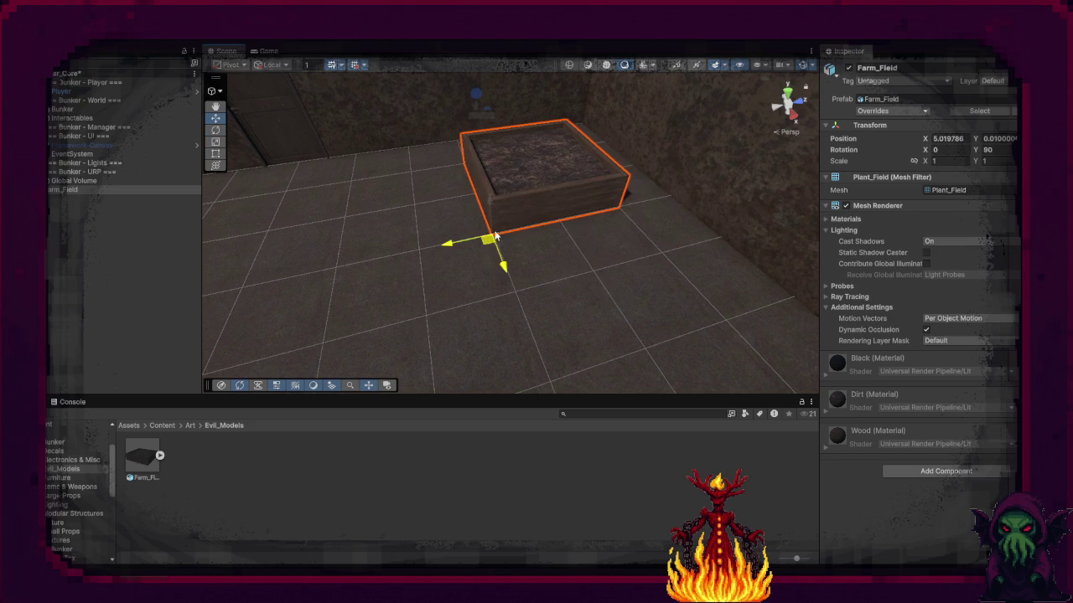
{"action": "right_click", "coordinate": [947, 127]}
{"action": "left_click", "coordinate": [972, 139]}
Step: Move the planter to X 5 and rotate door_8 -90° on Y
{"action": "mouse_move", "coordinate": [507, 123]}
{"action": "left_mouse_down"}
{"action": "mouse_move", "coordinate": [541, 205]}
{"action": "mouse_move", "coordinate": [527, 260]}
{"action": "mouse_move", "coordinate": [591, 204]}
{"action": "mouse_move", "coordinate": [642, 201]}
{"action": "left_mouse_up"}
{"action": "left_click_drag", "start_coordinate": [489, 278], "coordinate": [512, 236]}
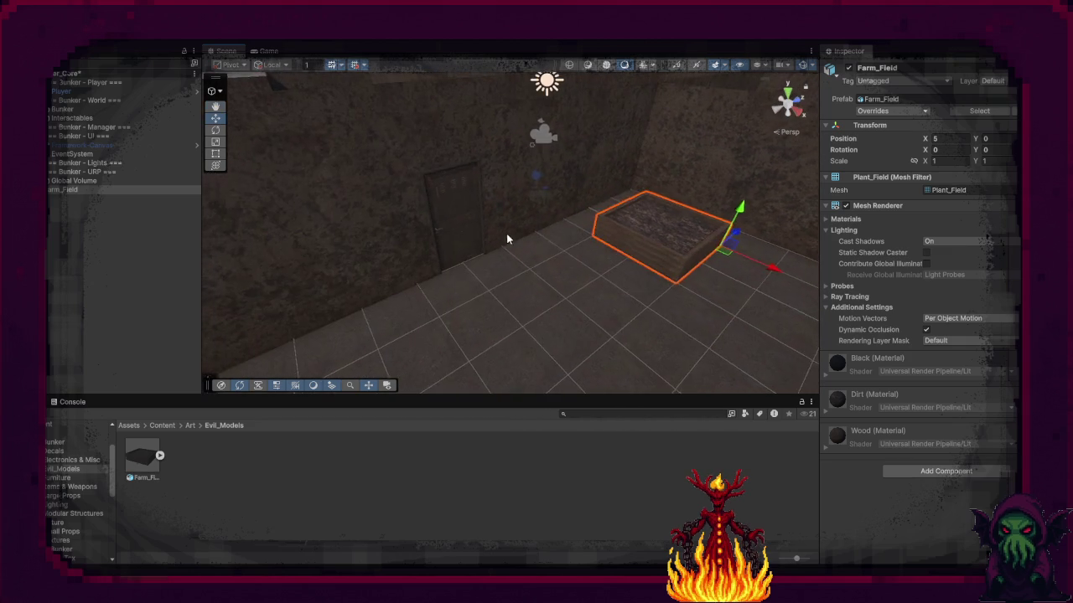
{"action": "left_click", "coordinate": [463, 226]}
{"action": "left_click", "coordinate": [464, 226]}
{"action": "key", "text": "e"}
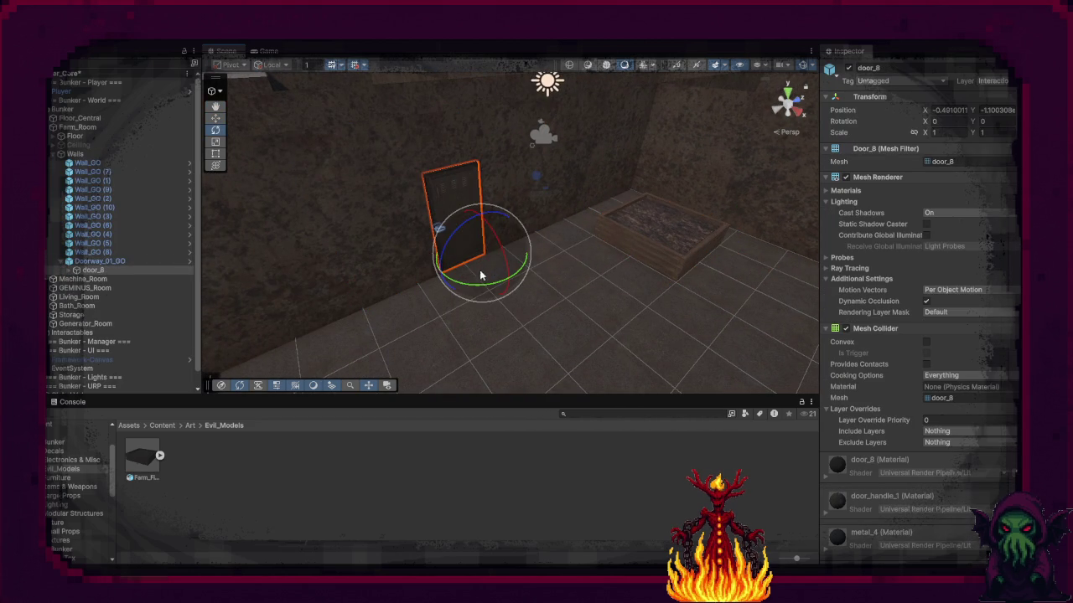
{"action": "left_click_drag", "start_coordinate": [481, 285], "coordinate": [630, 305]}
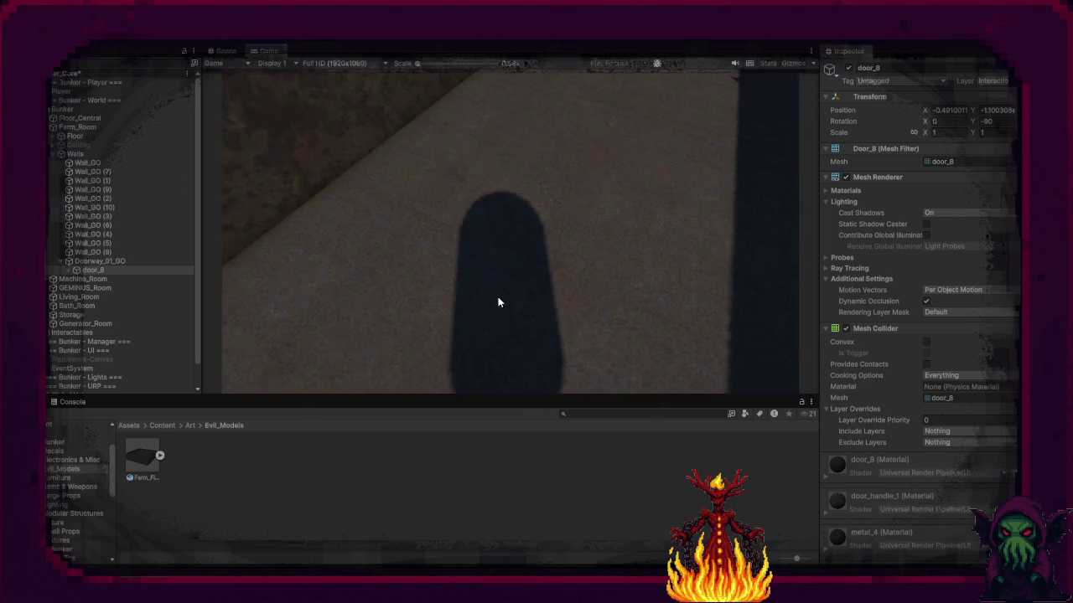
Step: Walk around the planter in play mode, then stop playing
{"action": "key", "text": "w"}
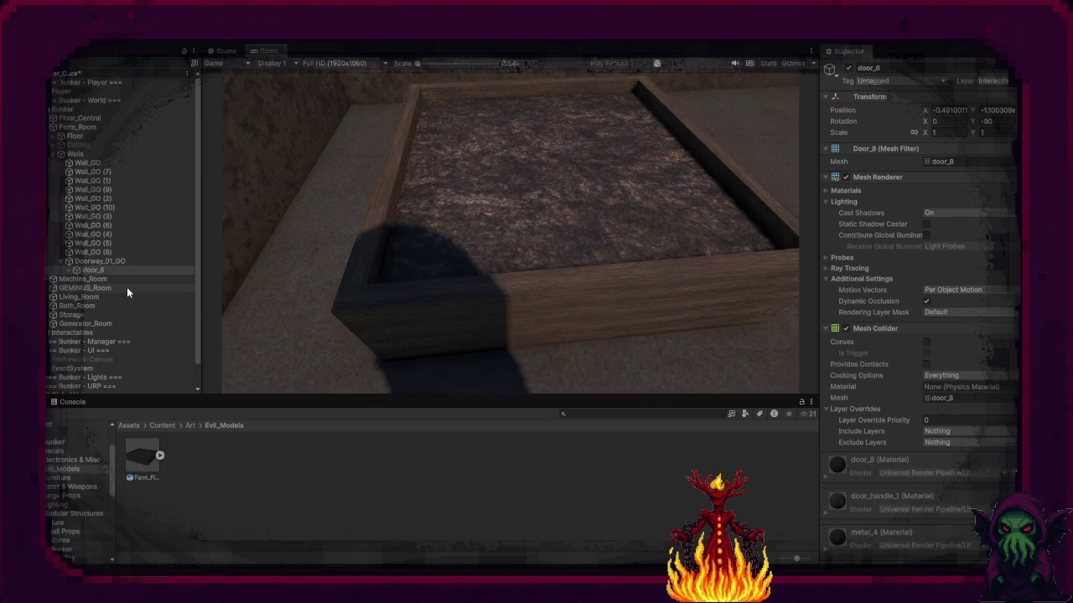
{"action": "key", "text": "d"}
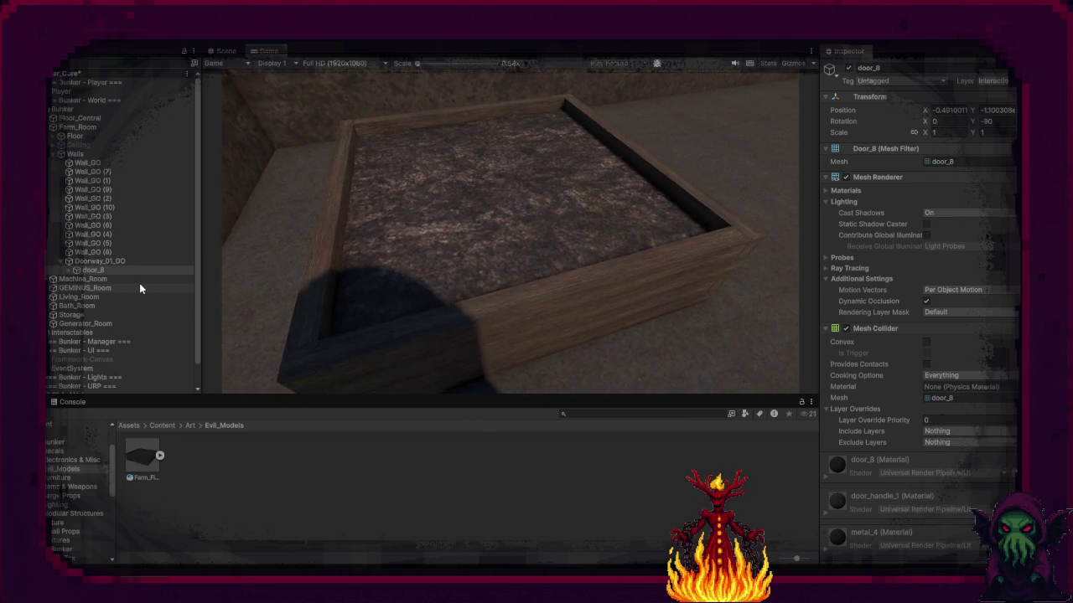
{"action": "key", "text": "w"}
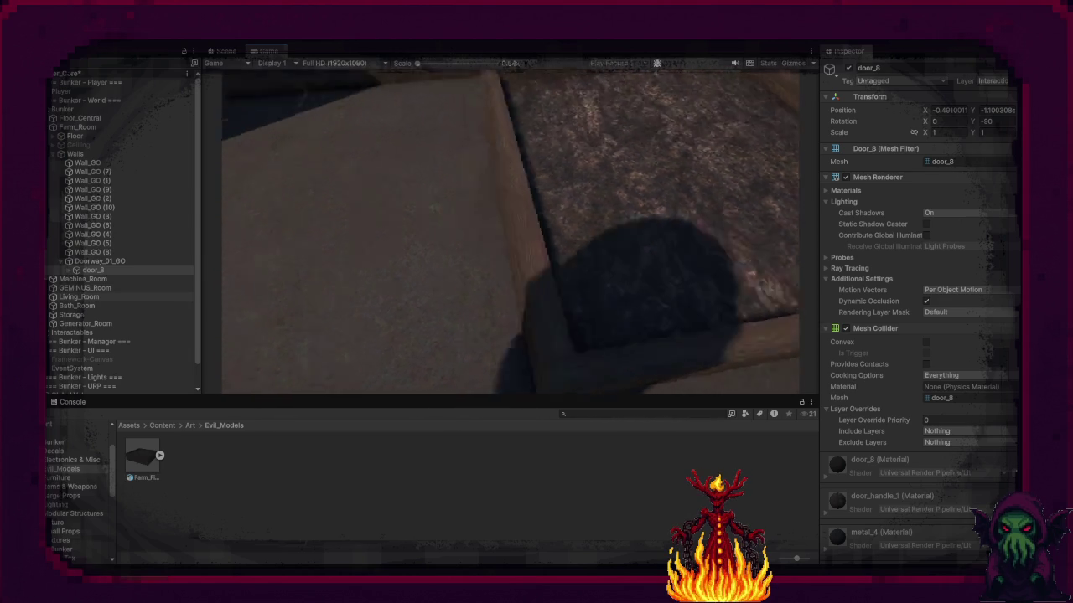
{"action": "key", "text": "Escape"}
{"action": "key", "text": "w"}
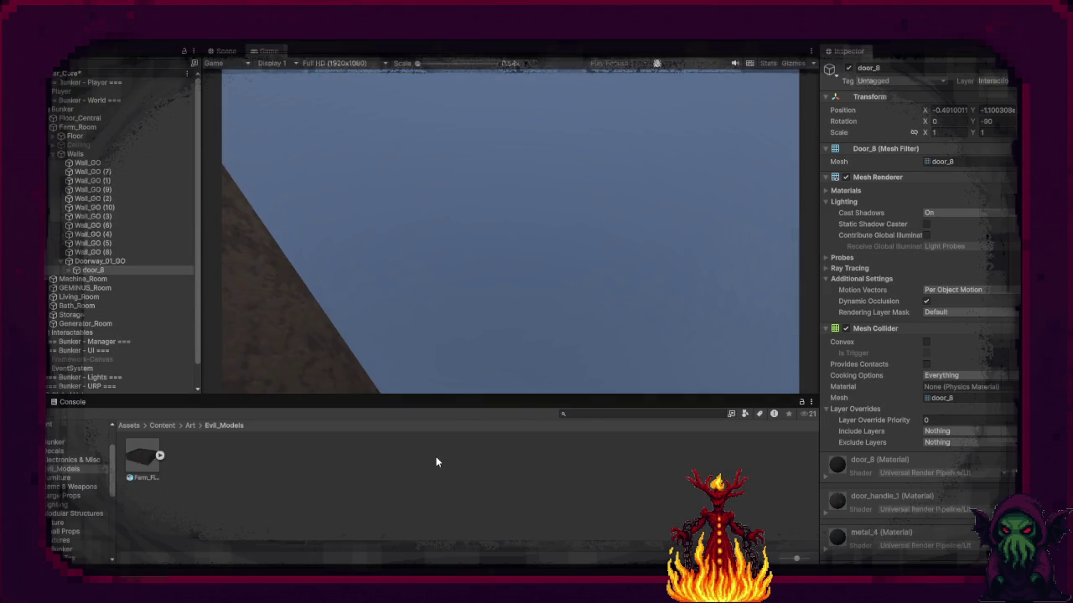
{"action": "key", "text": "ctrl+p"}
Step: Add a Box Collider component to the Farm_Field planter
{"action": "left_click", "coordinate": [652, 255]}
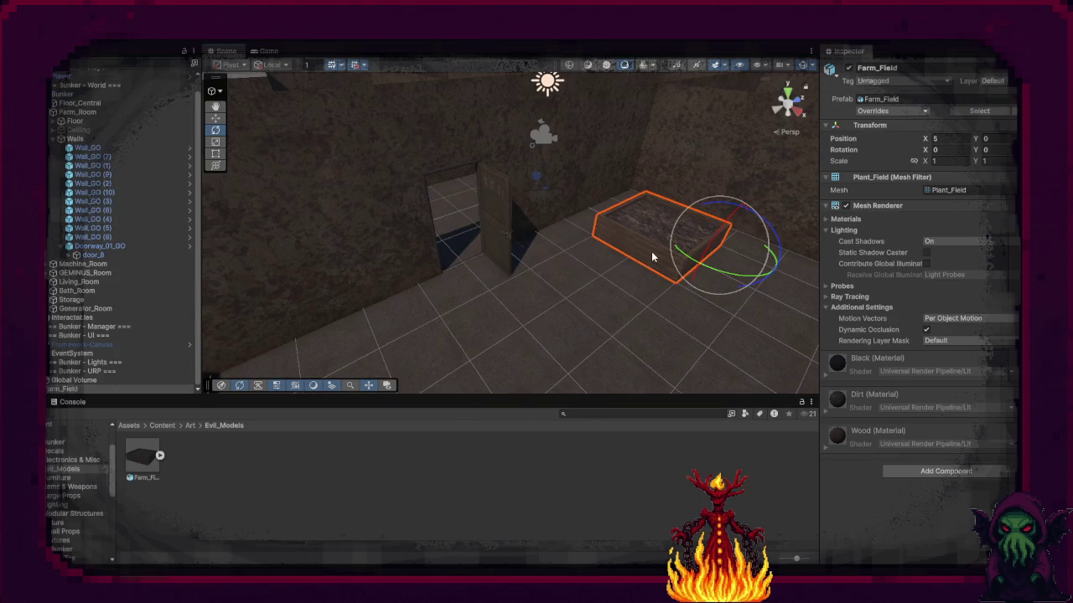
{"action": "left_click", "coordinate": [960, 485]}
{"action": "type", "text": "b"}
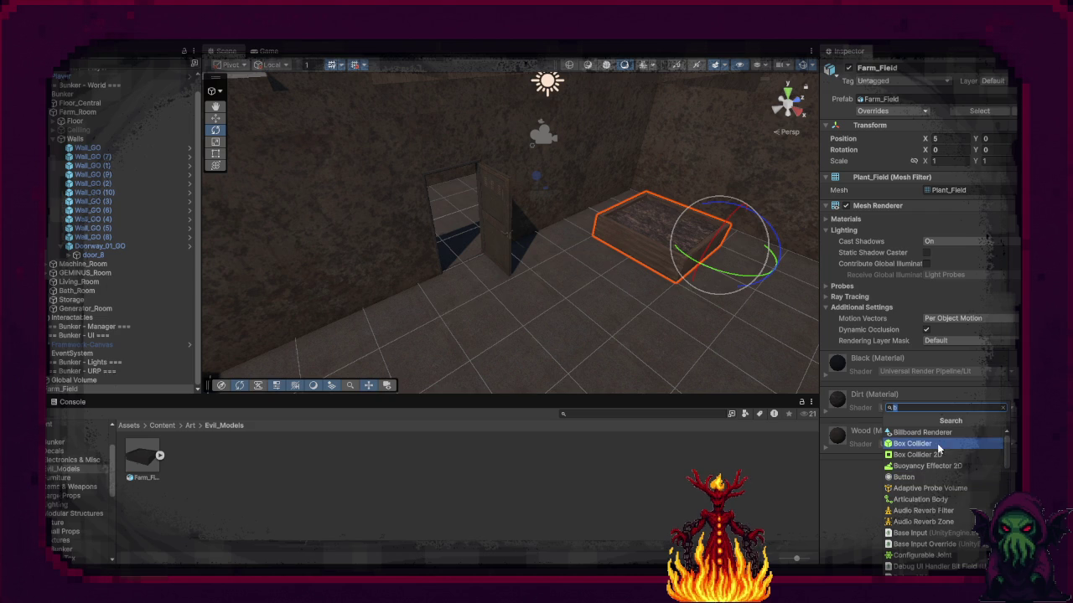
{"action": "left_click", "coordinate": [922, 443]}
{"action": "mouse_move", "coordinate": [569, 325]}
{"action": "left_mouse_down"}
{"action": "mouse_move", "coordinate": [691, 315]}
{"action": "mouse_move", "coordinate": [543, 296]}
{"action": "left_mouse_up"}
{"action": "key", "text": "f"}
{"action": "scroll", "coordinate": [543, 296], "scroll_direction": "down", "scroll_amount": 5}
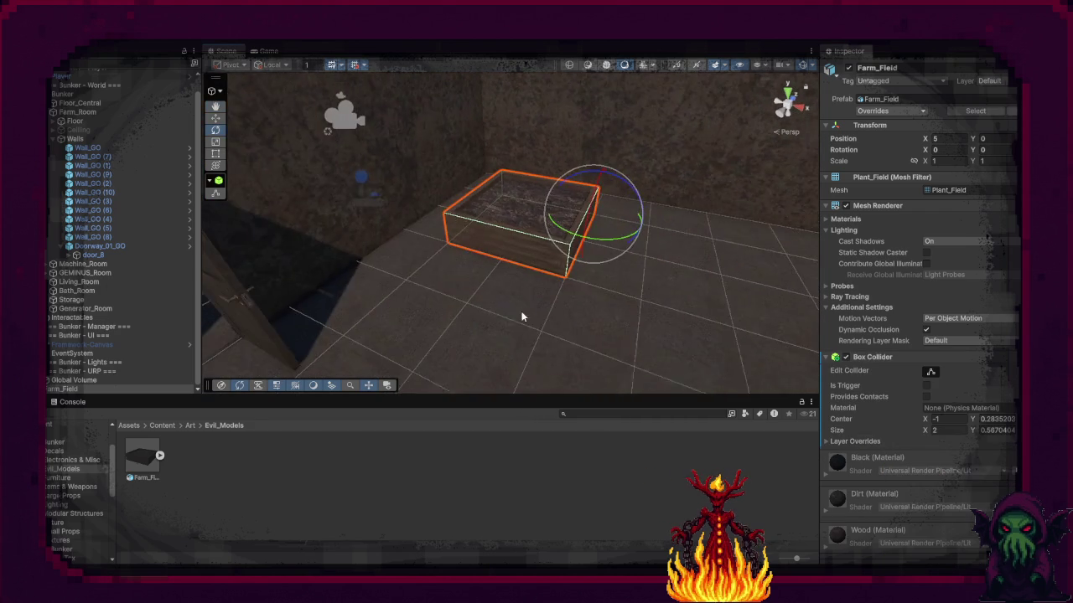
Step: Put Farm_Field on the Interactable layer and collapse its component panels
{"action": "left_click", "coordinate": [1001, 82]}
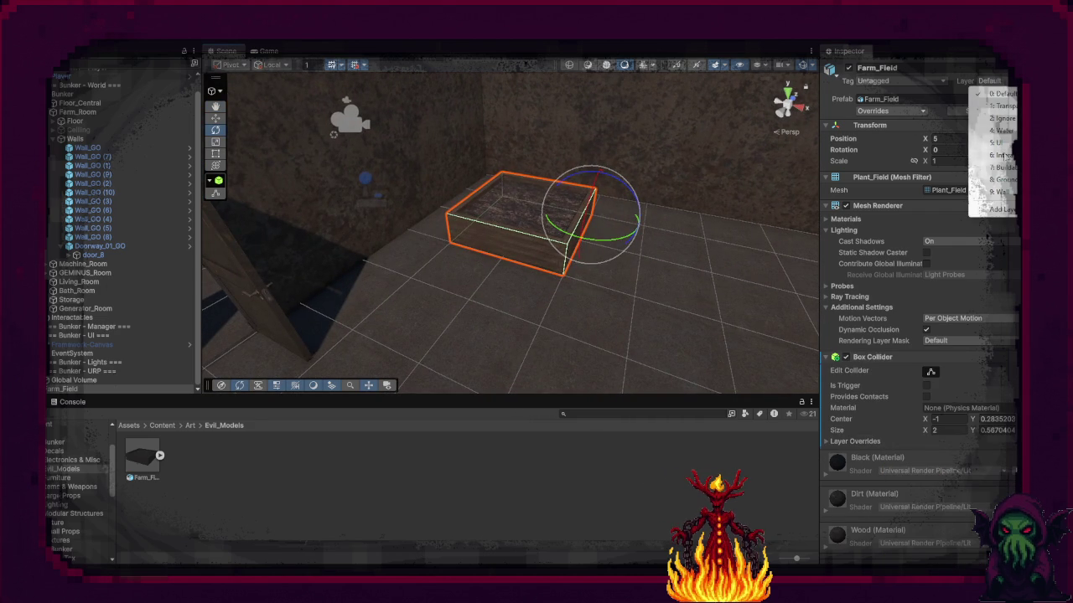
{"action": "left_click", "coordinate": [1005, 155]}
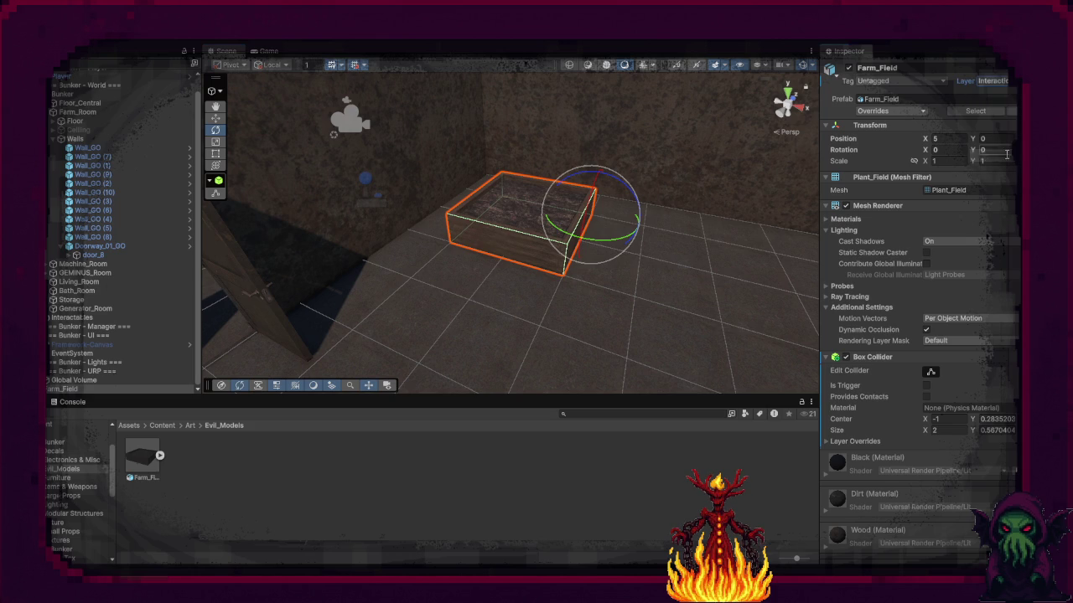
{"action": "left_click", "coordinate": [826, 206]}
{"action": "left_click", "coordinate": [826, 201]}
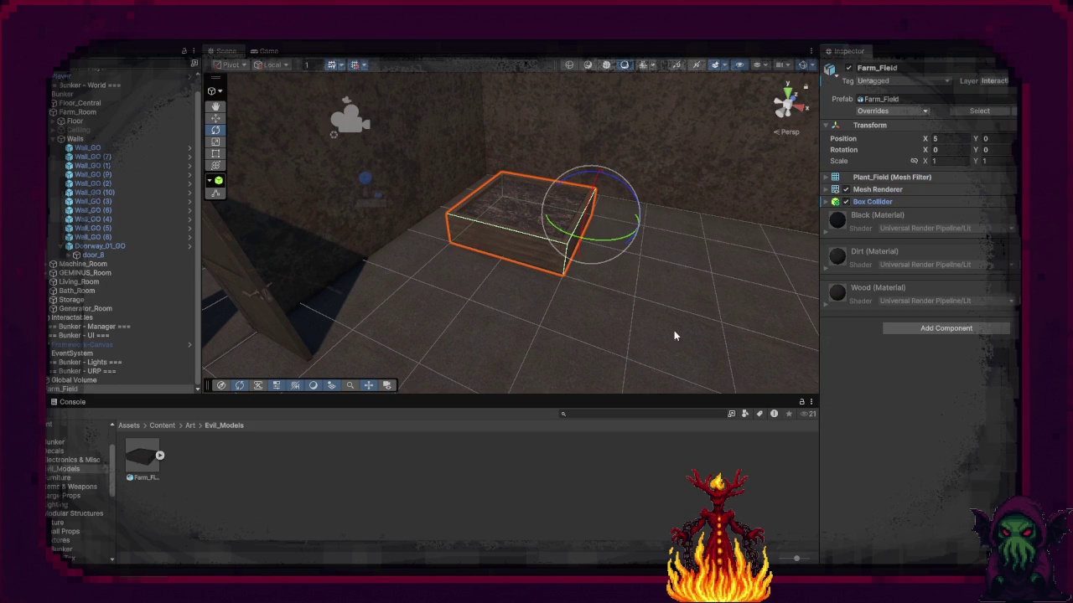
Step: Unpack Farm_Field completely from its prefab and collapse the Farm_Room children
{"action": "right_click", "coordinate": [94, 380]}
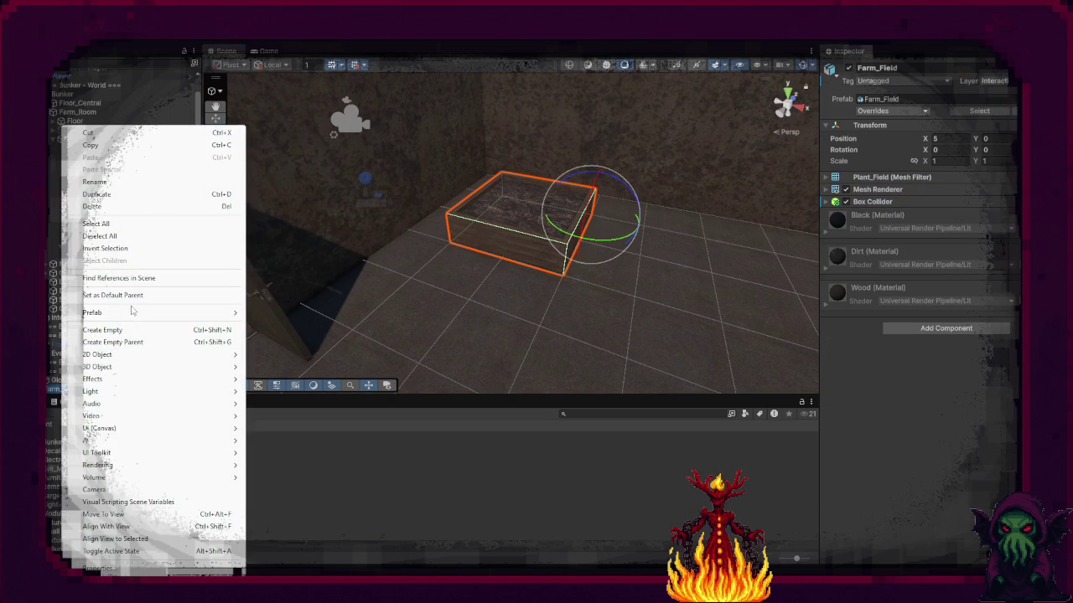
{"action": "mouse_move", "coordinate": [134, 313]}
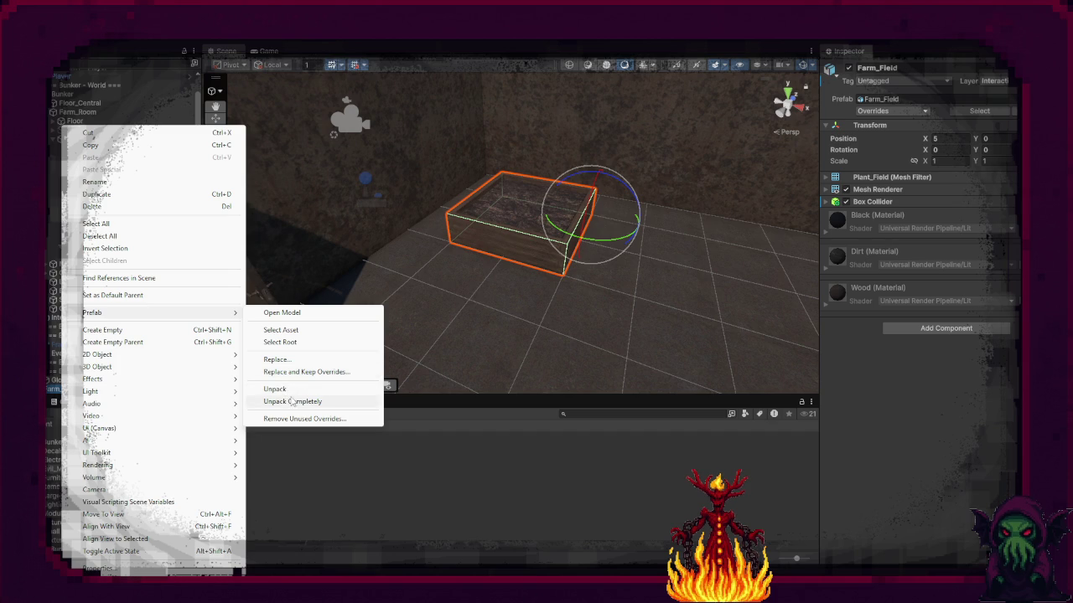
{"action": "left_click", "coordinate": [293, 402]}
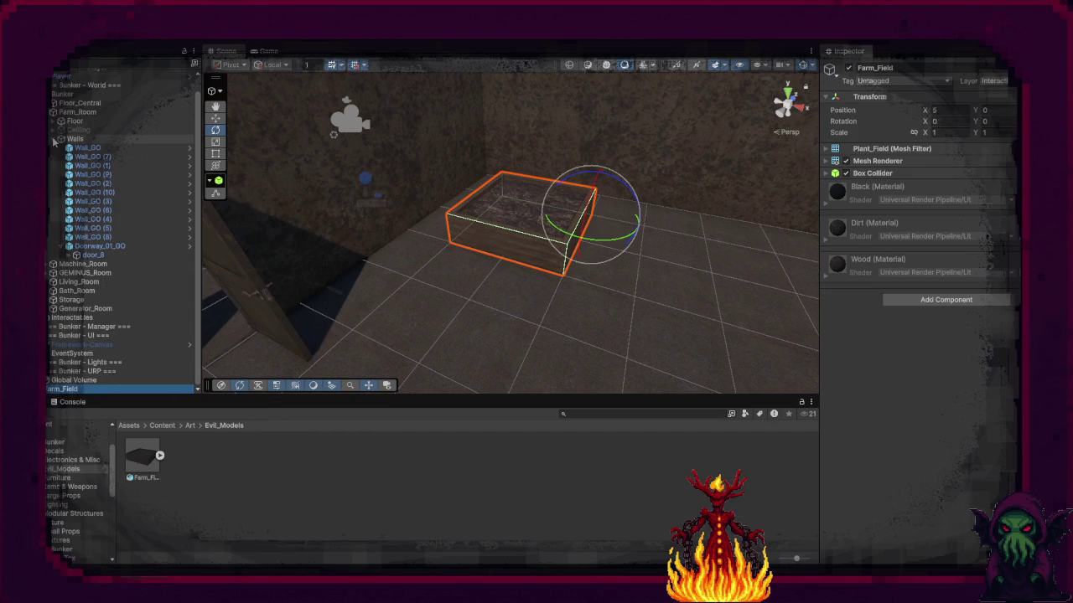
{"action": "left_click", "coordinate": [52, 112]}
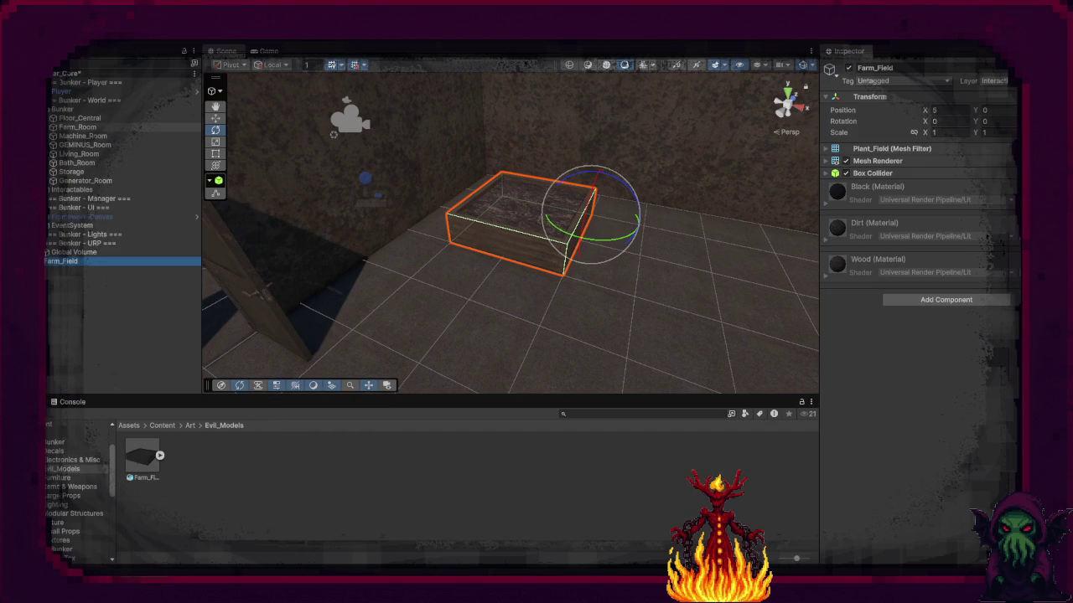
Step: Move Farm_Field in the Hierarchy so it sits under the Interactables object
{"action": "left_click_drag", "start_coordinate": [69, 263], "coordinate": [75, 191]}
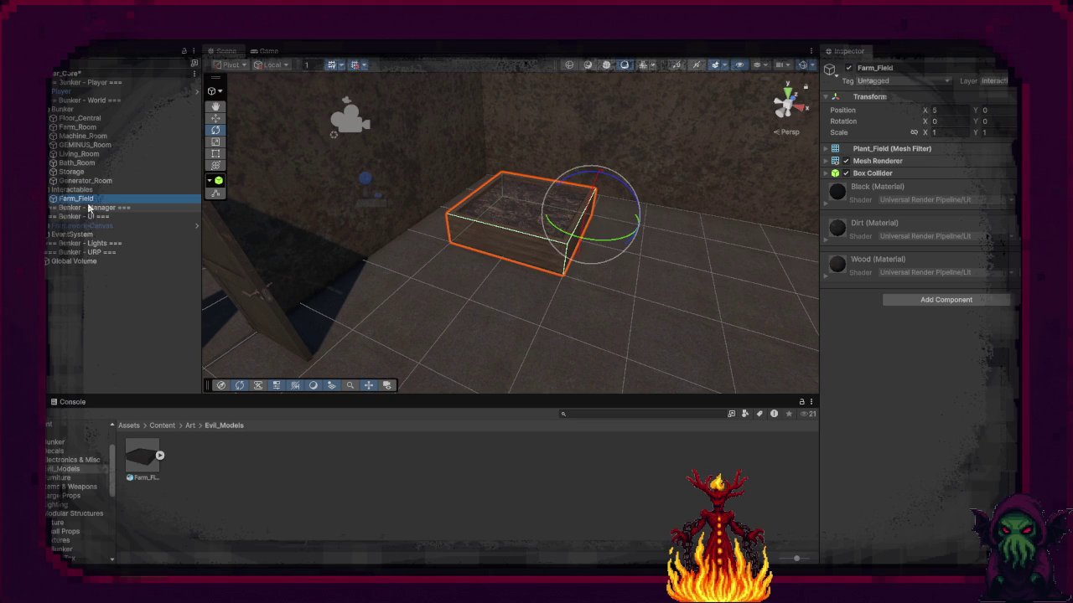
{"action": "right_click", "coordinate": [88, 207]}
{"action": "left_click", "coordinate": [84, 207]}
{"action": "right_click", "coordinate": [88, 199]}
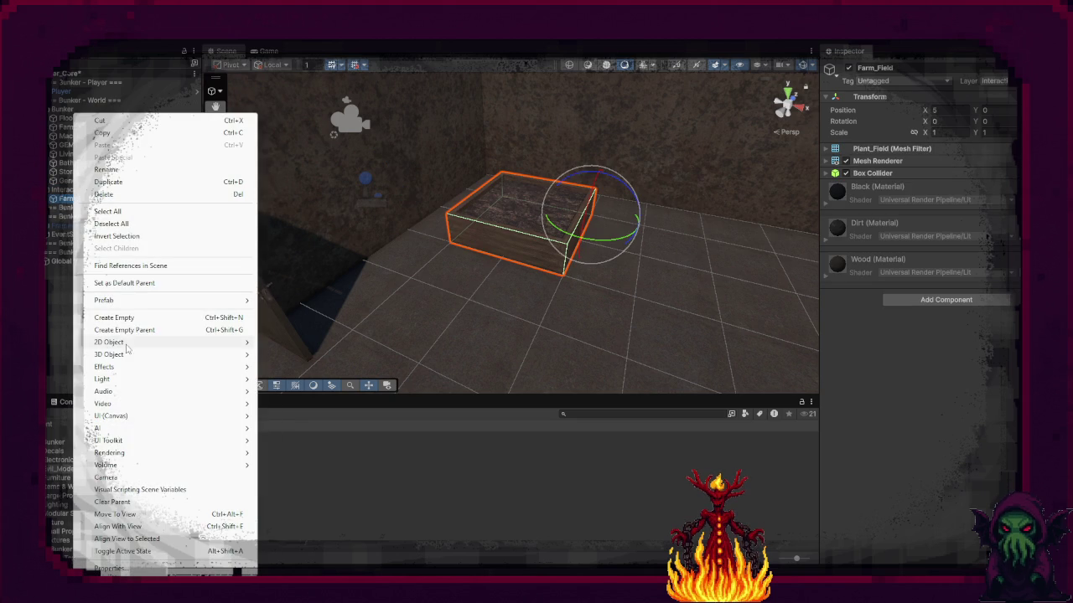
Step: Create an empty child of Farm_Field named FieldSpot and move it to X -1 in the planter
{"action": "left_click", "coordinate": [132, 321]}
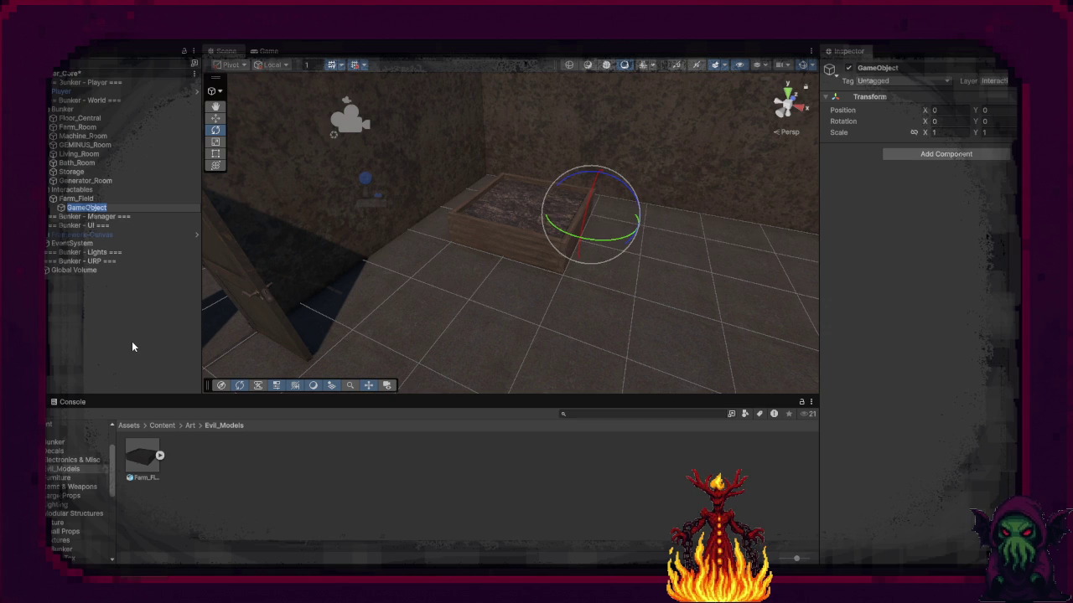
{"action": "type", "text": "FieldSpot"}
{"action": "key", "text": "Return"}
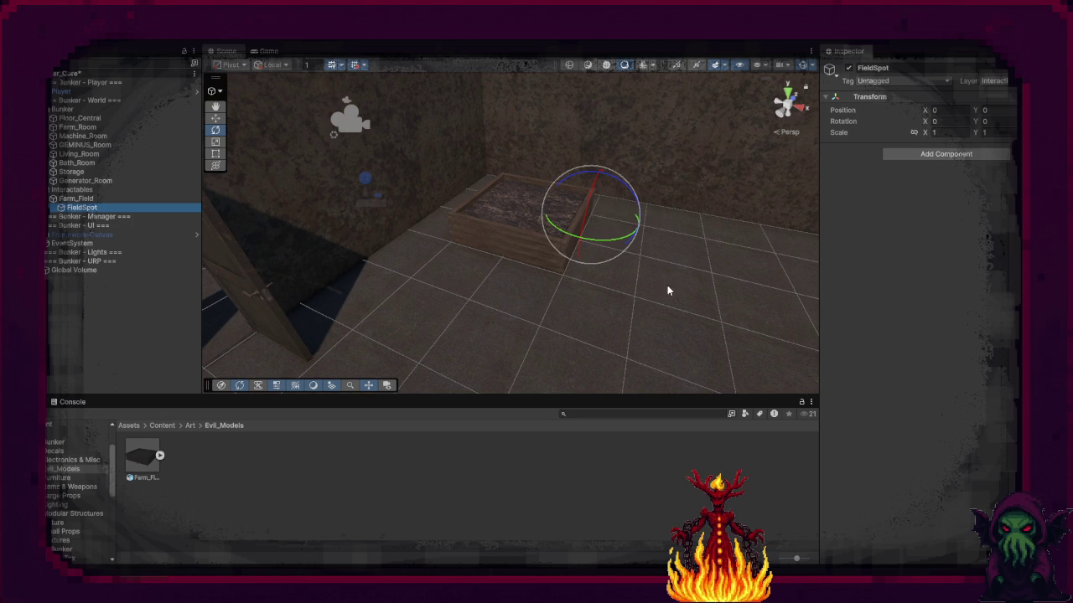
{"action": "key", "text": "w"}
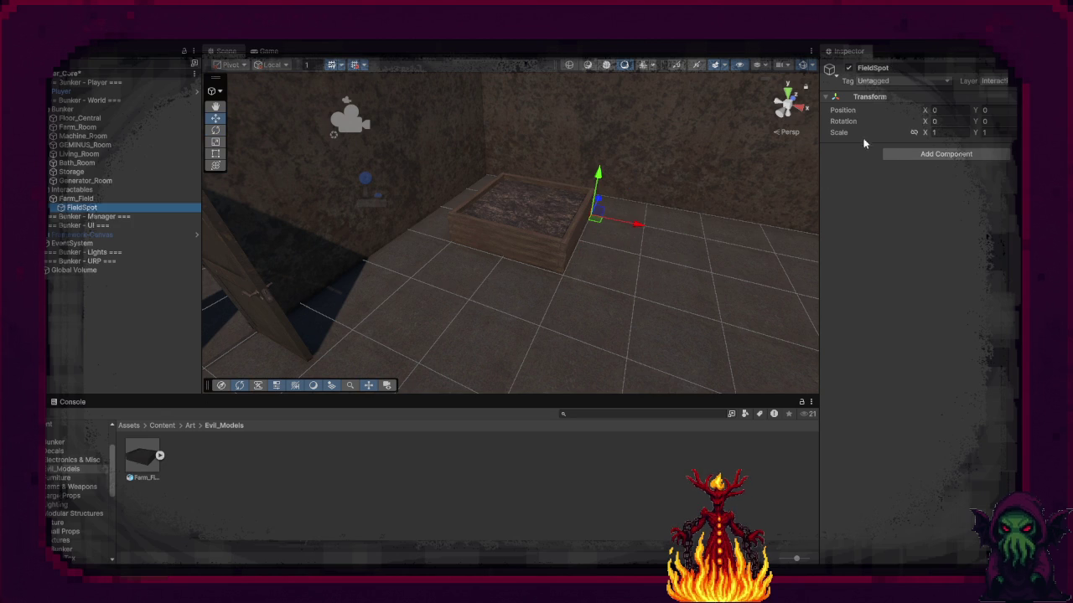
{"action": "mouse_move", "coordinate": [645, 224]}
{"action": "left_mouse_down"}
{"action": "mouse_move", "coordinate": [603, 211]}
{"action": "mouse_move", "coordinate": [577, 222]}
{"action": "mouse_move", "coordinate": [598, 187]}
{"action": "mouse_move", "coordinate": [416, 293]}
{"action": "mouse_move", "coordinate": [332, 304]}
{"action": "mouse_move", "coordinate": [497, 232]}
{"action": "left_mouse_up"}
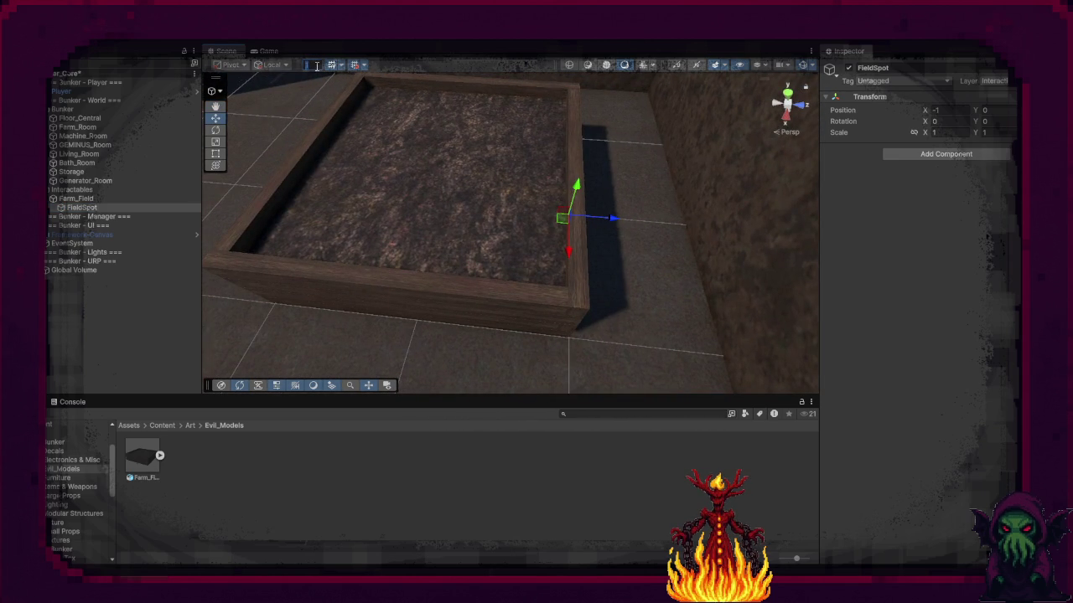
Step: Set grid snapping to 0.5 and move FieldSpot to X -0.5 inside the planter
{"action": "type", "text": "0.5"}
{"action": "mouse_move", "coordinate": [559, 226]}
{"action": "left_mouse_down"}
{"action": "mouse_move", "coordinate": [495, 263]}
{"action": "mouse_move", "coordinate": [557, 227]}
{"action": "mouse_move", "coordinate": [359, 249]}
{"action": "mouse_move", "coordinate": [492, 257]}
{"action": "left_mouse_up"}
{"action": "mouse_move", "coordinate": [546, 214]}
{"action": "left_mouse_down"}
{"action": "mouse_move", "coordinate": [512, 223]}
{"action": "mouse_move", "coordinate": [672, 210]}
{"action": "mouse_move", "coordinate": [678, 137]}
{"action": "mouse_move", "coordinate": [625, 132]}
{"action": "mouse_move", "coordinate": [500, 184]}
{"action": "mouse_move", "coordinate": [513, 177]}
{"action": "left_mouse_up"}
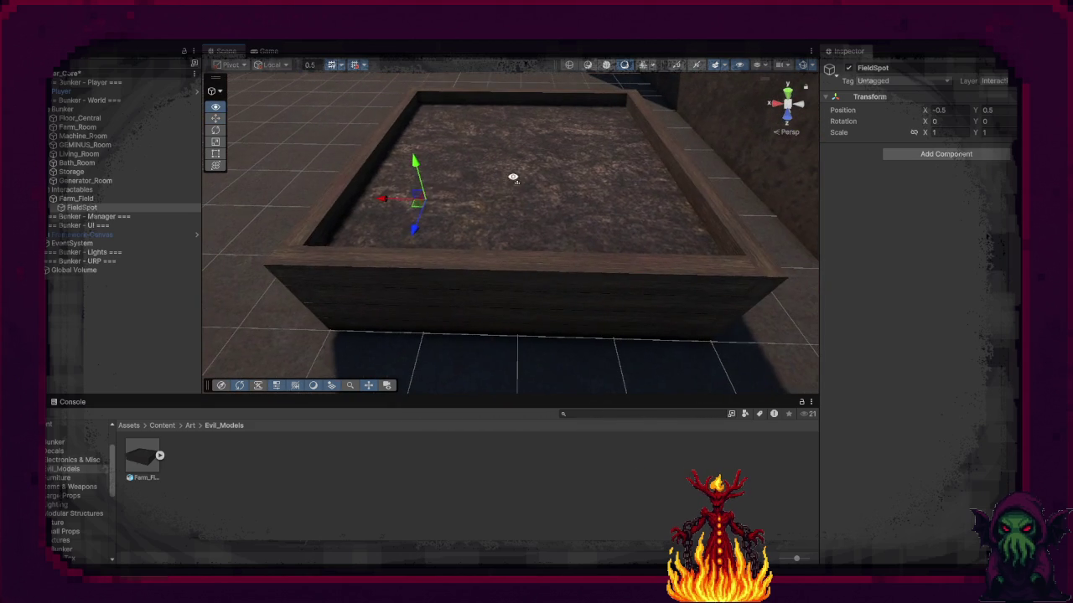
Step: Duplicate FieldSpot repeatedly, offsetting the copies along X and Z across the dirt
{"action": "left_click", "coordinate": [98, 208]}
{"action": "key", "text": "ctrl+d"}
{"action": "left_click_drag", "start_coordinate": [383, 198], "coordinate": [568, 204]}
{"action": "key", "text": "ctrl+d"}
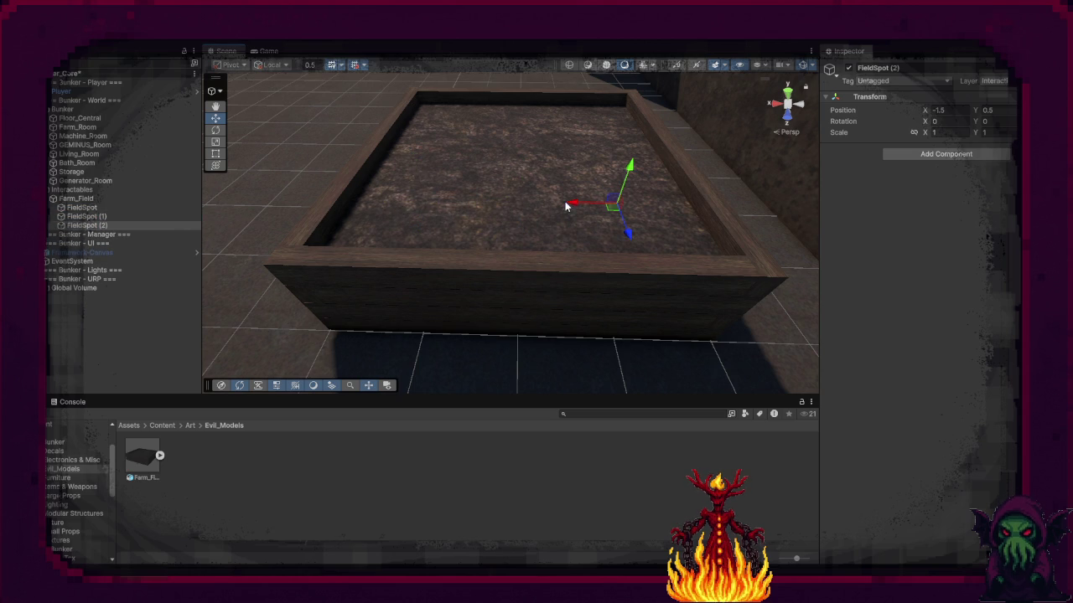
{"action": "key", "text": "ctrl+d"}
{"action": "left_click_drag", "start_coordinate": [627, 234], "coordinate": [609, 183]}
{"action": "key", "text": "ctrl+d"}
{"action": "mouse_move", "coordinate": [558, 160]}
{"action": "left_mouse_down"}
{"action": "mouse_move", "coordinate": [419, 156]}
{"action": "mouse_move", "coordinate": [434, 167]}
{"action": "mouse_move", "coordinate": [449, 120]}
{"action": "mouse_move", "coordinate": [525, 119]}
{"action": "mouse_move", "coordinate": [407, 180]}
{"action": "mouse_move", "coordinate": [585, 190]}
{"action": "left_mouse_up"}
{"action": "key", "text": "ctrl+d"}
{"action": "key", "text": "ctrl+d"}
{"action": "key", "text": "ctrl+d"}
{"action": "key", "text": "ctrl+d"}
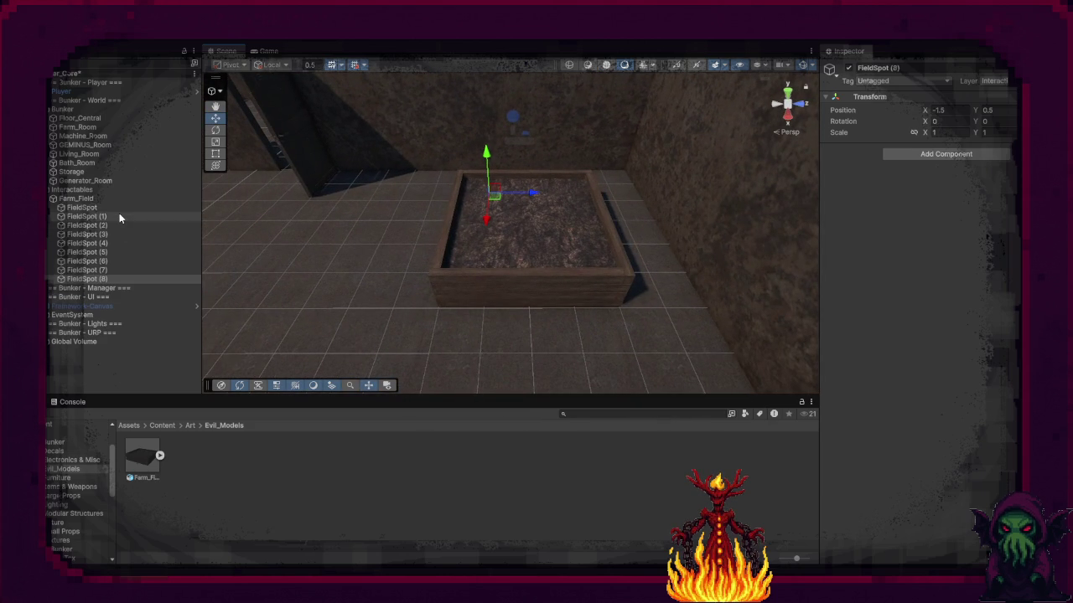
{"action": "left_click", "coordinate": [119, 207]}
Step: Rename the first three spot markers FieldSpot_1, FieldSpot_2 and FieldSpot_3
{"action": "left_click", "coordinate": [119, 206]}
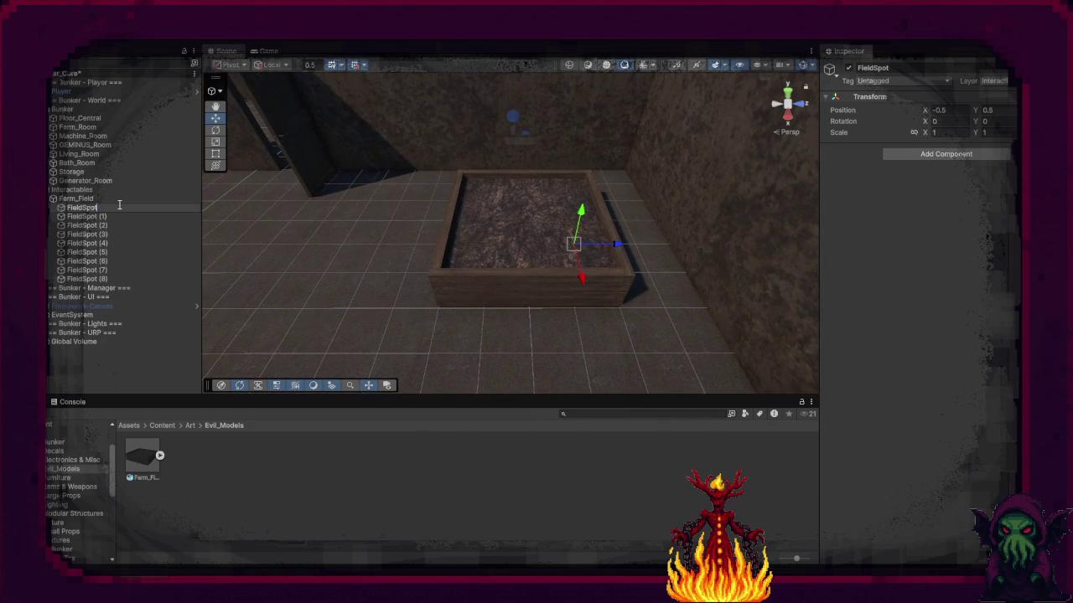
{"action": "type", "text": "_1"}
{"action": "key", "text": "Return"}
{"action": "key", "text": "Down"}
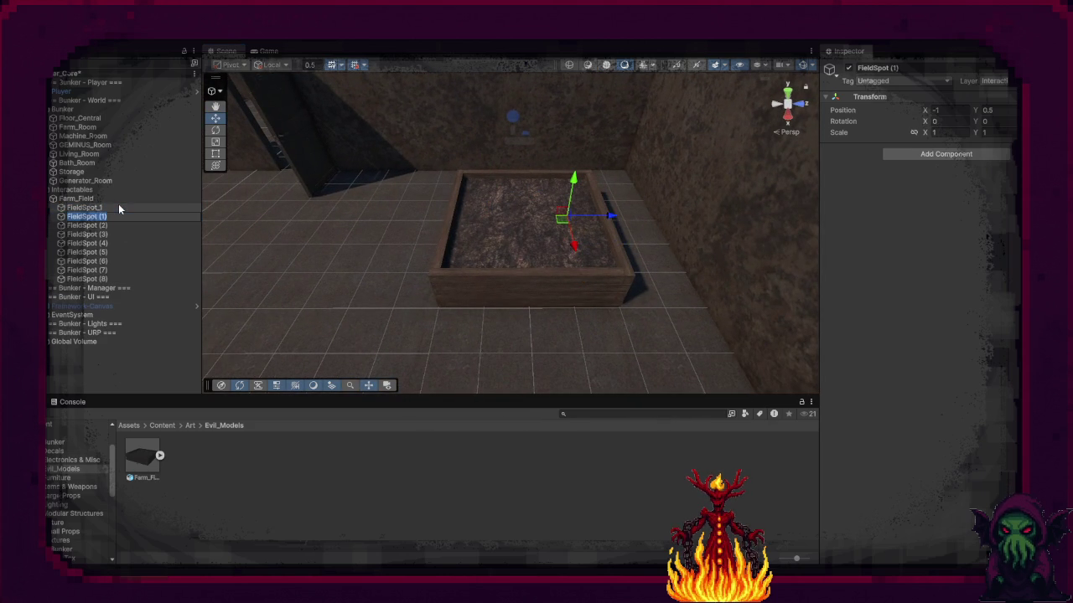
{"action": "key", "text": "F2"}
{"action": "key", "text": "BackSpace"}
{"action": "key", "text": "BackSpace"}
{"action": "key", "text": "BackSpace"}
{"action": "type", "text": "_"}
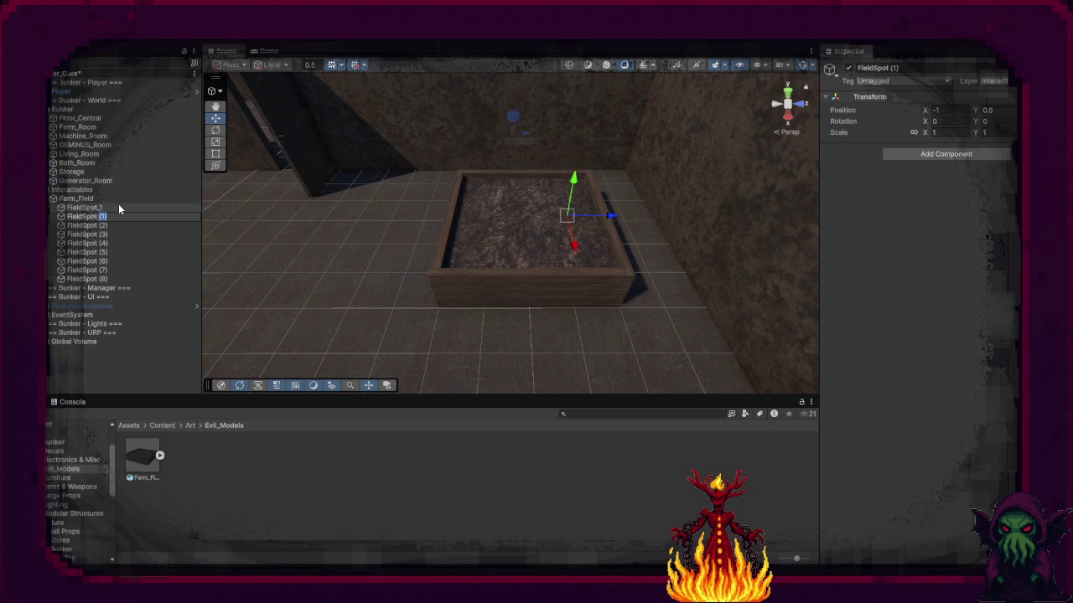
{"action": "key", "text": "BackSpace"}
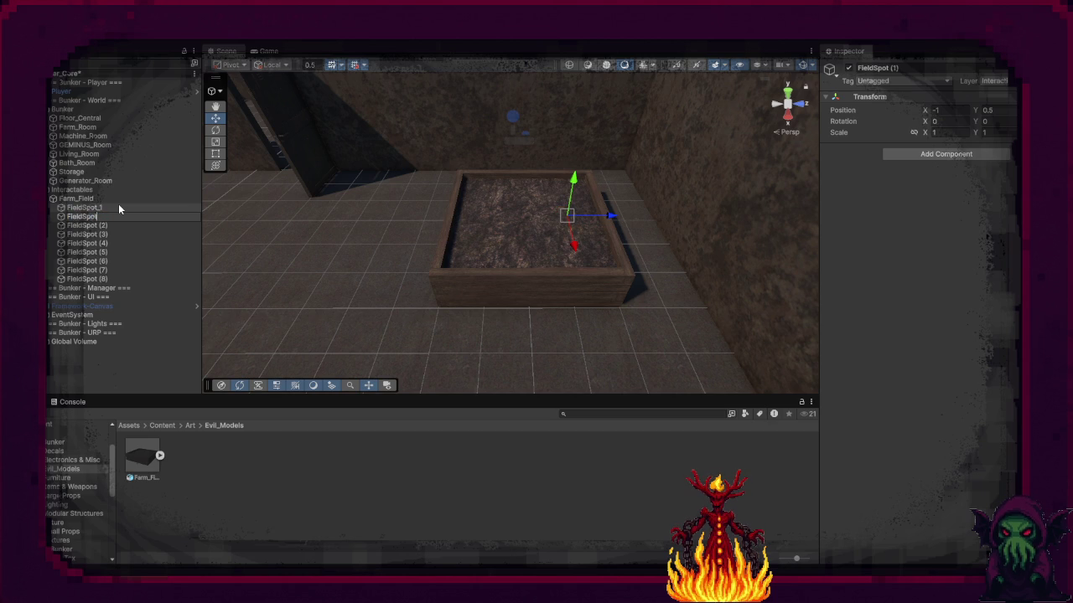
{"action": "type", "text": "_2"}
{"action": "key", "text": "Return"}
{"action": "key", "text": "Down"}
{"action": "key", "text": "F2"}
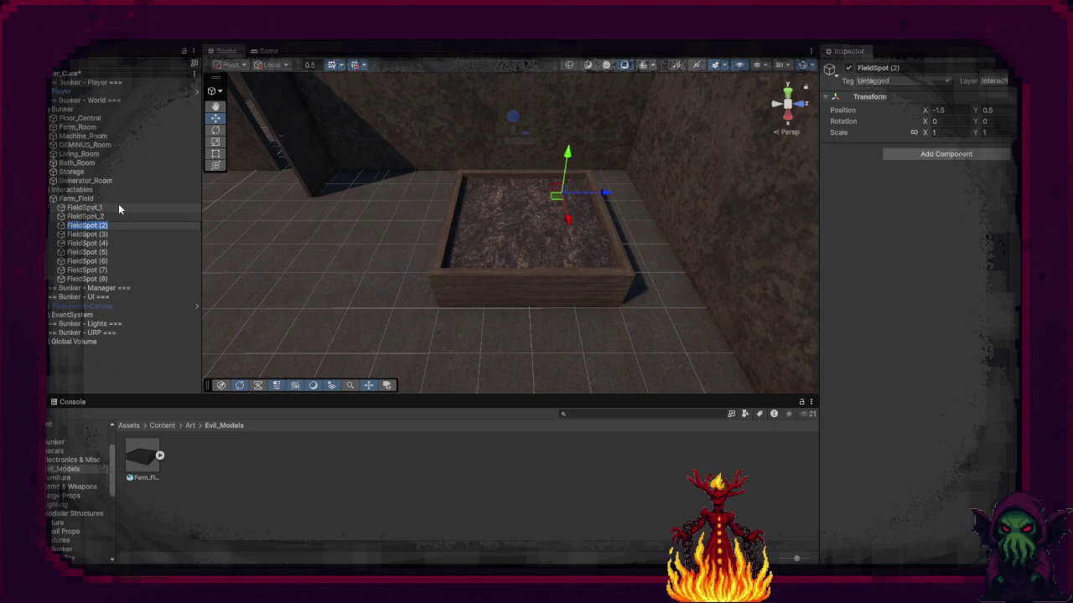
{"action": "type", "text": "FieldSpot_3"}
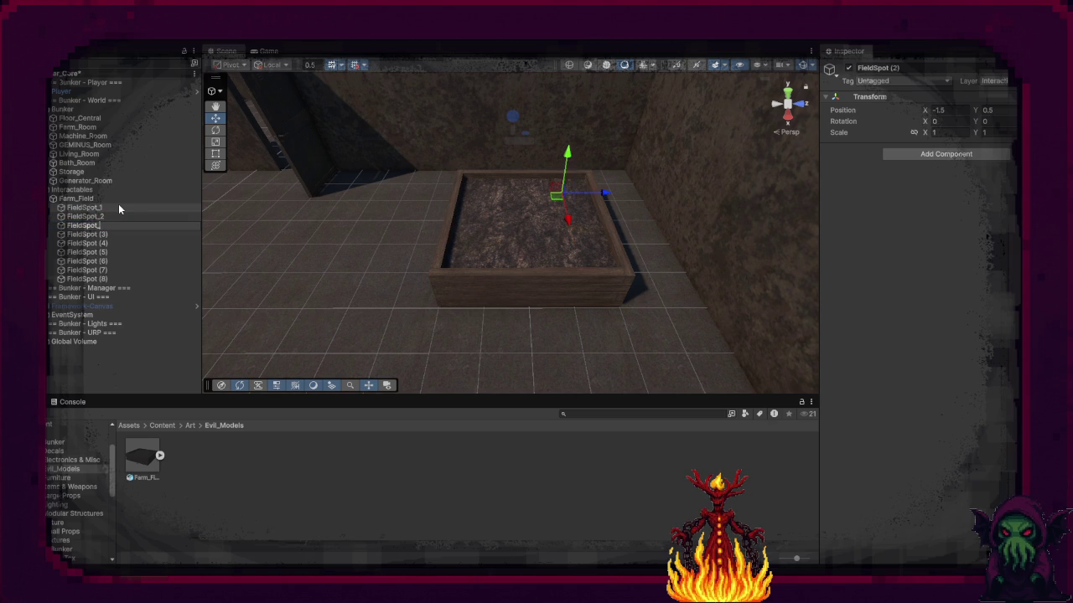
{"action": "key", "text": "Return"}
{"action": "key", "text": "Down"}
Step: Rename the next three spot markers FieldSpot_4, FieldSpot_5 and FieldSpot_6
{"action": "key", "text": "F2"}
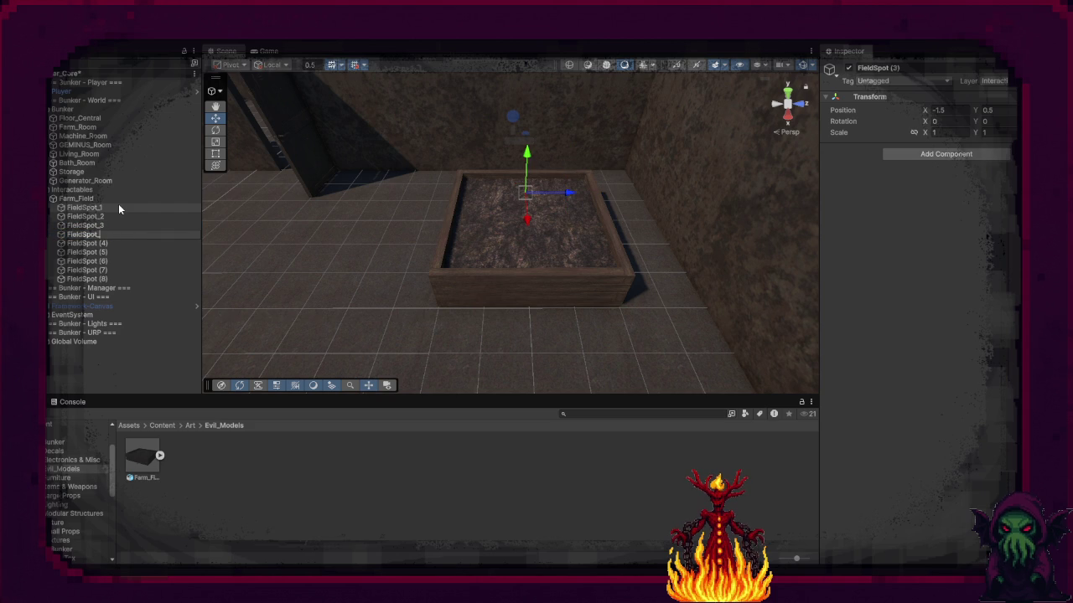
{"action": "type", "text": "_4"}
{"action": "key", "text": "Return"}
{"action": "key", "text": "Down"}
{"action": "key", "text": "F2"}
{"action": "type", "text": "_5"}
{"action": "key", "text": "Return"}
{"action": "key", "text": "Down"}
{"action": "key", "text": "F2"}
{"action": "type", "text": "_6"}
{"action": "key", "text": "Return"}
{"action": "key", "text": "Down"}
Step: Rename the remaining spot markers FieldSpot_7, FieldSpot_8 and FieldSpot_9
{"action": "key", "text": "F2"}
{"action": "key", "text": "shift+Left"}
{"action": "key", "text": "shift+Left"}
{"action": "key", "text": "shift+Left"}
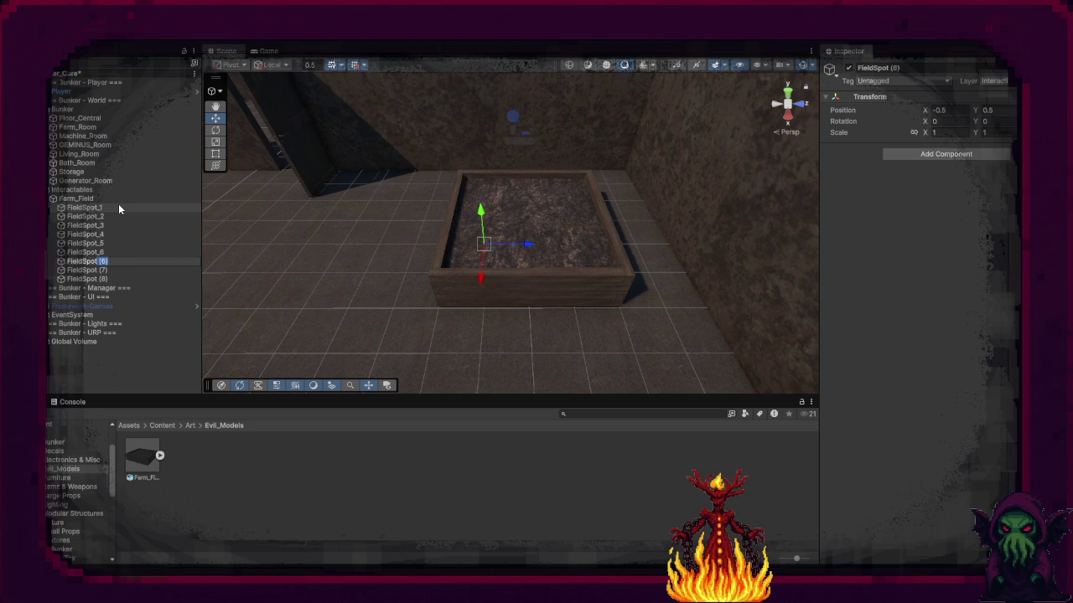
{"action": "type", "text": "_7"}
{"action": "key", "text": "Return"}
{"action": "key", "text": "Down"}
{"action": "key", "text": "F2"}
{"action": "key", "text": "shift+Left"}
{"action": "key", "text": "shift+Left"}
{"action": "key", "text": "shift+Left"}
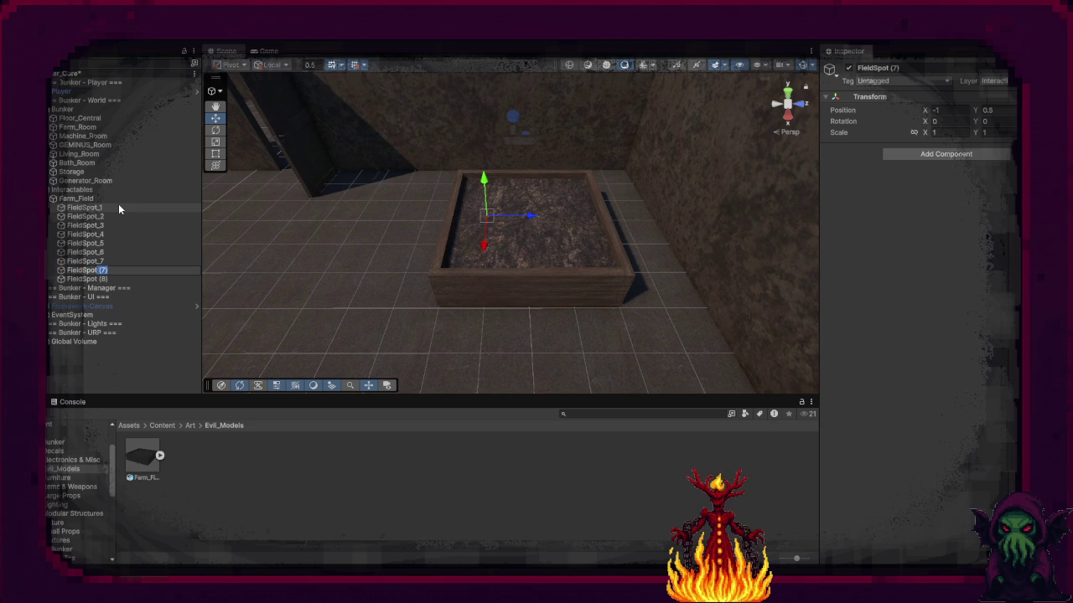
{"action": "type", "text": "_8"}
{"action": "key", "text": "Return"}
{"action": "key", "text": "Down"}
{"action": "key", "text": "F2"}
{"action": "key", "text": "shift+Left"}
{"action": "key", "text": "shift+Left"}
{"action": "key", "text": "shift+Left"}
{"action": "type", "text": "_8"}
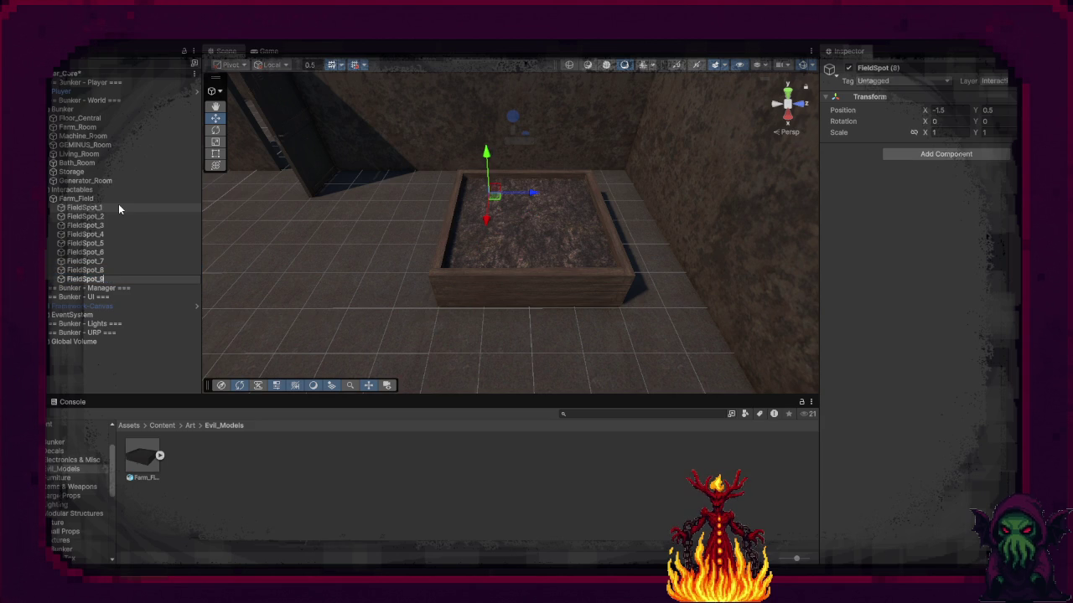
{"action": "key", "text": "Return"}
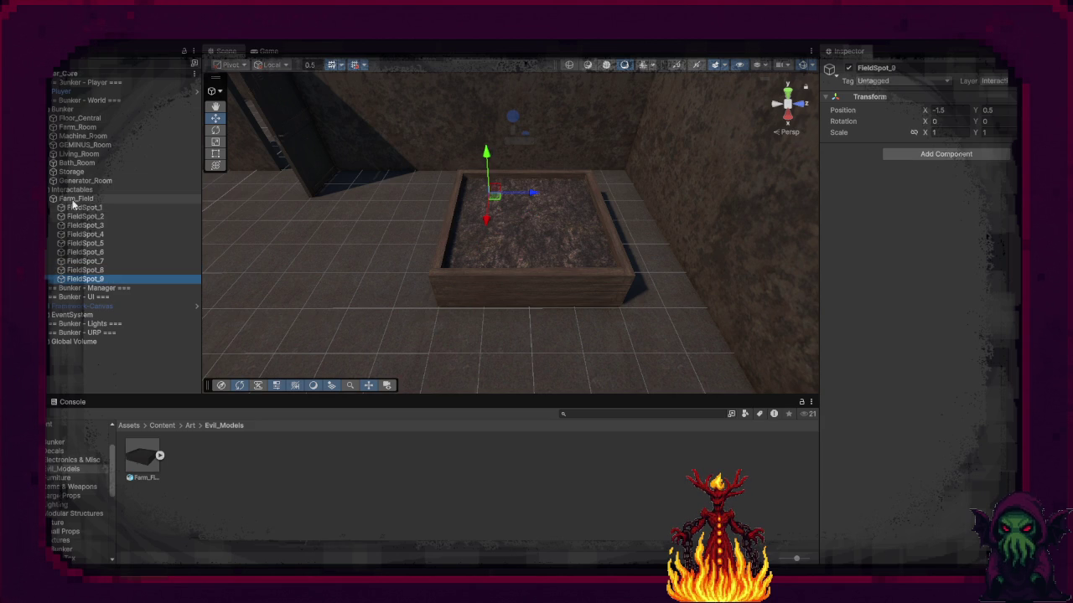